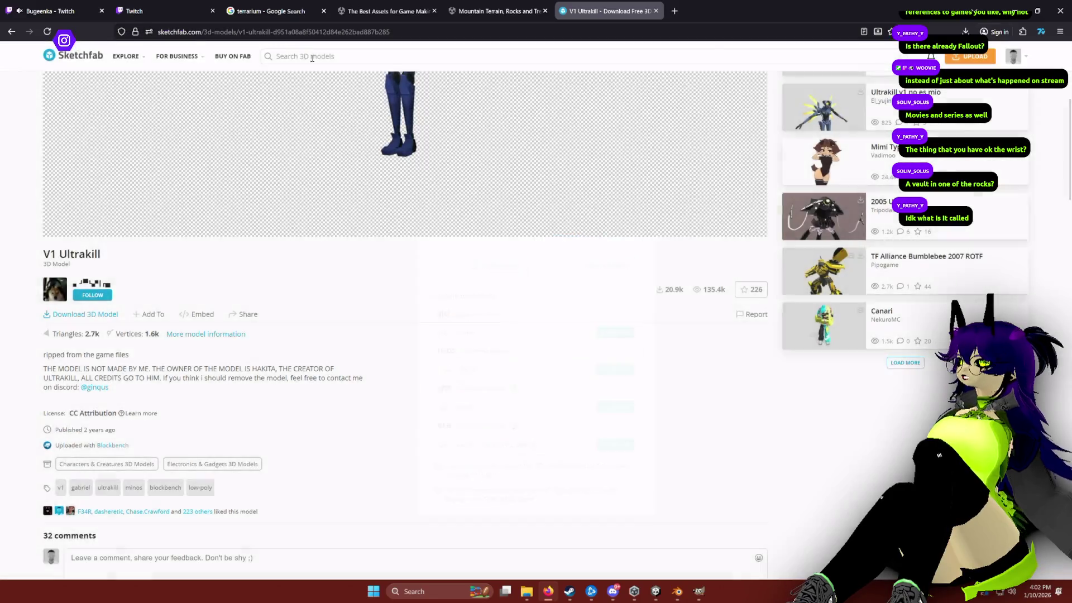
# Step: Search Sketchfab for 'fallout' and filter the results to downloadable models only
pyautogui.write('fallou')
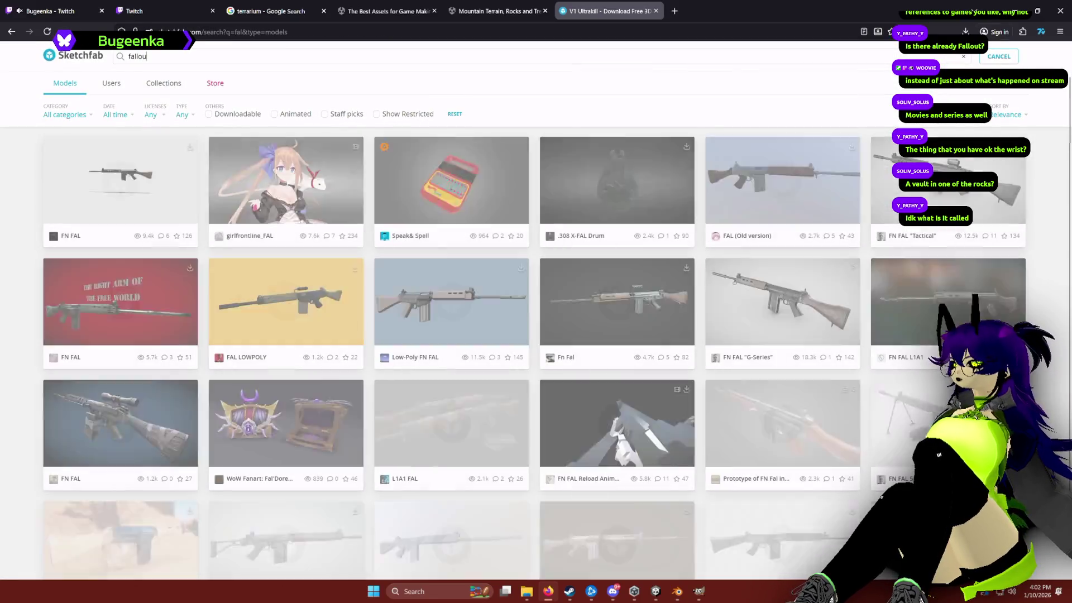
pyautogui.write('t')
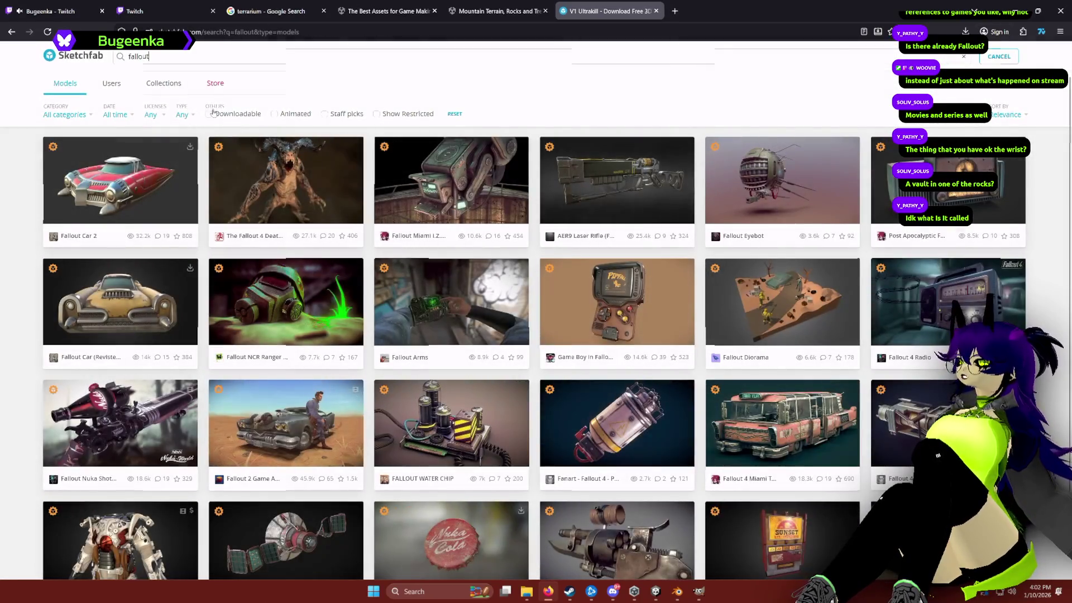
pyautogui.click(212, 113)
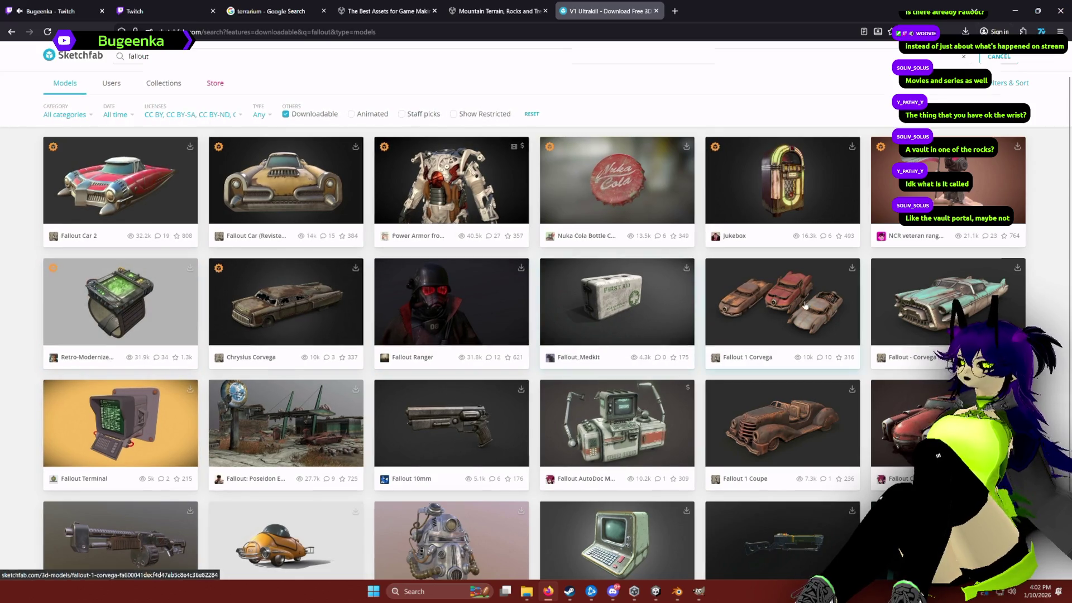
# Step: Browse the fallout results and open the Fallout Mini Nuke model's download formats
pyautogui.scroll(-3, 806, 304)
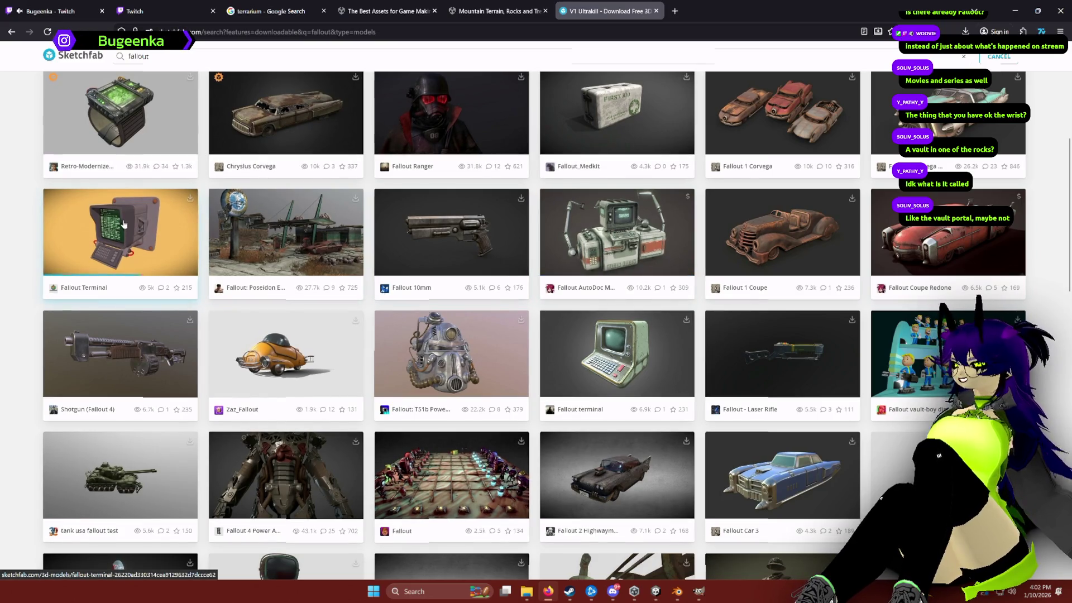
pyautogui.scroll(-2, 124, 224)
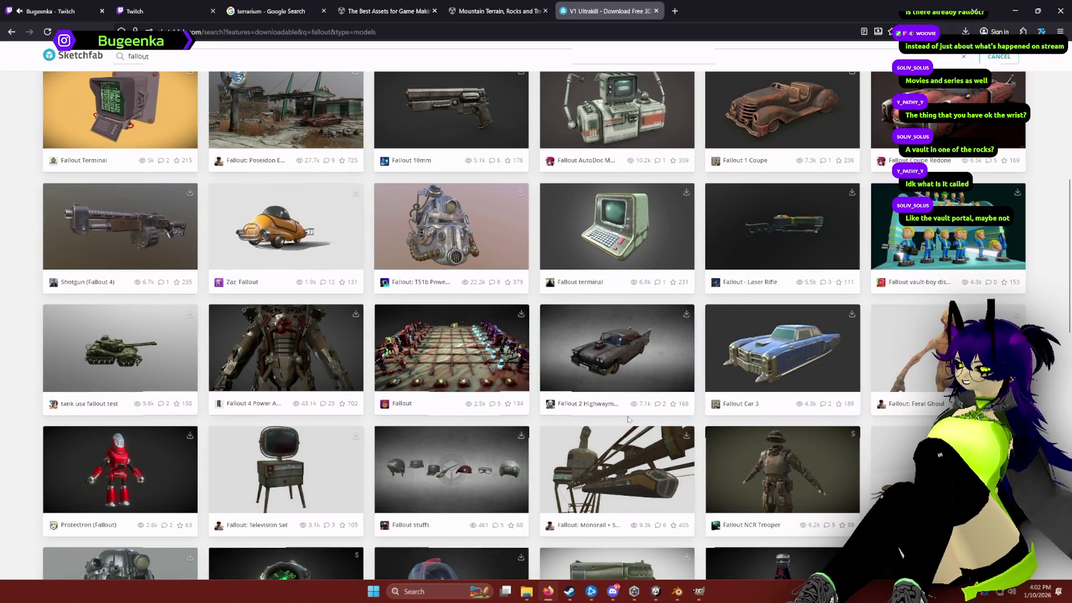
pyautogui.scroll(-4, 633, 418)
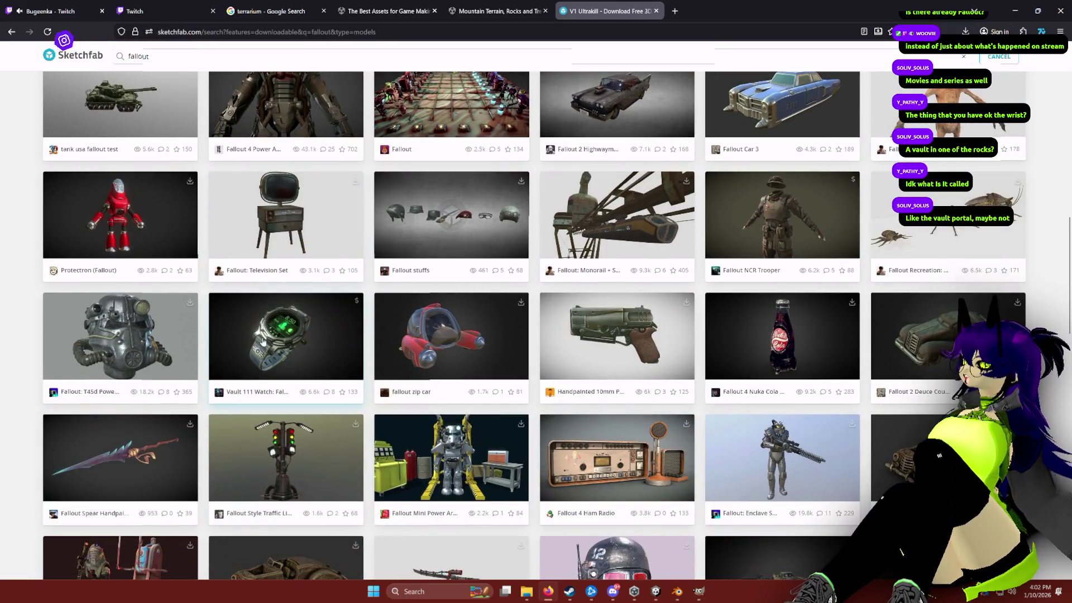
pyautogui.scroll(2, 120, 334)
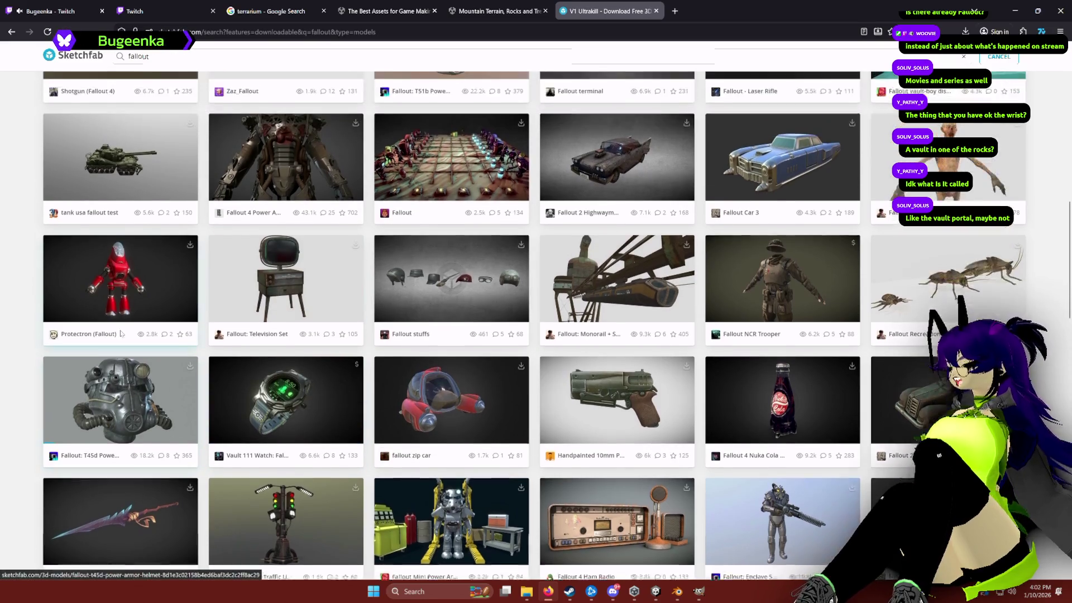
pyautogui.scroll(3, 120, 334)
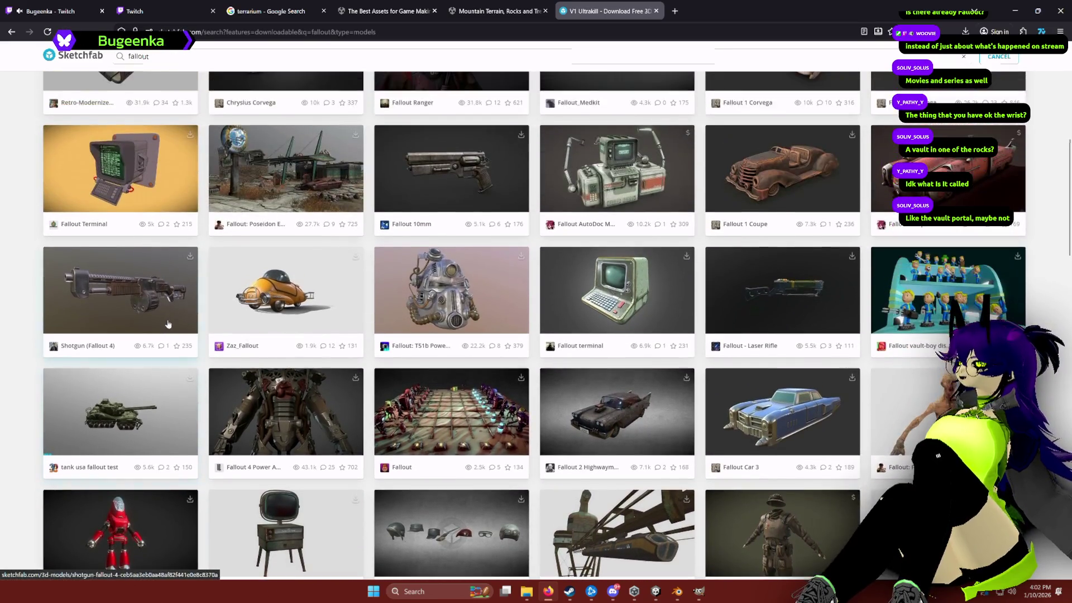
pyautogui.scroll(3, 170, 323)
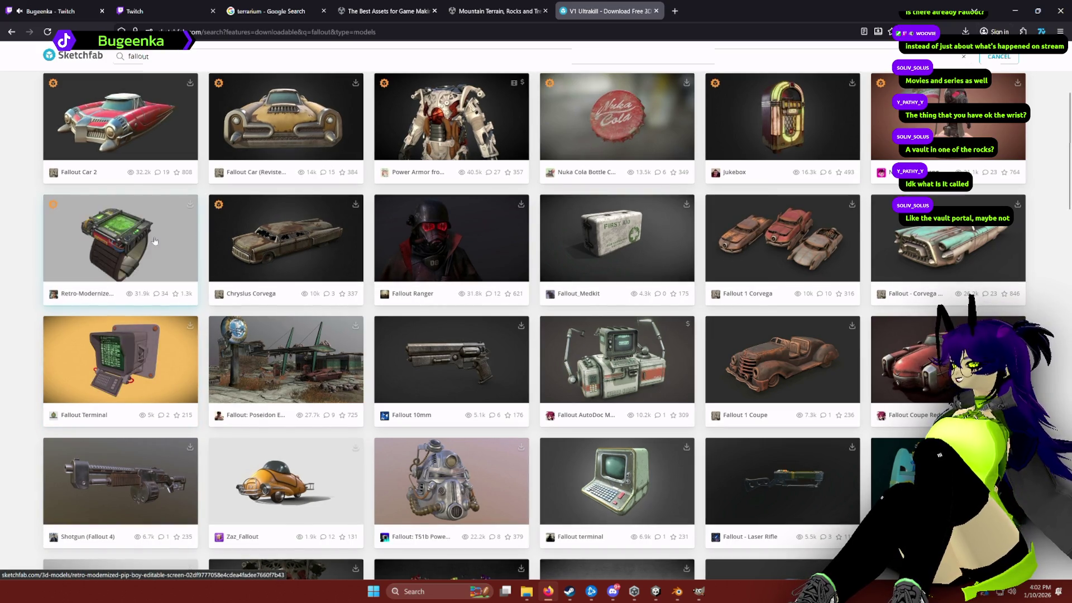
pyautogui.scroll(1, 183, 253)
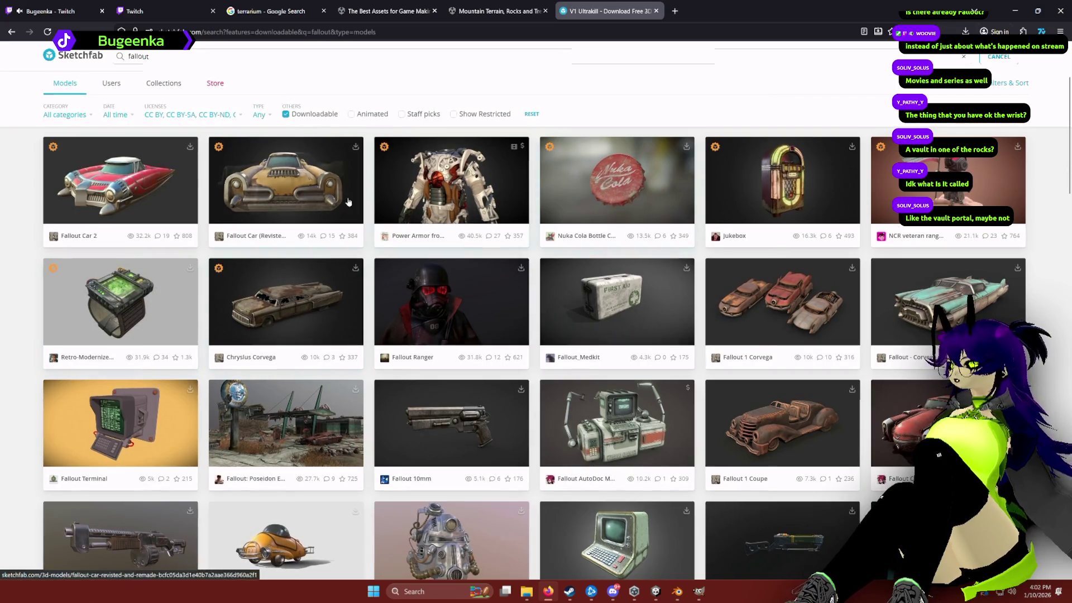
pyautogui.scroll(-8, 406, 331)
pyautogui.scroll(-7, 406, 332)
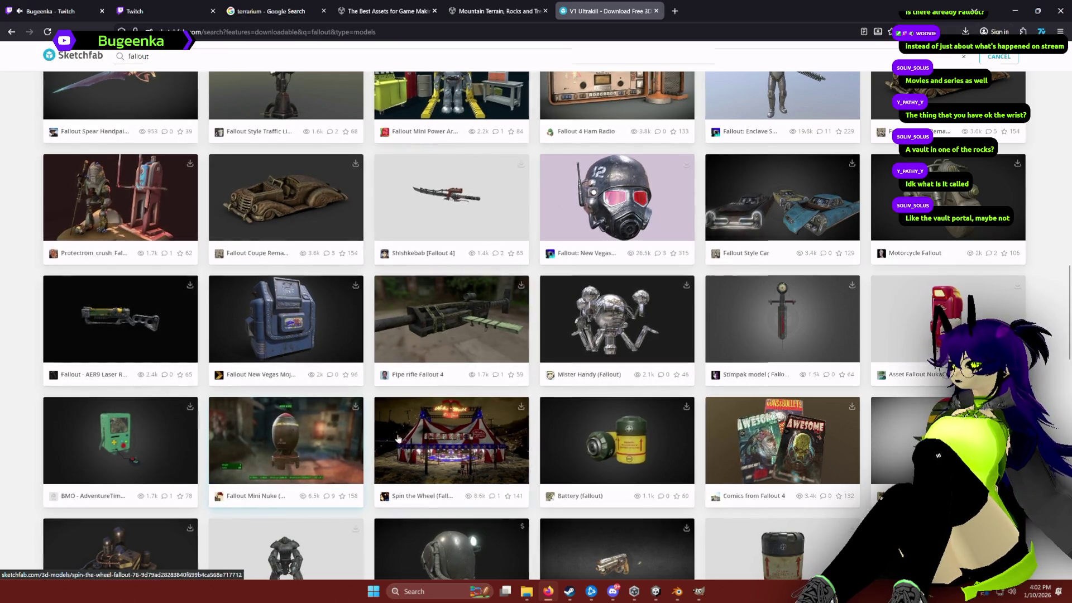
pyautogui.click(355, 406)
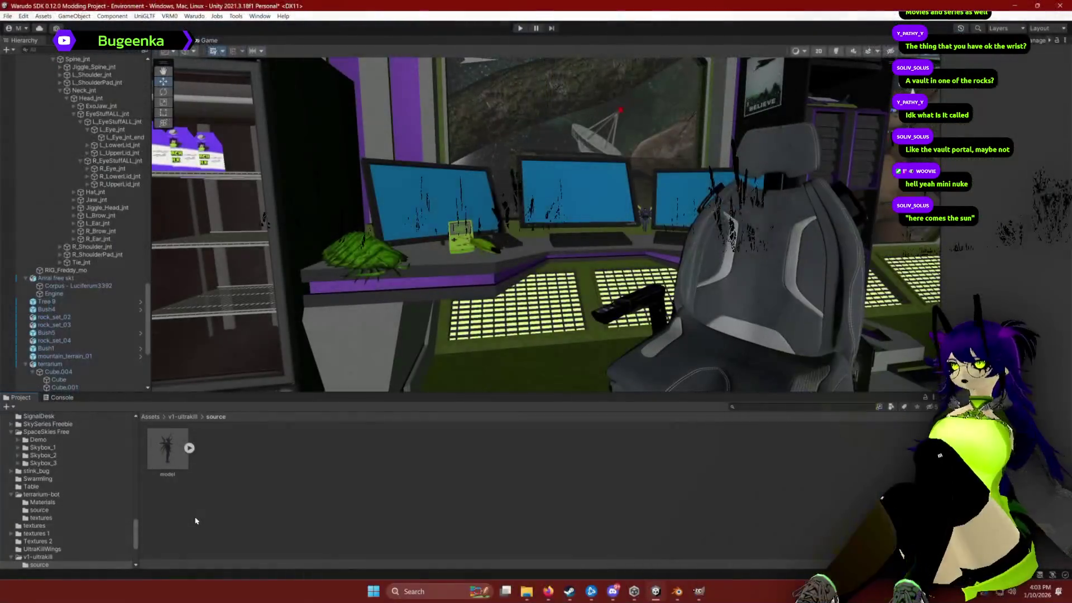
# Step: Collapse the Mountain Terrain rocks and tree and Mini Nature Pack folders in the Project window
pyautogui.scroll(-2, 70, 477)
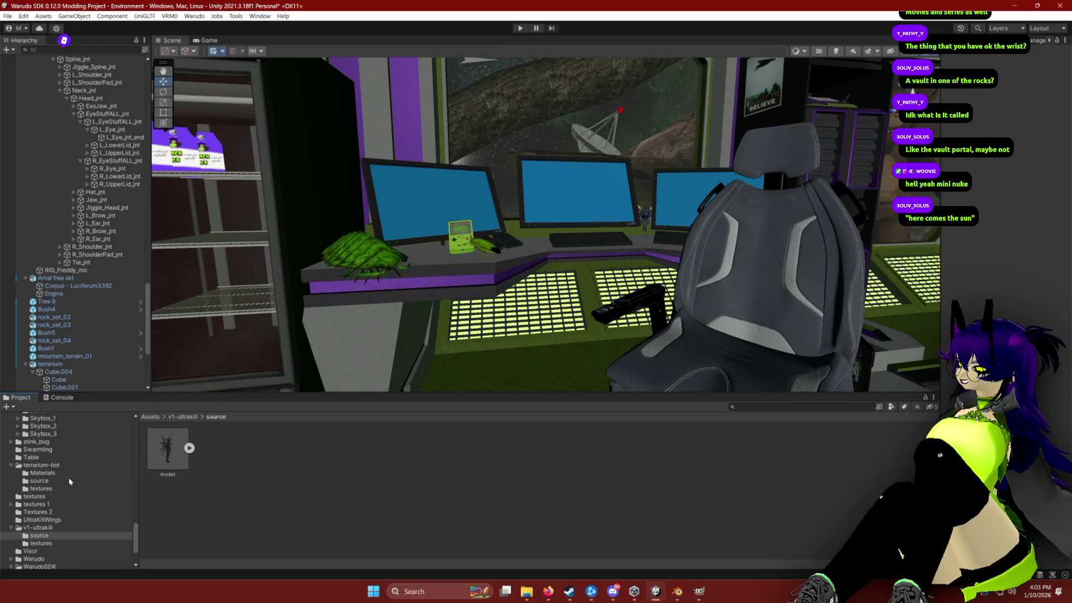
pyautogui.scroll(10, 55, 473)
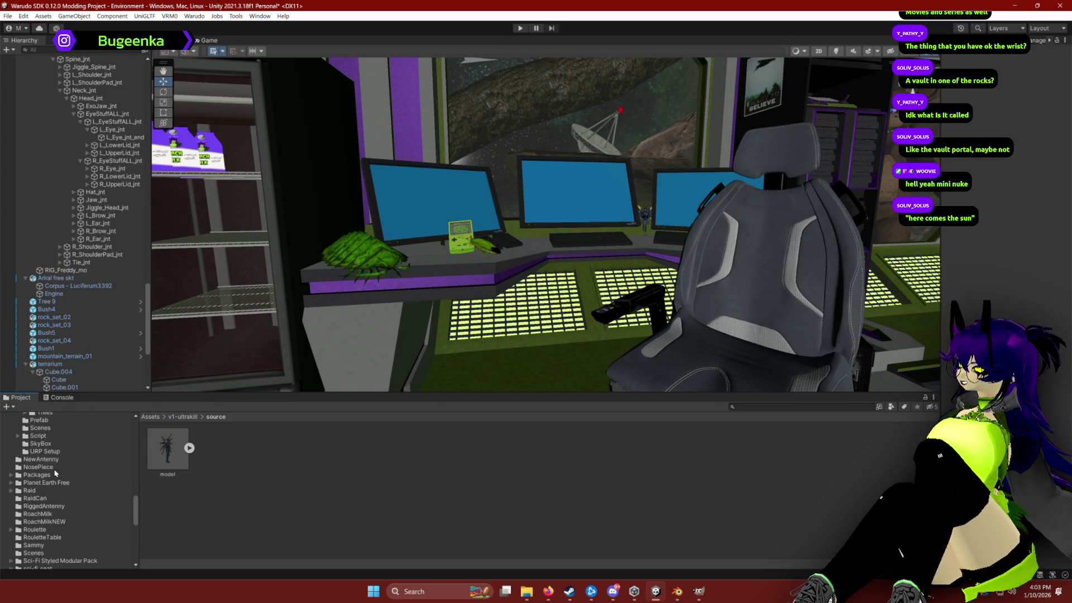
pyautogui.click(13, 483)
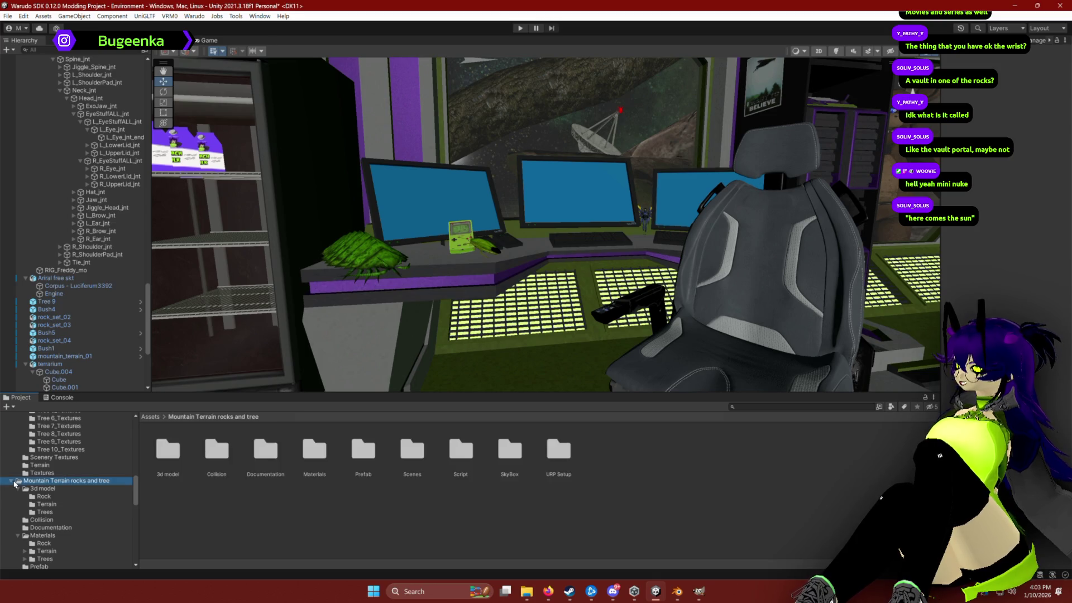
pyautogui.click(12, 484)
pyautogui.scroll(6, 34, 493)
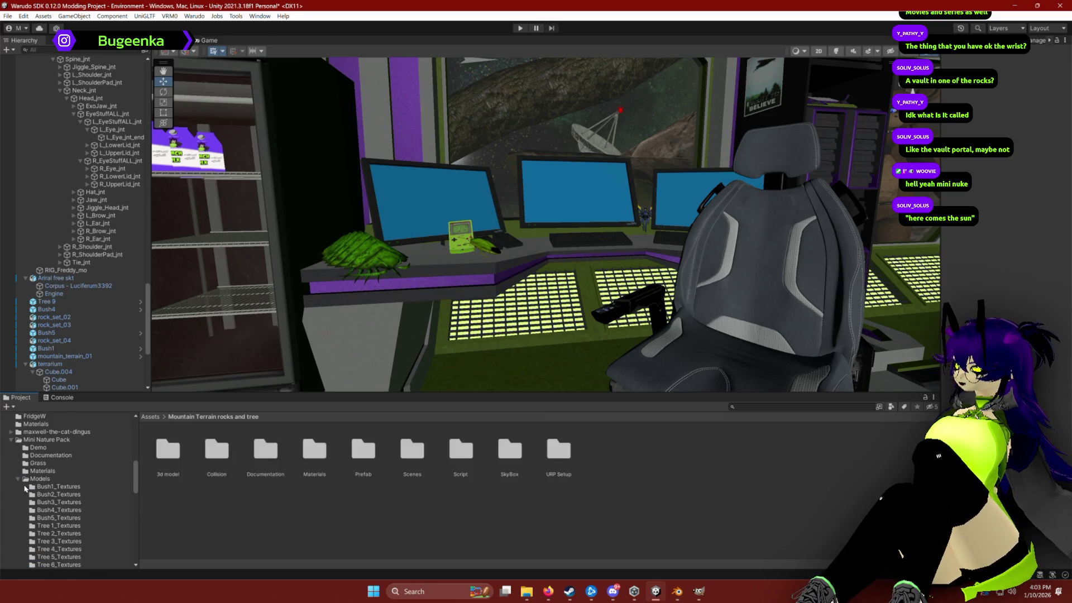
pyautogui.click(11, 440)
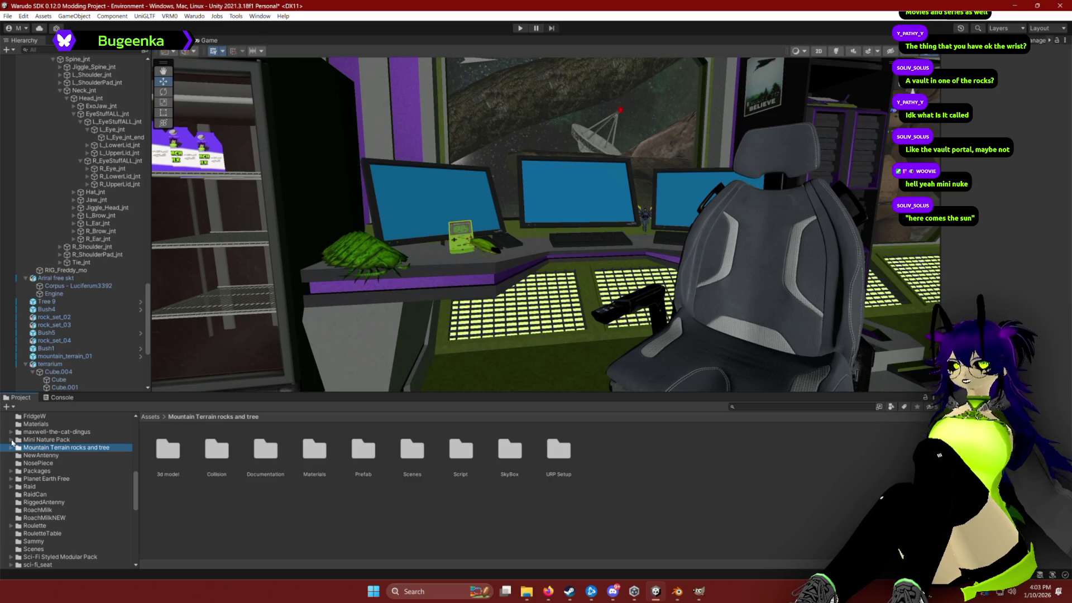
# Step: Select the Assets root to list all top-level project folders
pyautogui.scroll(5, 54, 492)
pyautogui.scroll(-2, 60, 492)
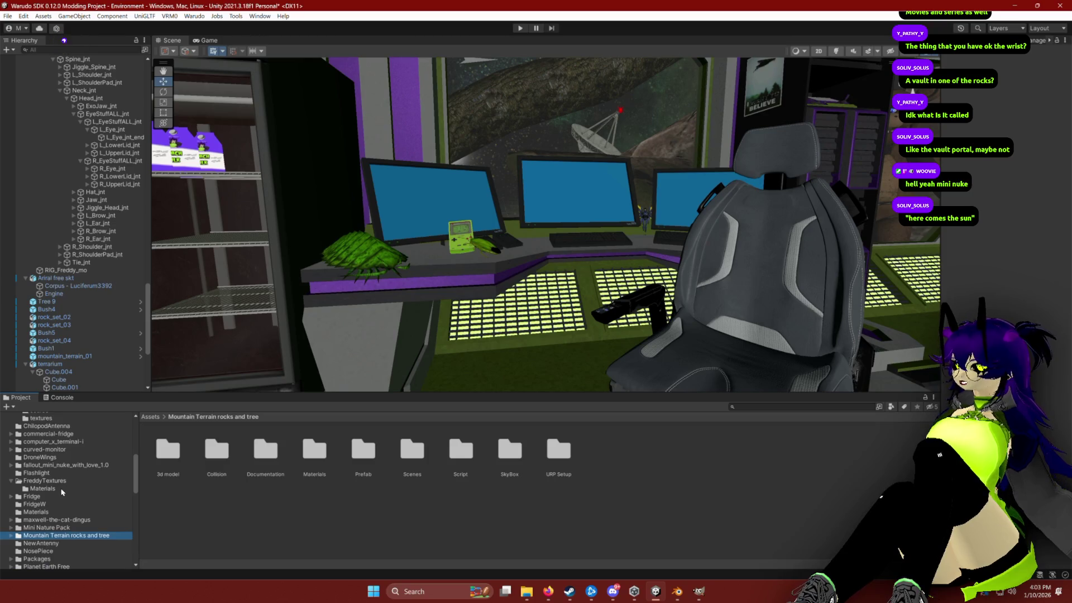
pyautogui.scroll(-1, 47, 500)
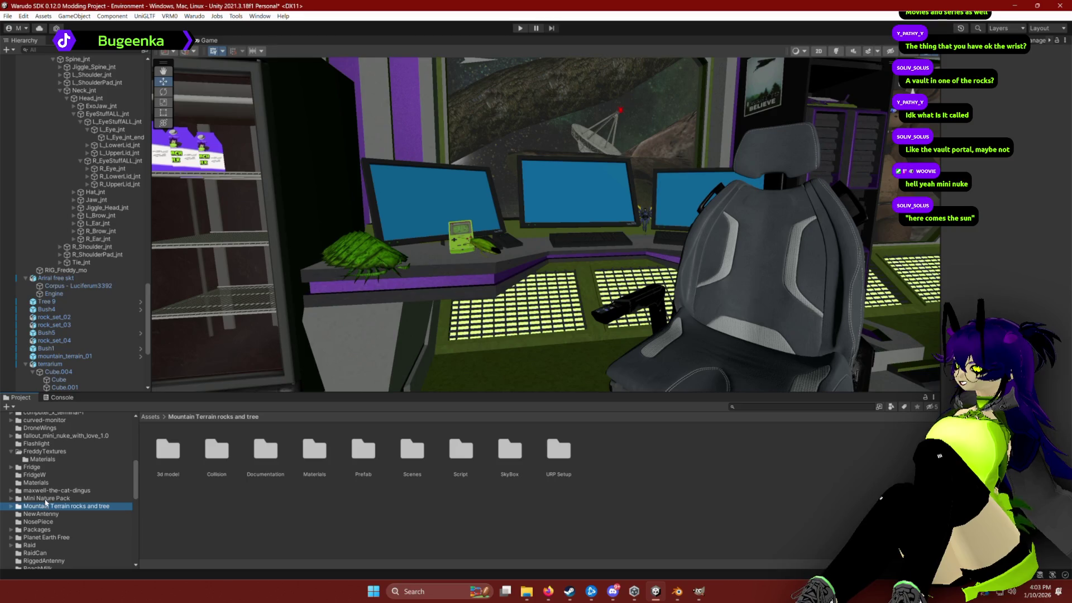
pyautogui.scroll(6, 46, 503)
pyautogui.click(26, 426)
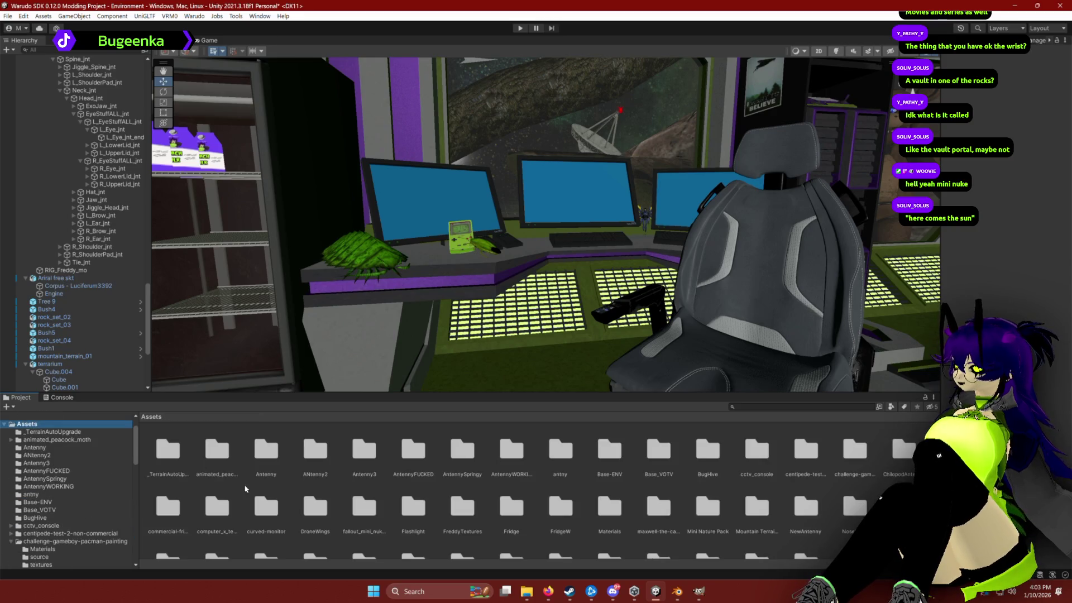
# Step: Collapse the xbox_controller, v1-ultrakill and SpaceSkies Free folders and return to the tree's top
pyautogui.scroll(-10, 81, 475)
pyautogui.scroll(-5, 82, 475)
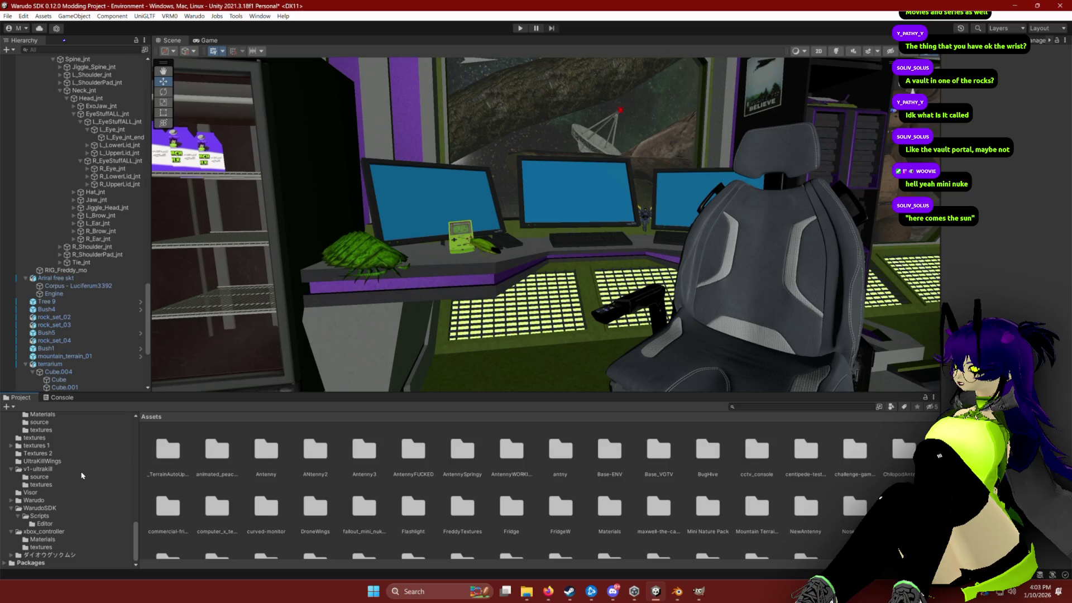
pyautogui.click(12, 532)
pyautogui.click(12, 485)
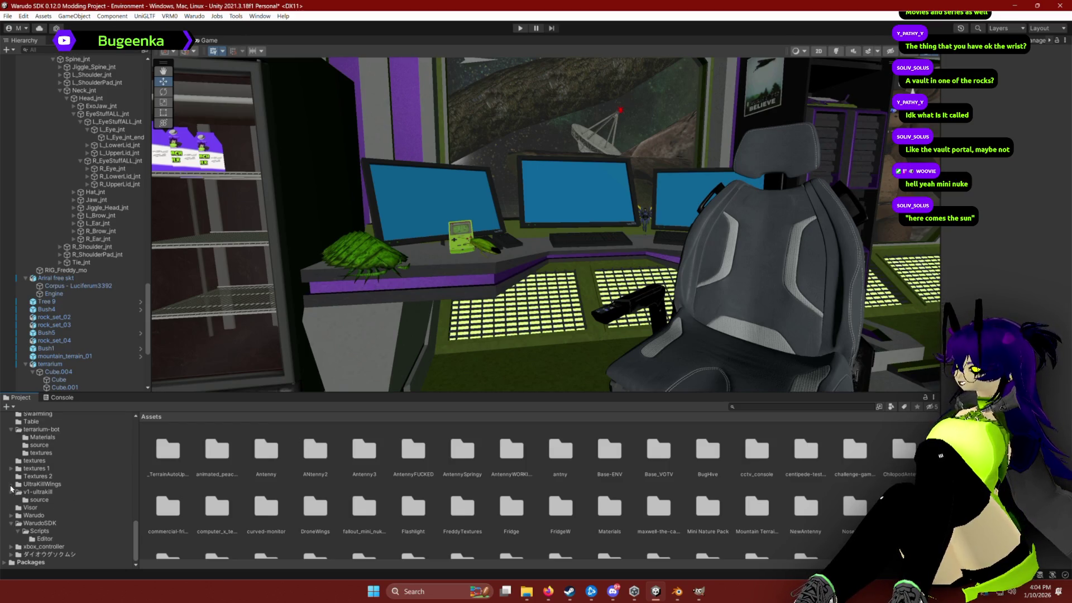
pyautogui.scroll(4, 45, 474)
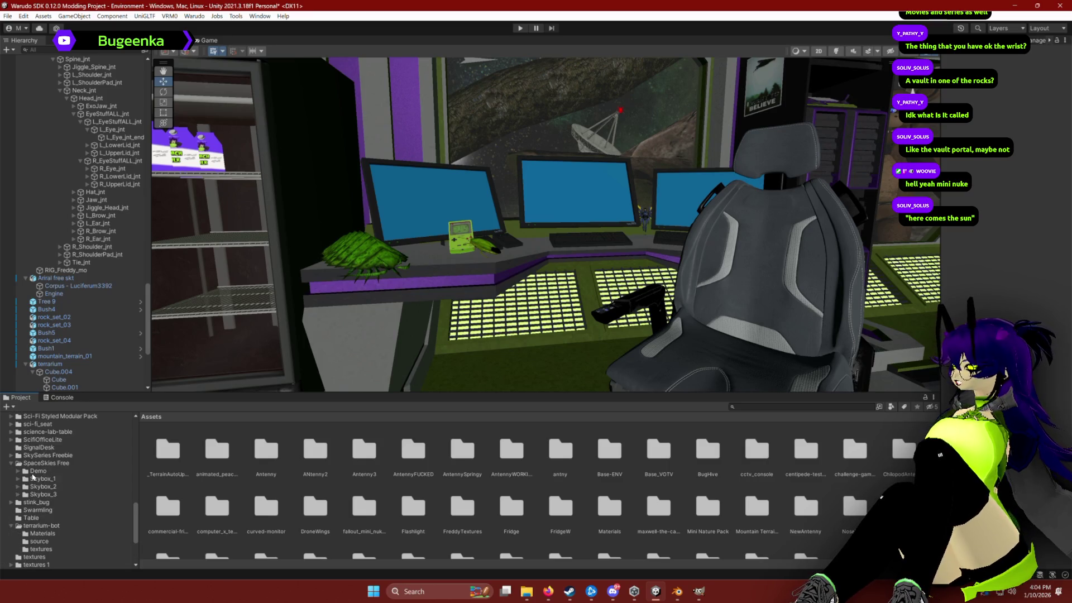
pyautogui.scroll(2, 33, 475)
pyautogui.click(11, 522)
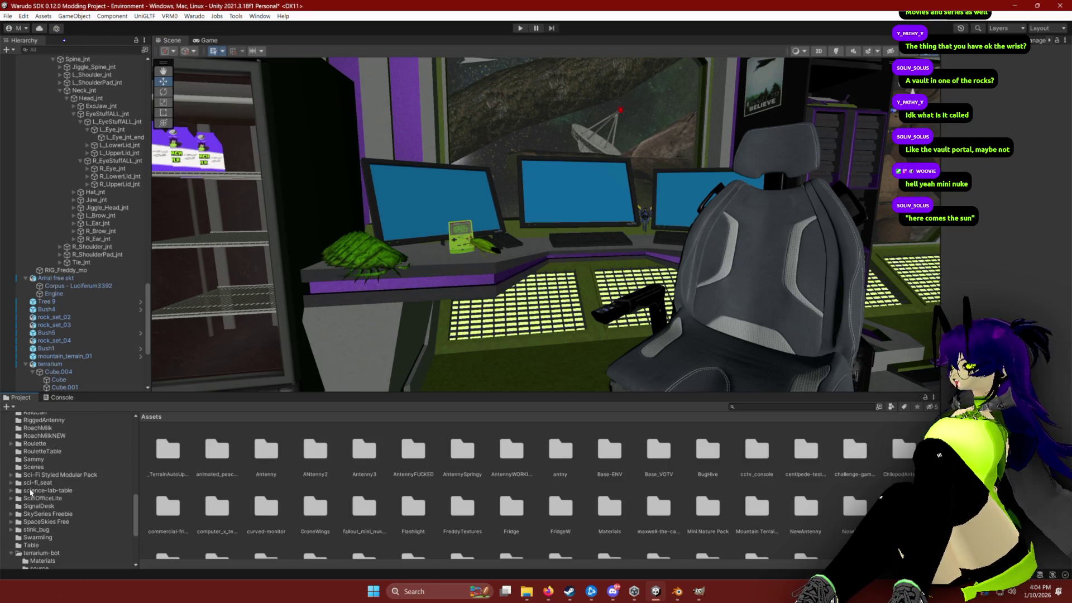
pyautogui.scroll(1, 26, 486)
pyautogui.scroll(1, 58, 483)
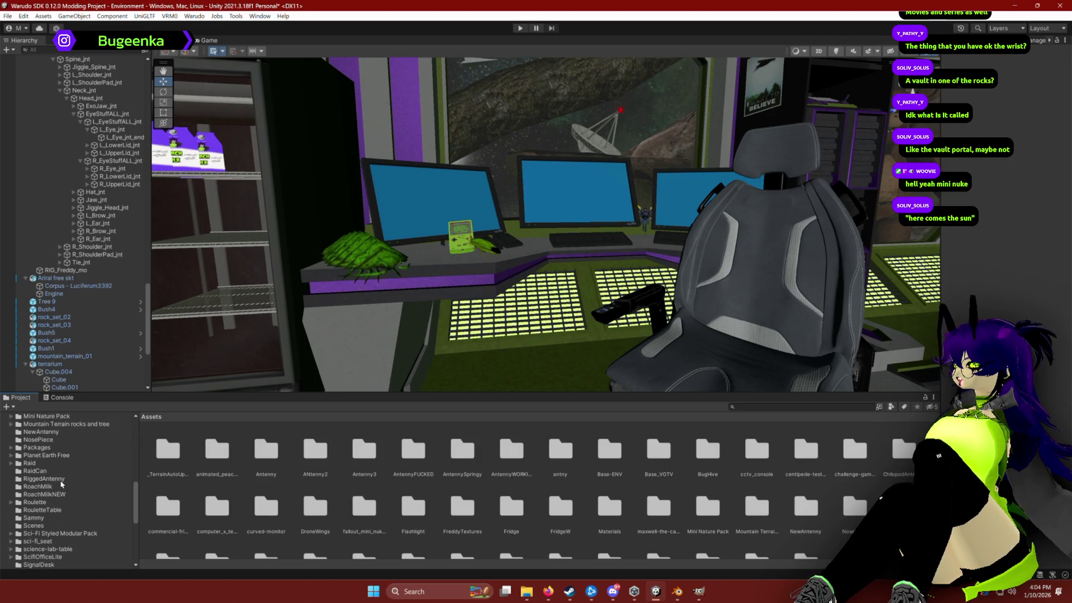
pyautogui.scroll(1, 48, 470)
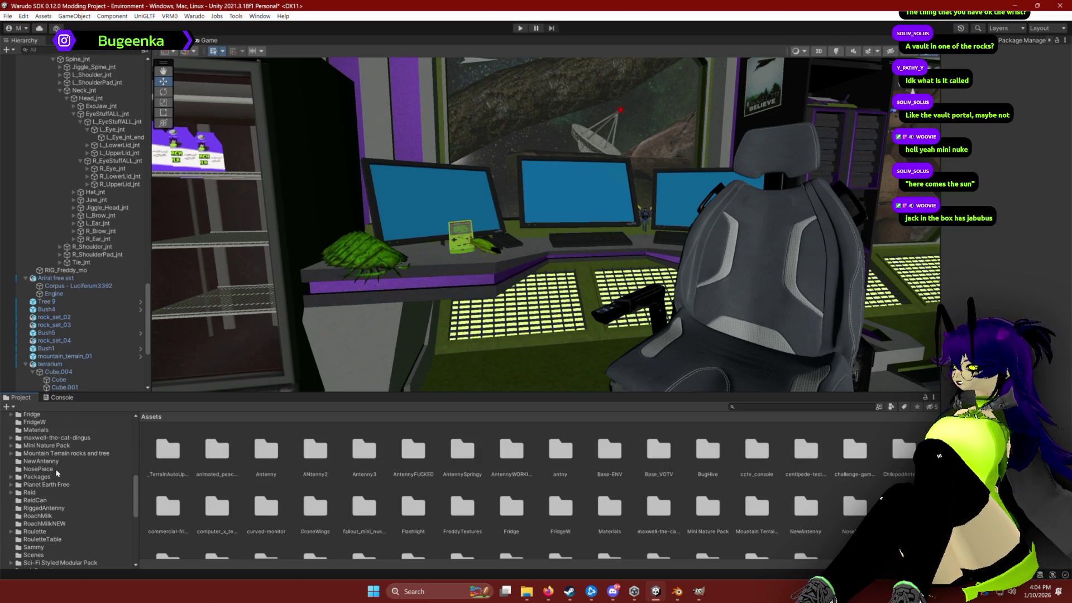
pyautogui.scroll(1, 44, 451)
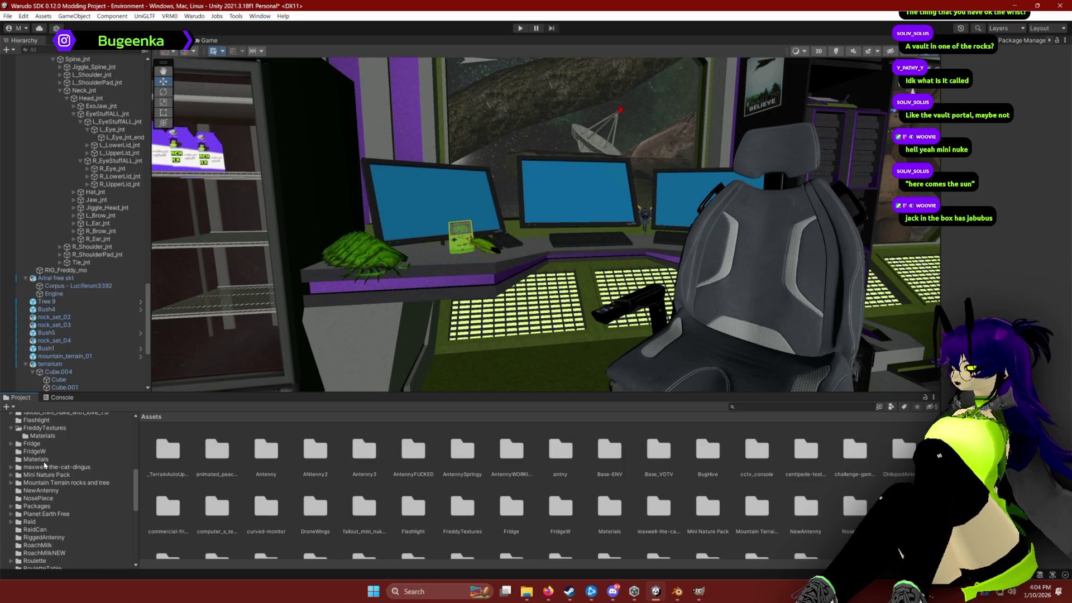
pyautogui.scroll(1, 37, 450)
pyautogui.scroll(1, 48, 462)
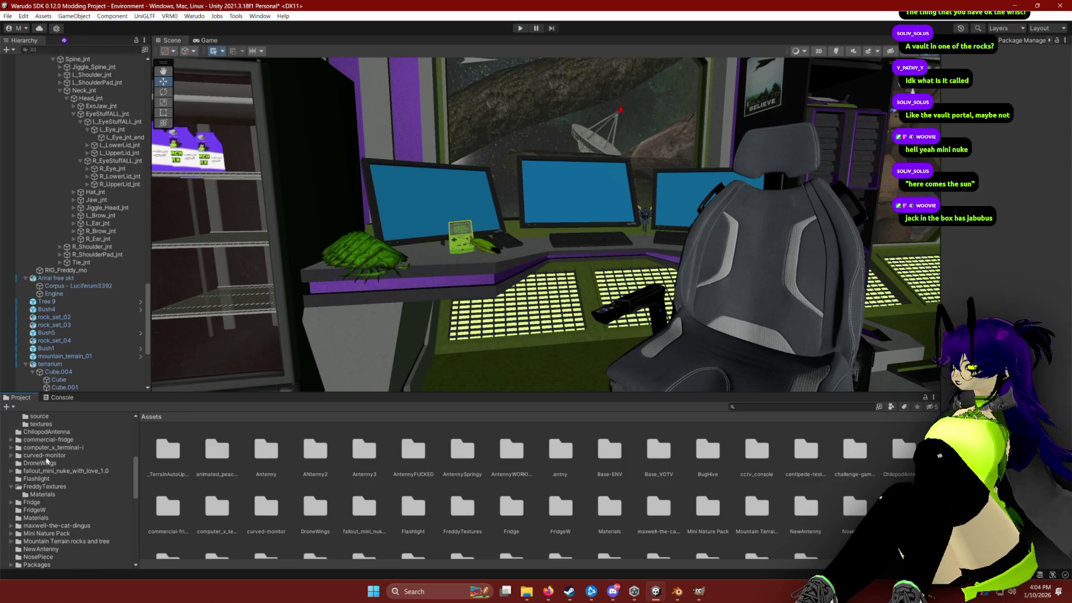
# Step: Place the fallout mini nuke model in front of the desk and scale it to about 0.28
pyautogui.click(46, 473)
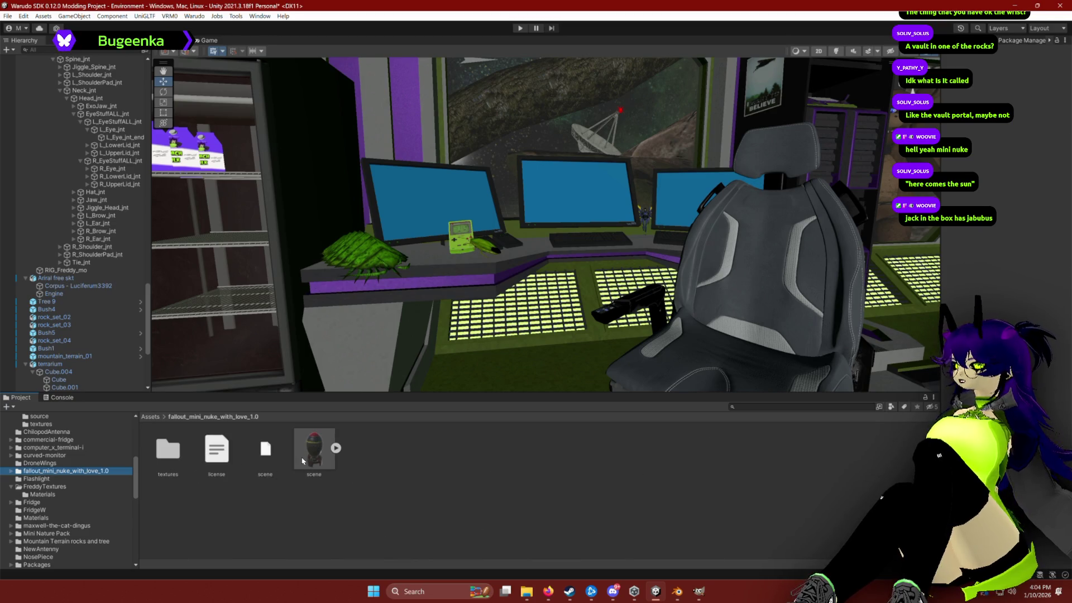
pyautogui.moveTo(316, 462)
pyautogui.mouseDown()
pyautogui.moveTo(464, 241)
pyautogui.moveTo(536, 279)
pyautogui.moveTo(525, 291)
pyautogui.moveTo(527, 339)
pyautogui.moveTo(508, 291)
pyautogui.moveTo(520, 263)
pyautogui.moveTo(536, 257)
pyautogui.mouseUp()
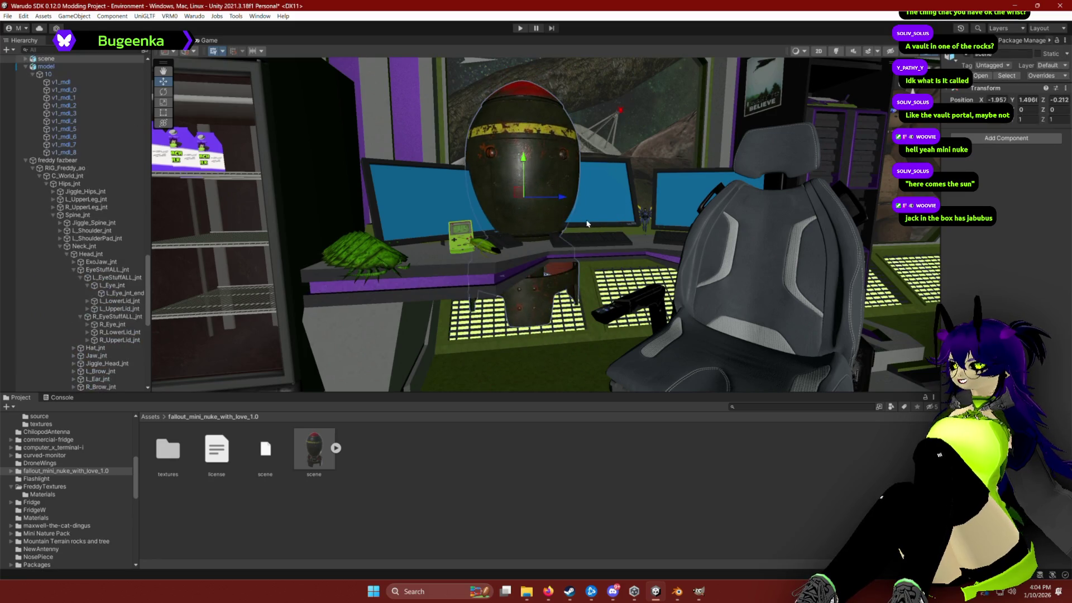
pyautogui.moveTo(612, 208); pyautogui.dragTo(631, 269)
pyautogui.press('r')
pyautogui.moveTo(541, 240); pyautogui.dragTo(534, 273)
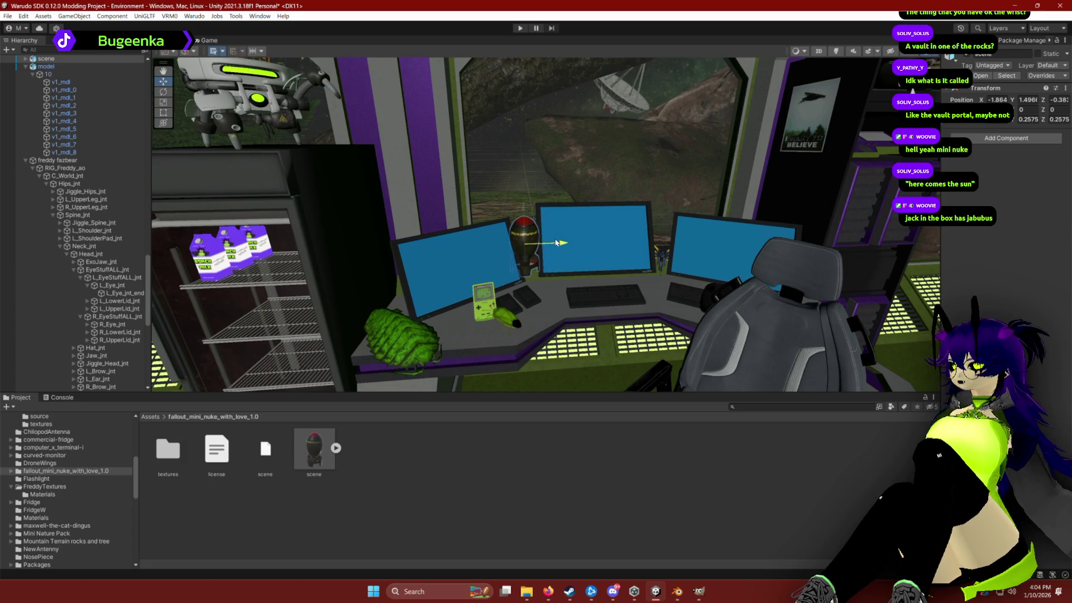
# Step: Raise the mini nuke above the desk and shift it slightly sideways
pyautogui.moveTo(535, 240)
pyautogui.mouseDown()
pyautogui.moveTo(528, 252)
pyautogui.moveTo(421, 259)
pyautogui.moveTo(328, 324)
pyautogui.moveTo(271, 327)
pyautogui.mouseUp()
pyautogui.moveTo(438, 300)
pyautogui.mouseDown()
pyautogui.moveTo(459, 302)
pyautogui.moveTo(491, 355)
pyautogui.moveTo(707, 307)
pyautogui.moveTo(653, 288)
pyautogui.moveTo(673, 266)
pyautogui.moveTo(650, 263)
pyautogui.moveTo(645, 278)
pyautogui.moveTo(570, 325)
pyautogui.moveTo(560, 205)
pyautogui.mouseUp()
pyautogui.click(569, 325)
pyautogui.click(327, 214)
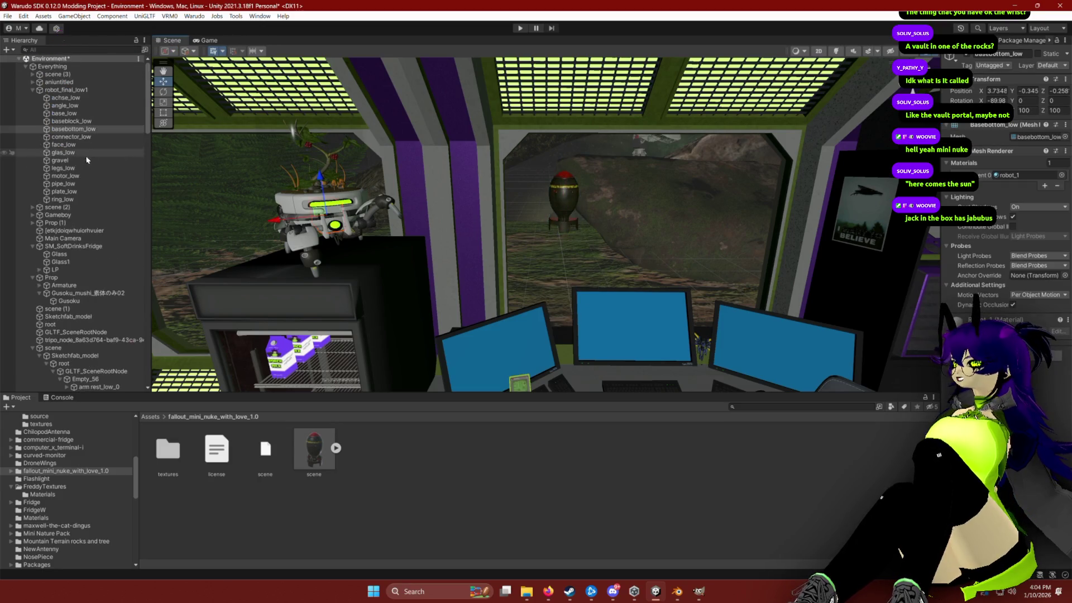
# Step: Delete robot_final_low1 and slide the mini nuke along its Z axis toward the fridge
pyautogui.click(53, 91)
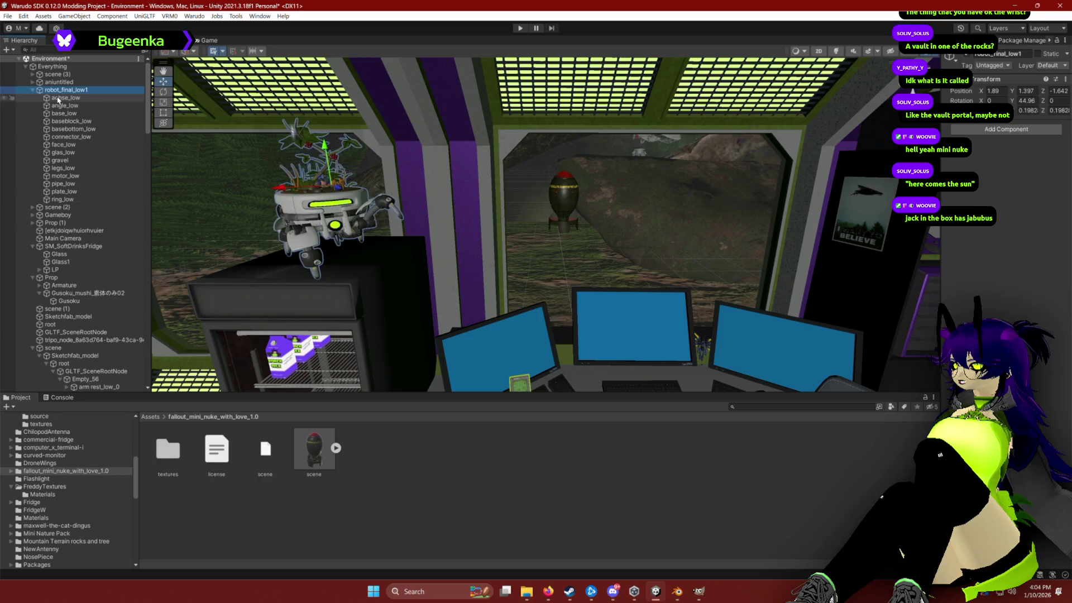
pyautogui.press('Delete')
pyautogui.click(563, 207)
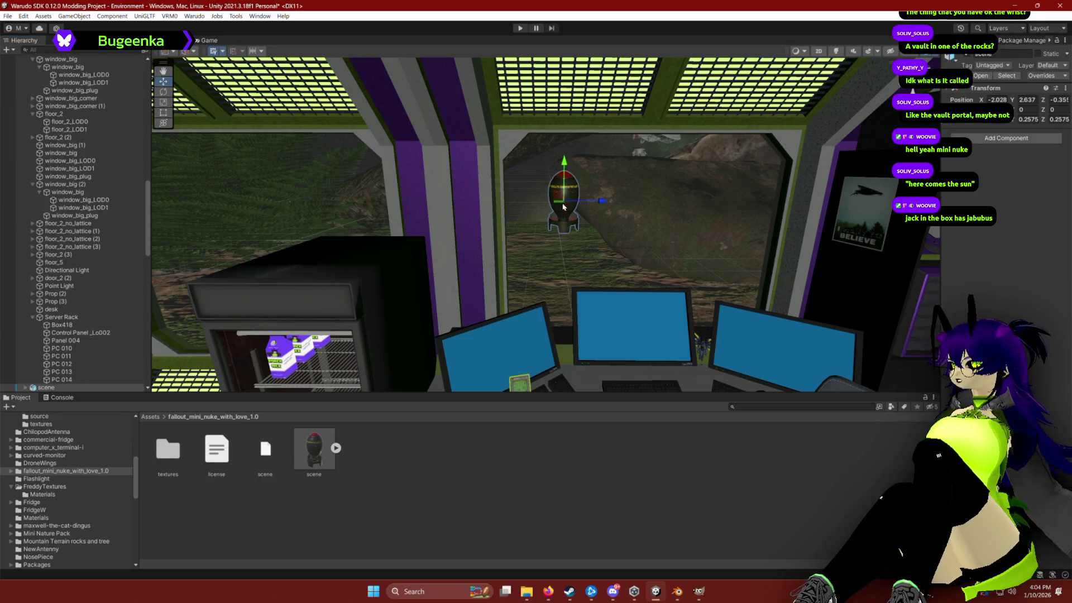
pyautogui.moveTo(592, 204)
pyautogui.mouseDown()
pyautogui.moveTo(413, 196)
pyautogui.moveTo(316, 221)
pyautogui.moveTo(357, 229)
pyautogui.moveTo(342, 225)
pyautogui.moveTo(425, 211)
pyautogui.mouseUp()
pyautogui.moveTo(486, 235)
pyautogui.mouseDown()
pyautogui.moveTo(386, 241)
pyautogui.moveTo(530, 268)
pyautogui.moveTo(462, 249)
pyautogui.moveTo(491, 291)
pyautogui.moveTo(575, 486)
pyautogui.moveTo(512, 201)
pyautogui.mouseUp()
pyautogui.scroll(5, 509, 207)
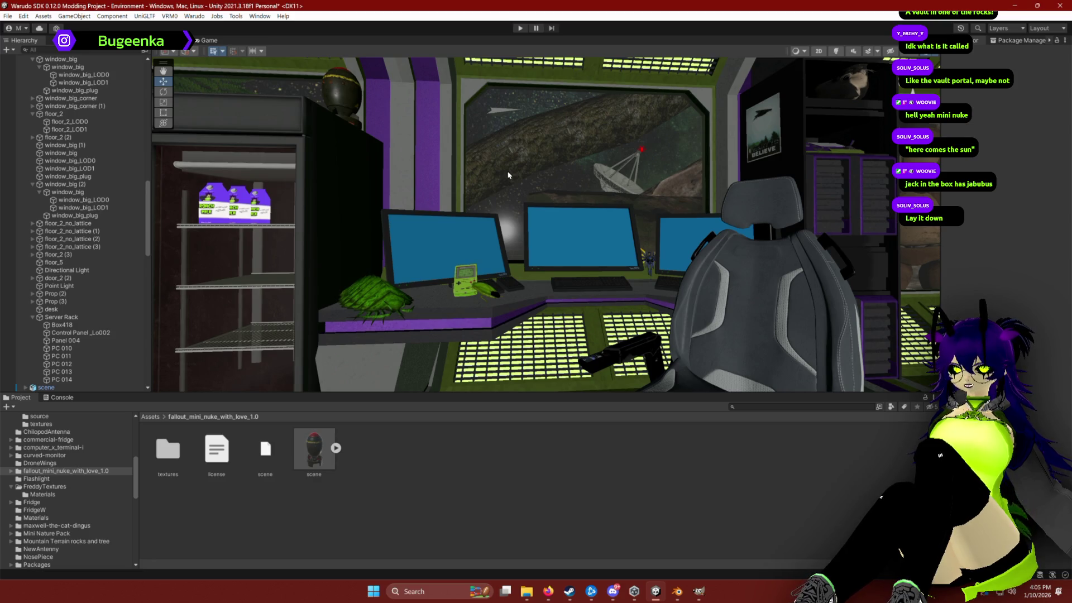
# Step: Tip the mini nuke onto its side and lower it onto the fridge top
pyautogui.press('f')
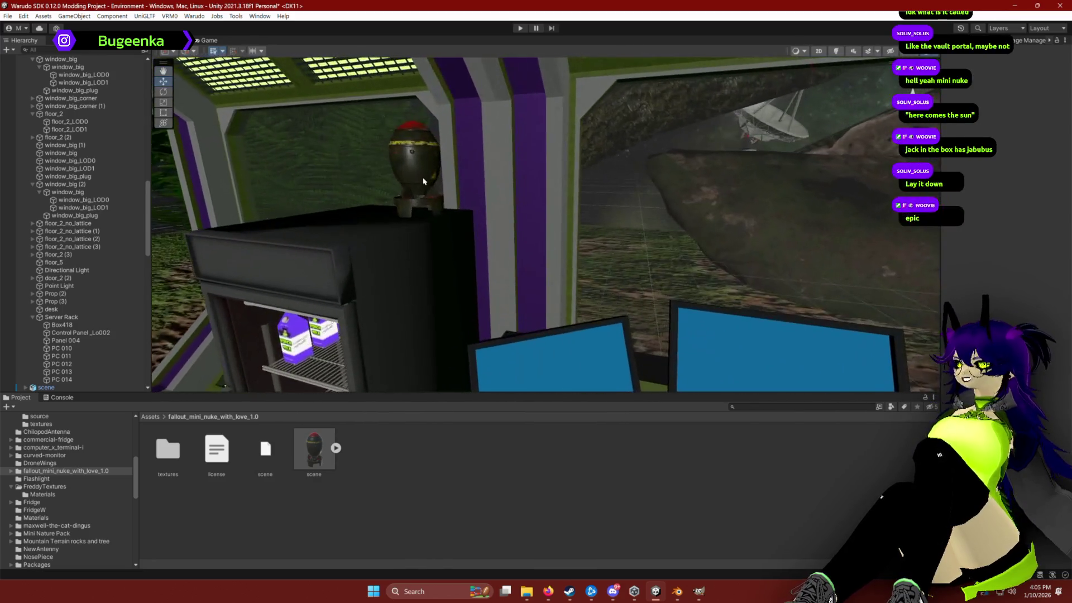
pyautogui.press('e')
pyautogui.moveTo(390, 150)
pyautogui.mouseDown()
pyautogui.moveTo(385, 263)
pyautogui.moveTo(471, 214)
pyautogui.moveTo(383, 239)
pyautogui.mouseUp()
pyautogui.press('f')
pyautogui.press('w')
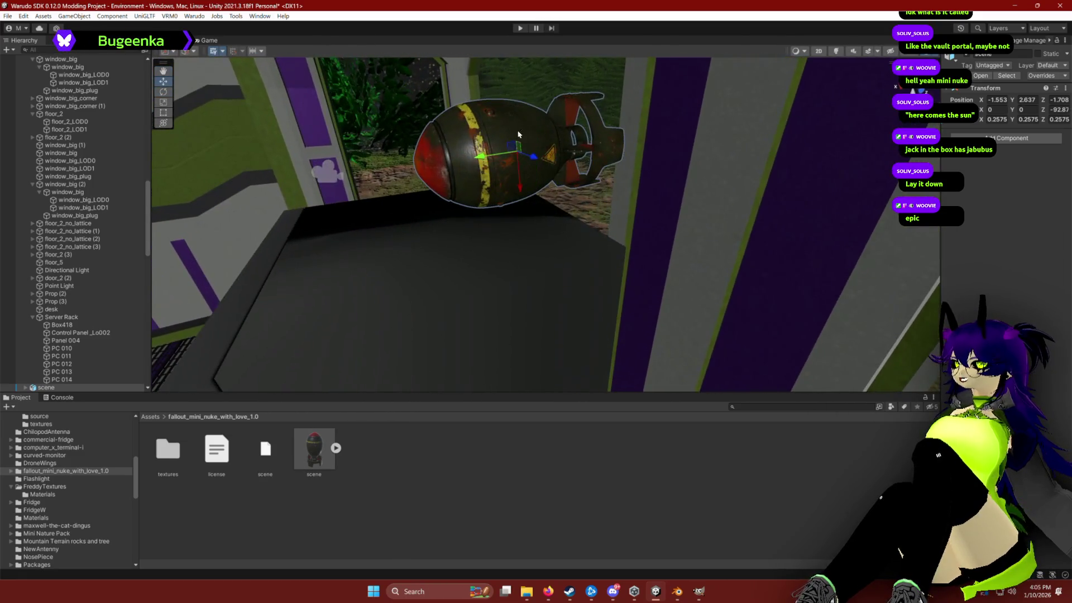
pyautogui.moveTo(517, 169)
pyautogui.mouseDown()
pyautogui.moveTo(519, 220)
pyautogui.moveTo(677, 227)
pyautogui.moveTo(647, 236)
pyautogui.mouseUp()
pyautogui.press('e')
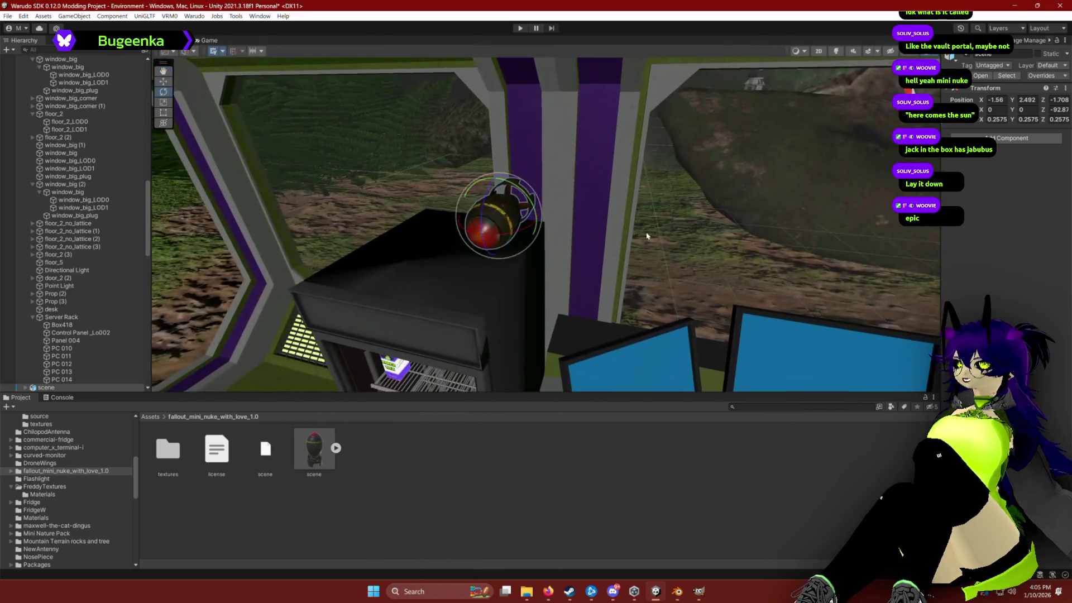
pyautogui.moveTo(521, 234); pyautogui.dragTo(498, 241)
pyautogui.moveTo(673, 234); pyautogui.dragTo(582, 177)
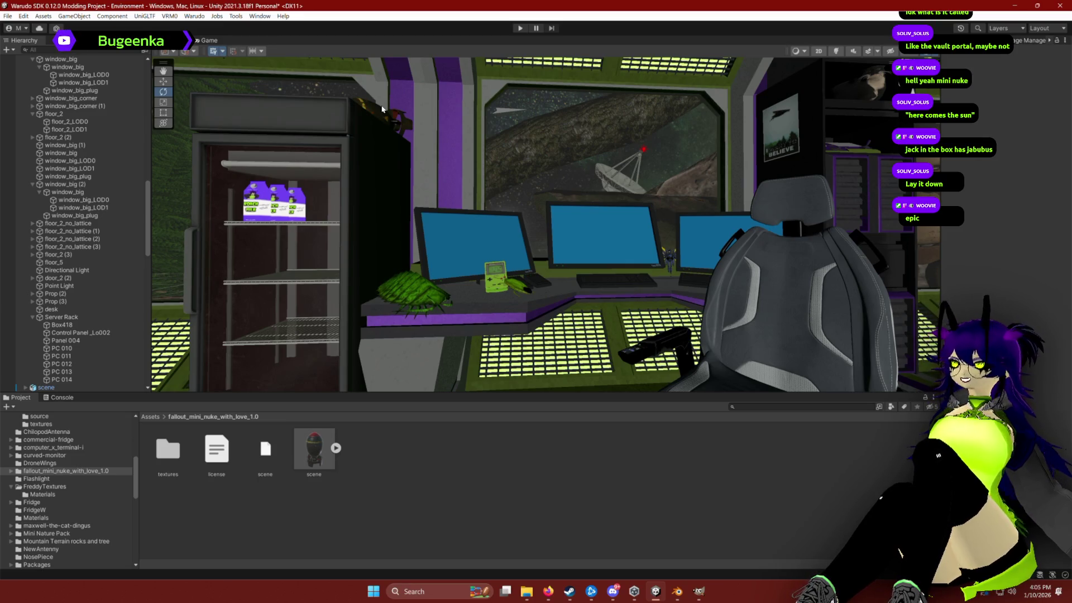
# Step: Spin the mini nuke on the fridge and angle its tip toward the room
pyautogui.click(359, 110)
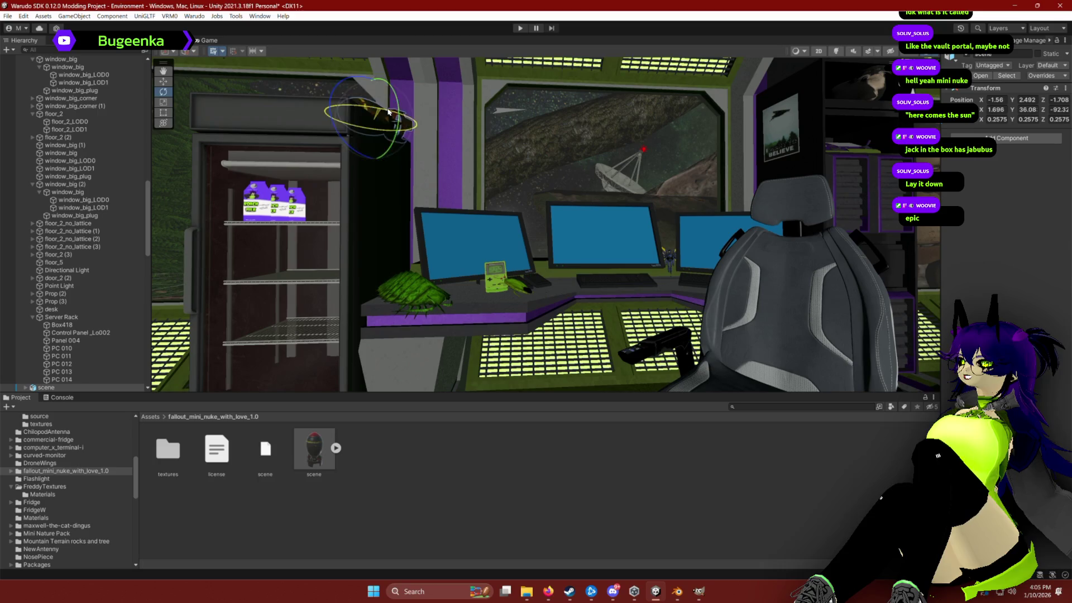
pyautogui.moveTo(437, 121); pyautogui.dragTo(587, 134)
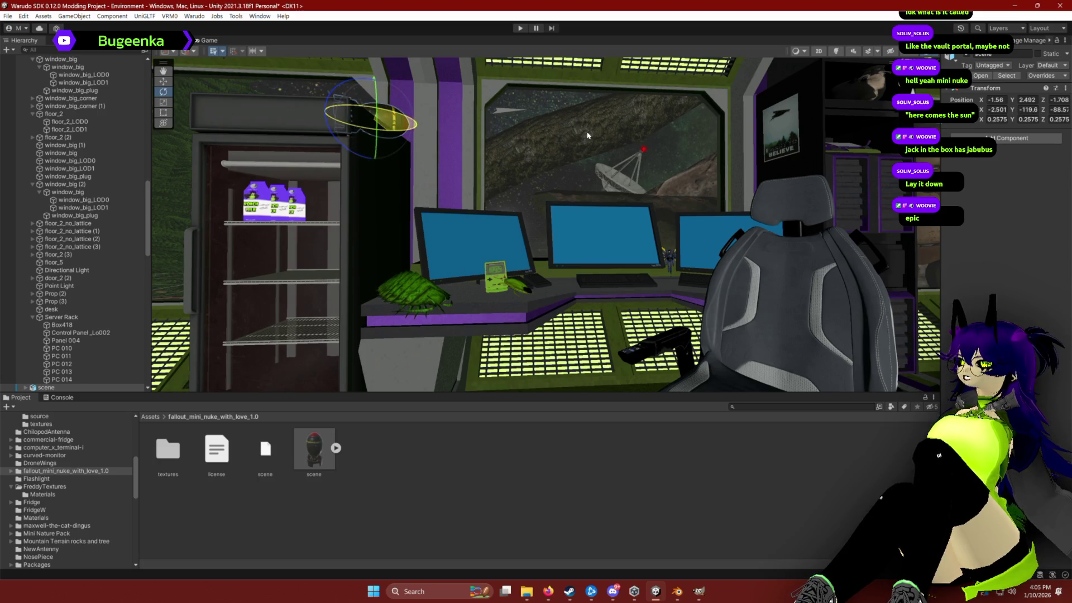
pyautogui.click(391, 117)
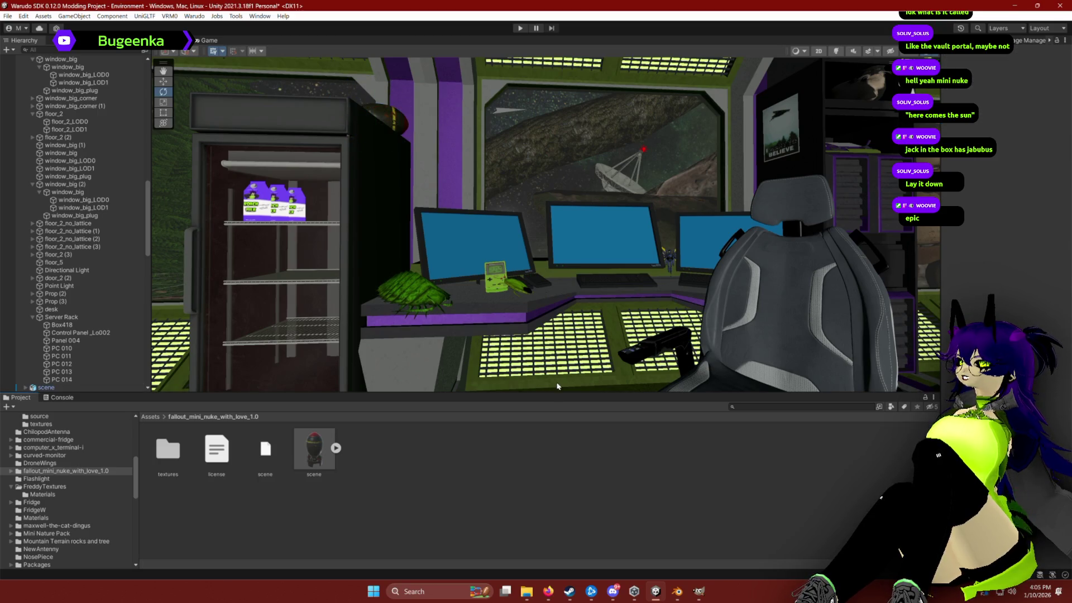
pyautogui.click(390, 117)
pyautogui.press('w')
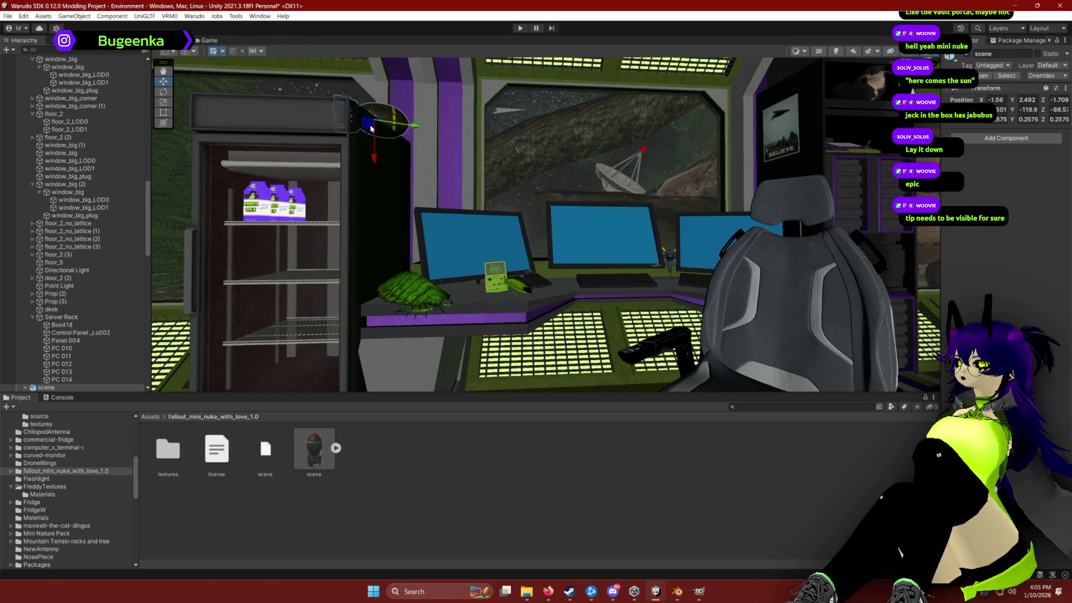
pyautogui.press('e')
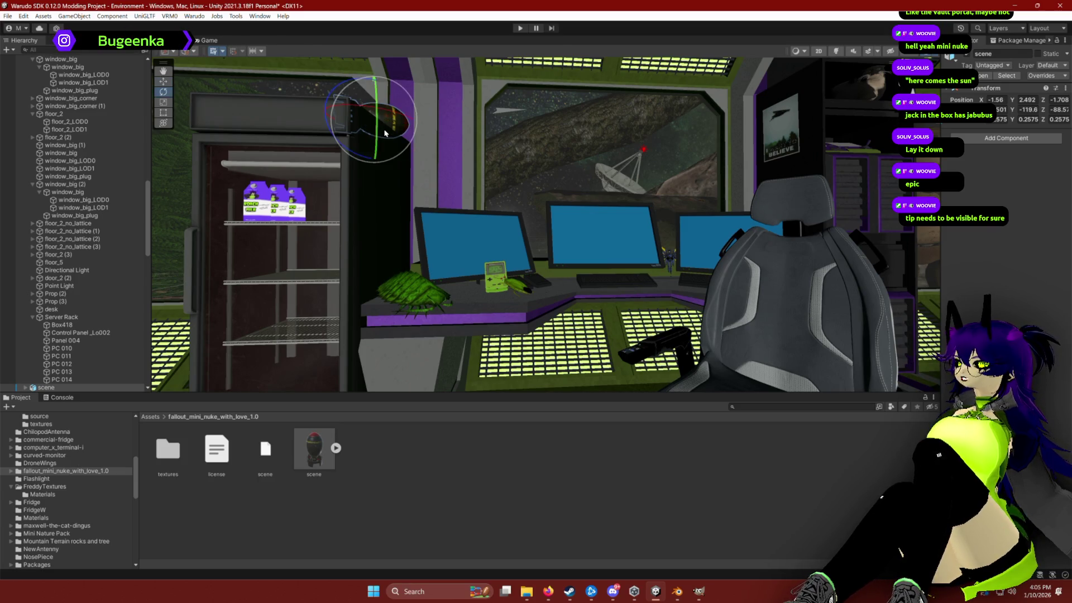
pyautogui.moveTo(393, 137)
pyautogui.mouseDown()
pyautogui.moveTo(321, 114)
pyautogui.moveTo(345, 124)
pyautogui.mouseUp()
pyautogui.press('w')
# Step: Fine-tune the mini nuke's rotation so its tip shows, then review the placement
pyautogui.click(528, 494)
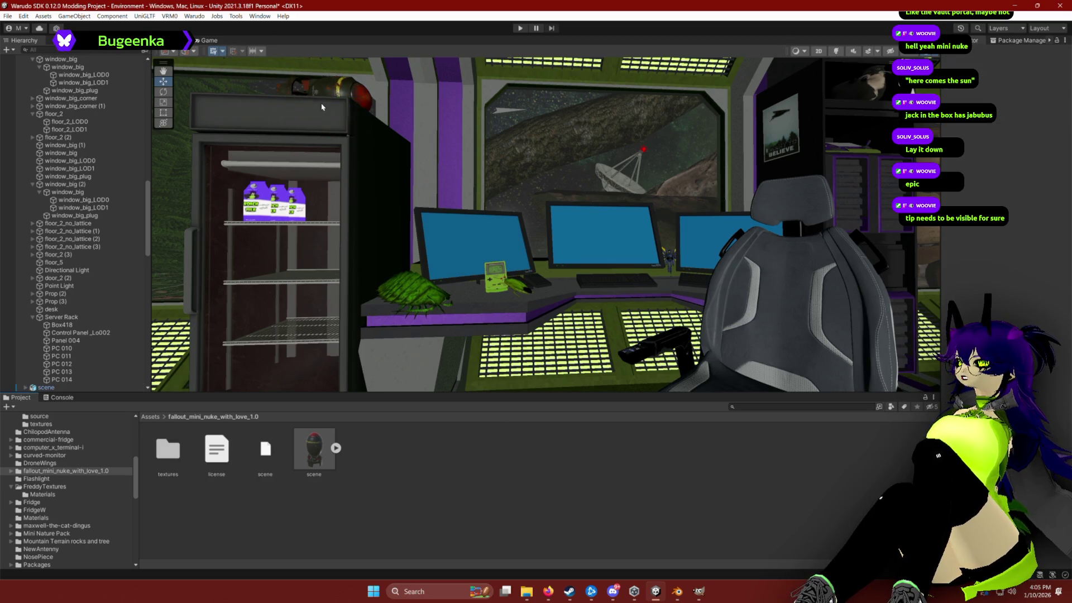
pyautogui.click(335, 92)
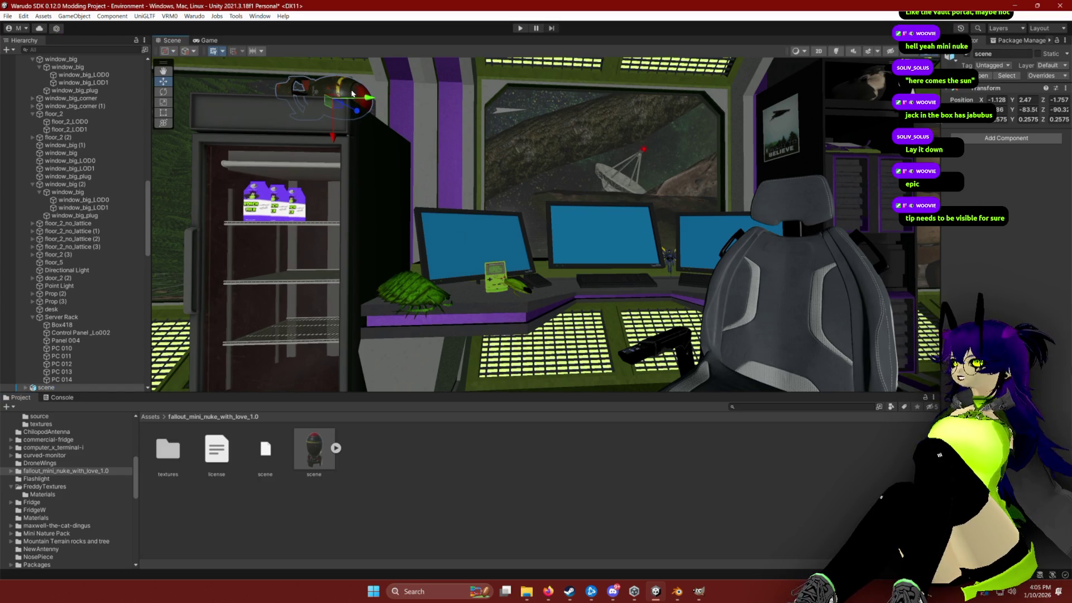
pyautogui.press('e')
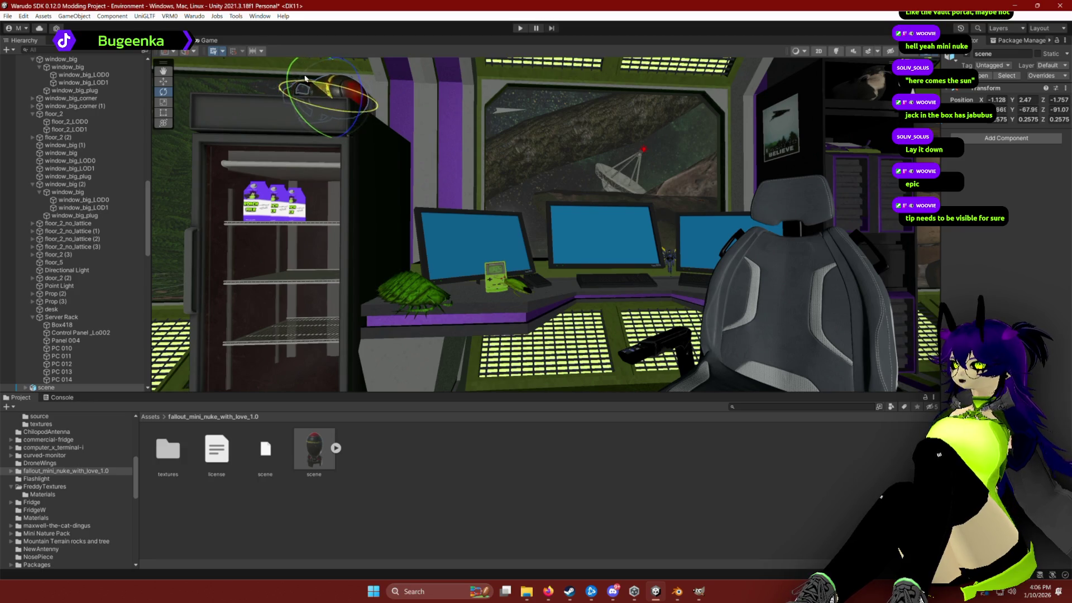
pyautogui.moveTo(327, 84); pyautogui.dragTo(327, 86)
pyautogui.press('w')
pyautogui.click(491, 463)
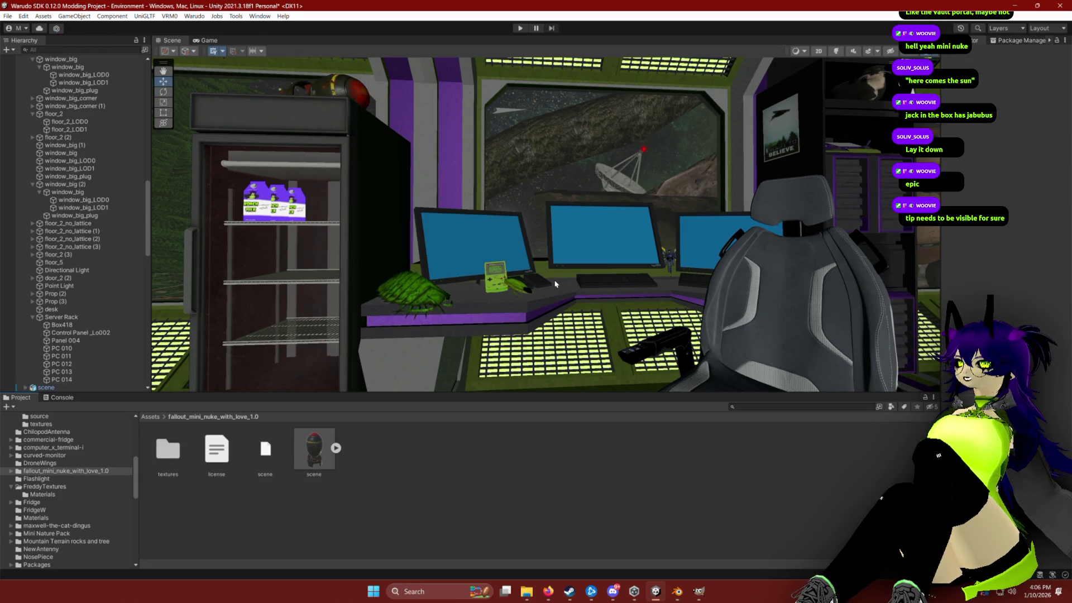
pyautogui.moveTo(556, 285); pyautogui.dragTo(569, 273)
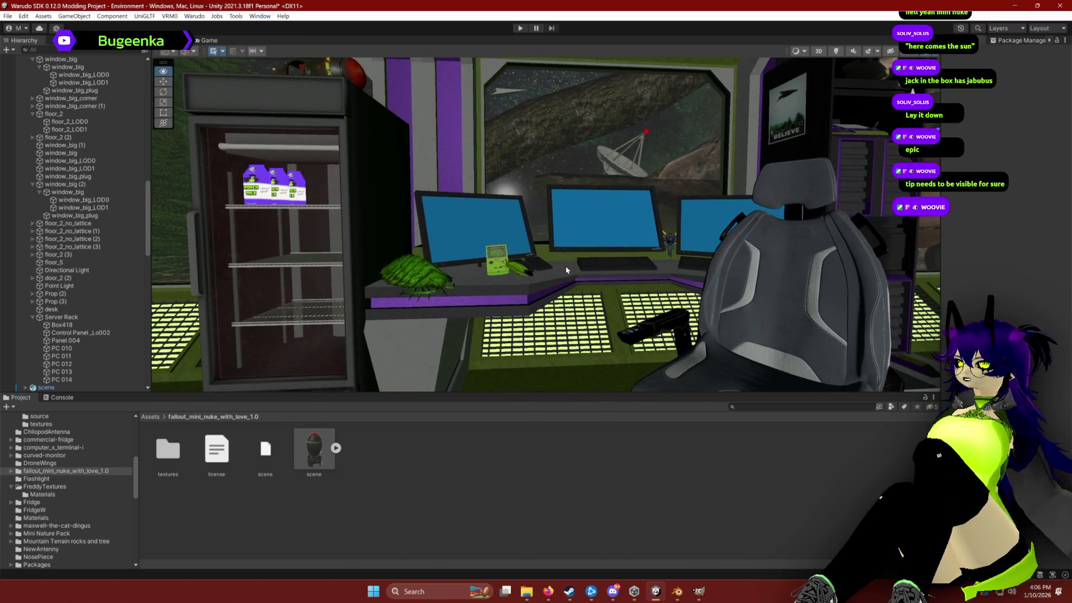
pyautogui.click(323, 73)
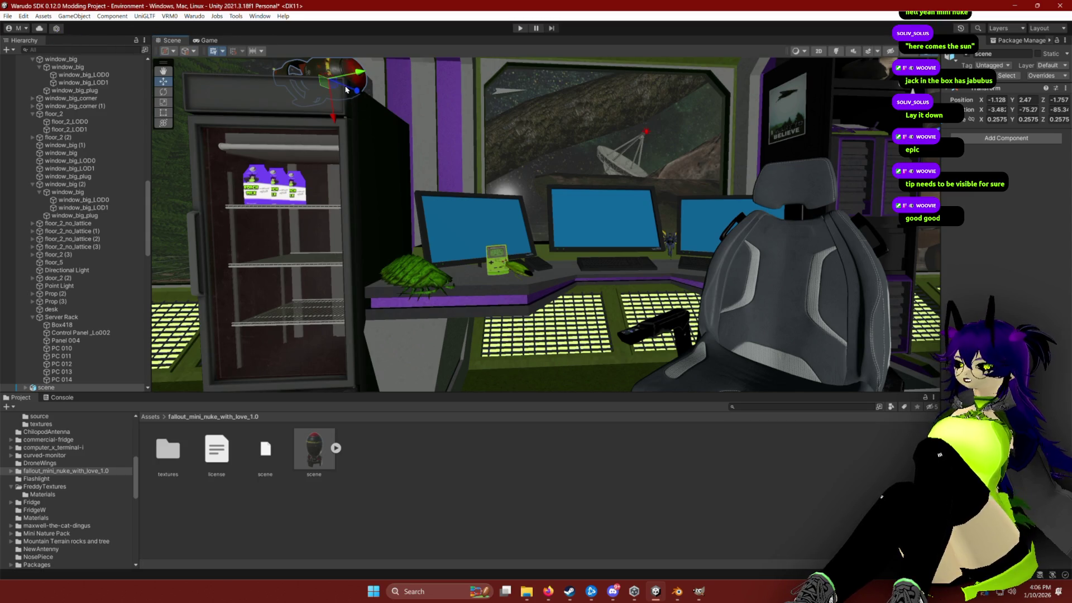
pyautogui.click(560, 411)
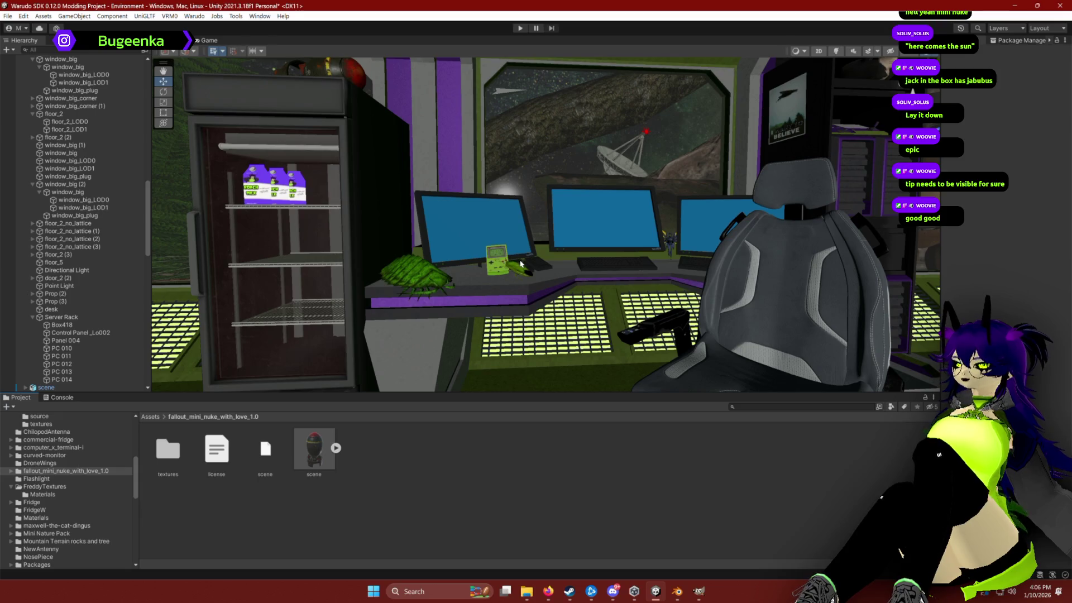
# Step: Enable Scene view lighting, fly toward the desk, and select Everything to view Environment Settings
pyautogui.click(837, 52)
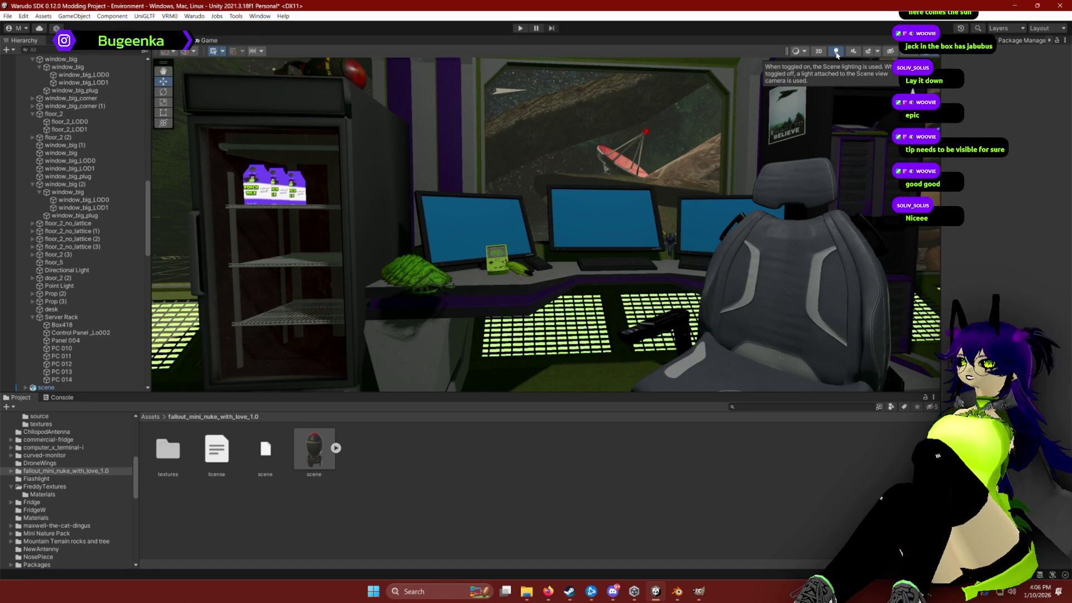
pyautogui.moveTo(536, 184); pyautogui.dragTo(530, 176)
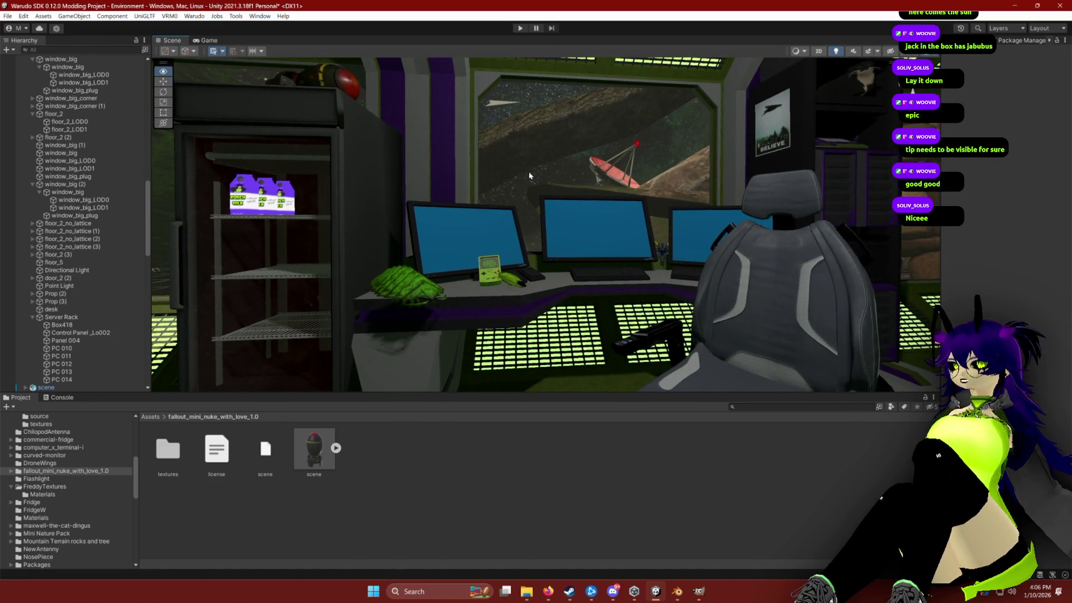
pyautogui.click(836, 52)
pyautogui.click(837, 52)
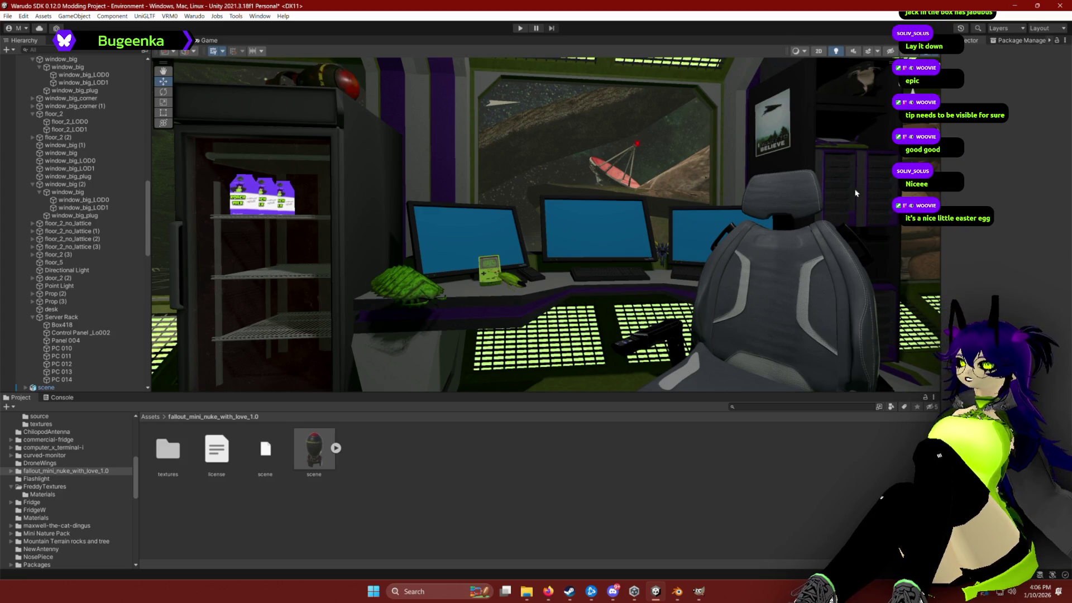
pyautogui.moveTo(632, 185)
pyautogui.mouseDown()
pyautogui.moveTo(608, 176)
pyautogui.moveTo(665, 187)
pyautogui.mouseUp()
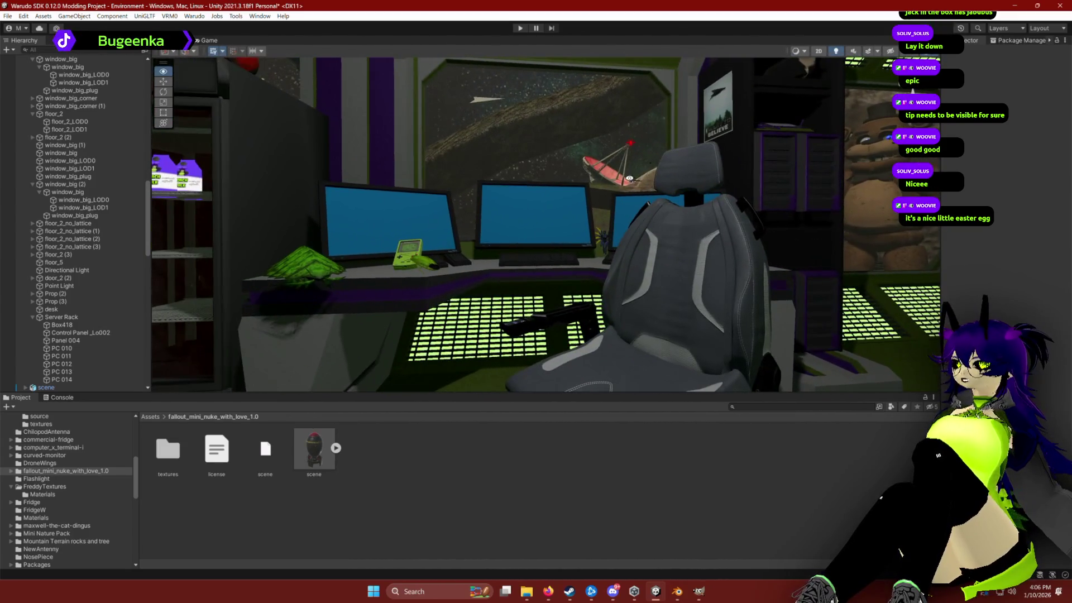
pyautogui.click(836, 52)
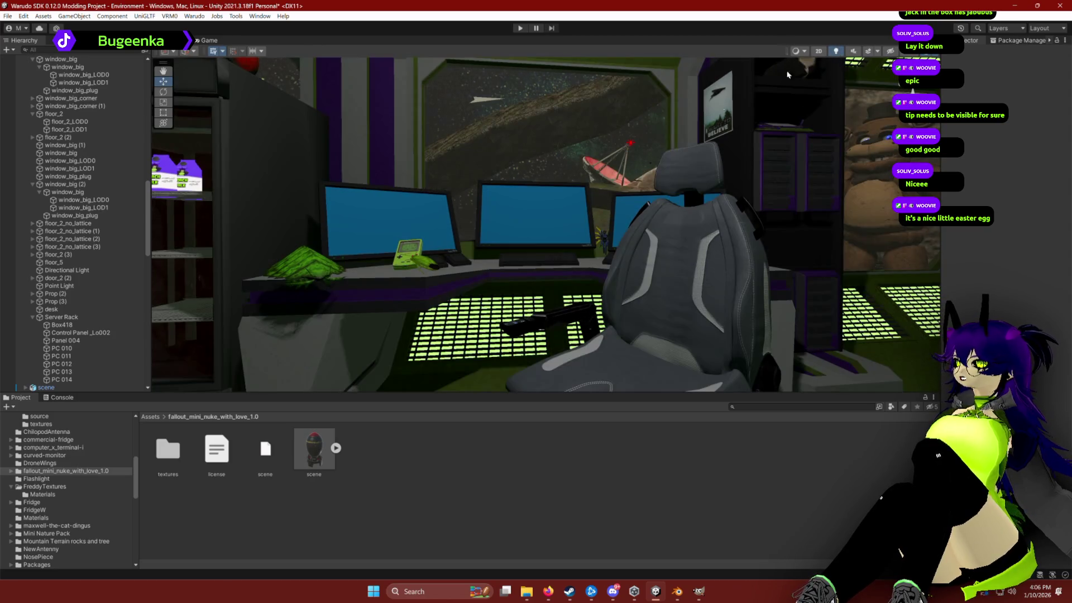
pyautogui.moveTo(518, 198); pyautogui.dragTo(509, 190)
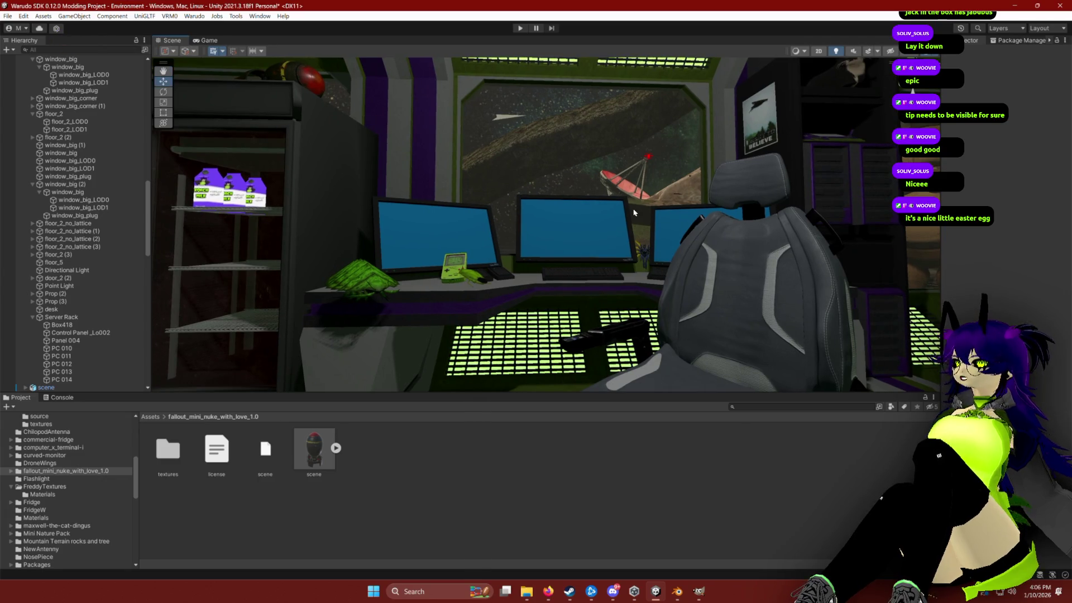
pyautogui.scroll(15, 77, 157)
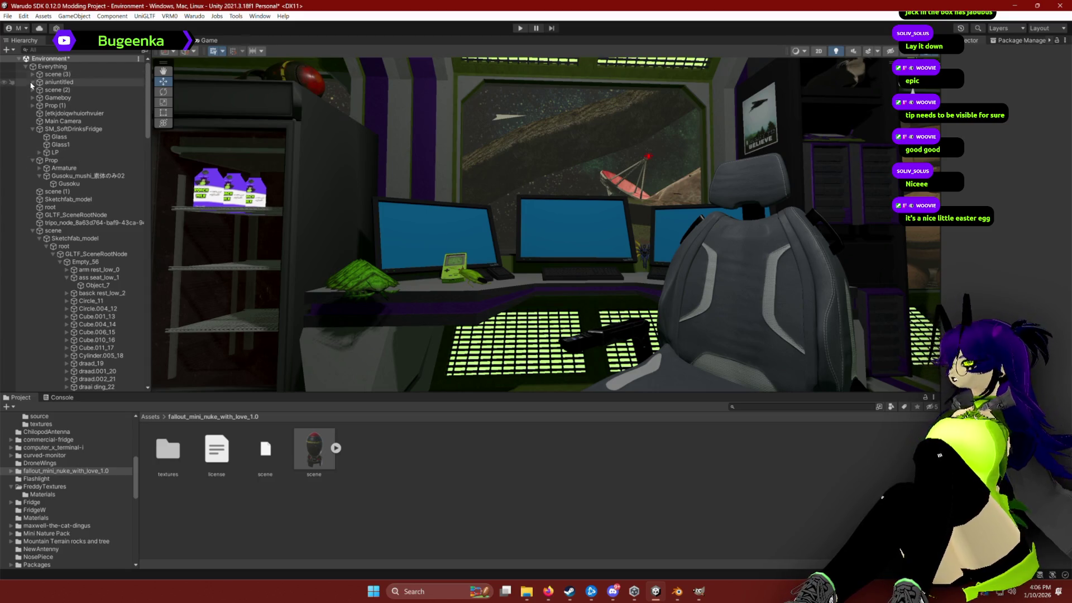
pyautogui.click(50, 66)
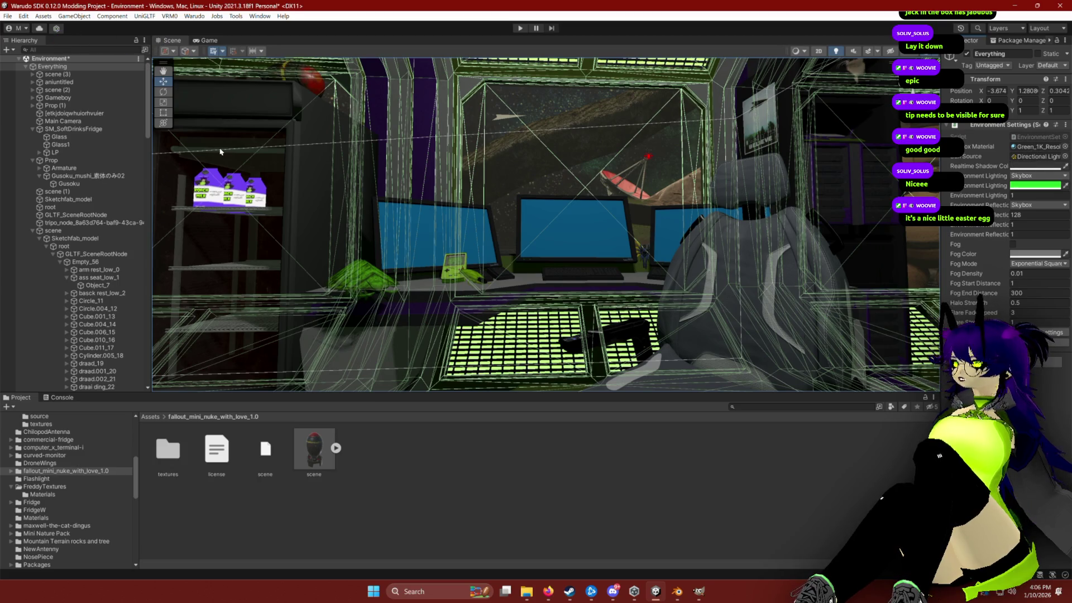
# Step: Search the Hierarchy to find and select the Directional Light
pyautogui.click(33, 231)
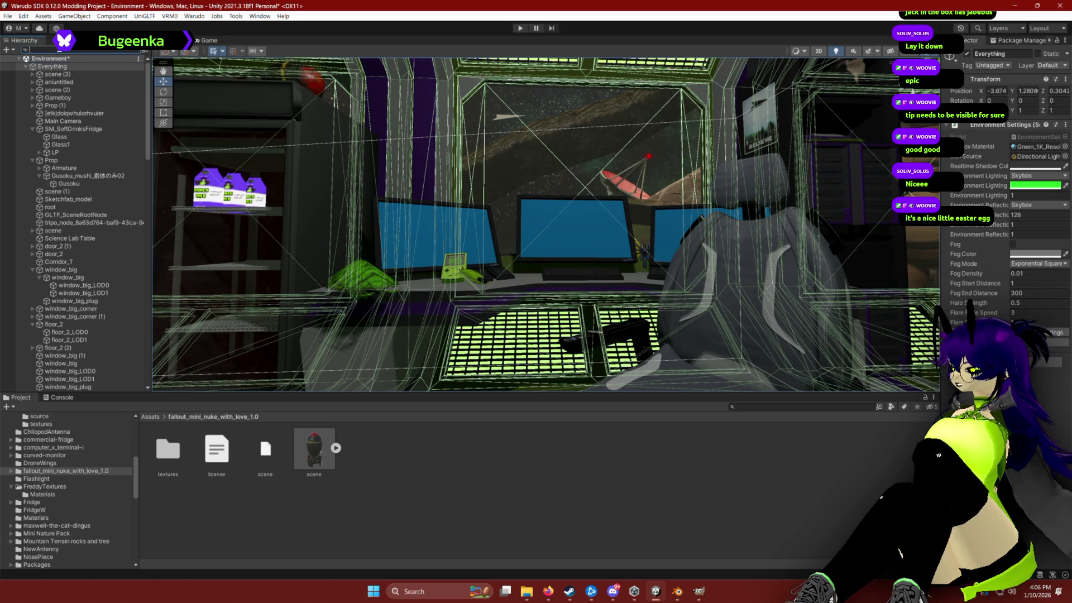
pyautogui.write('direc')
pyautogui.press('Down')
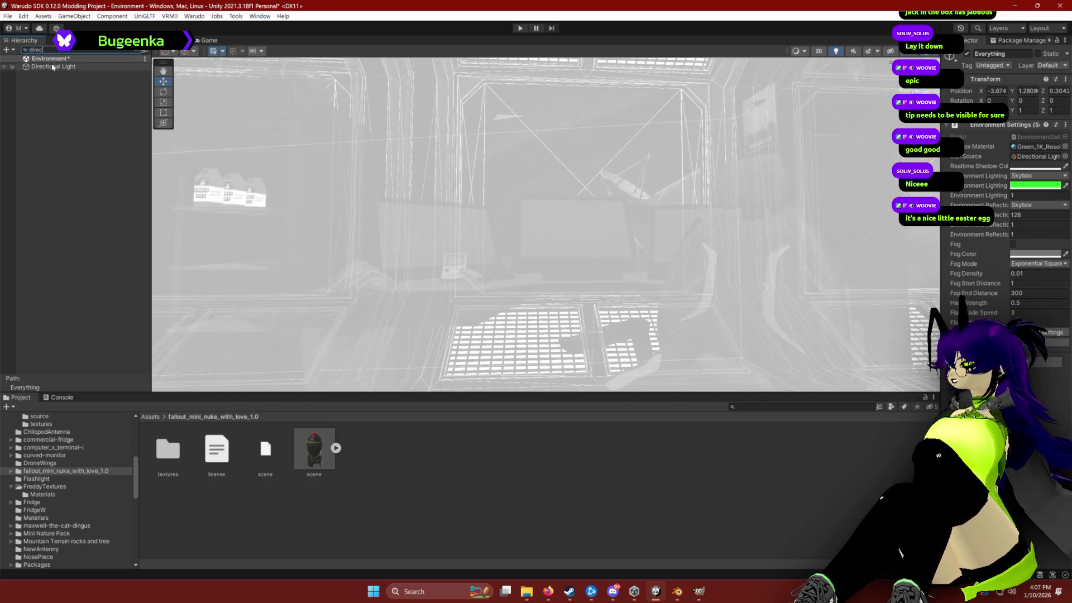
pyautogui.click(137, 50)
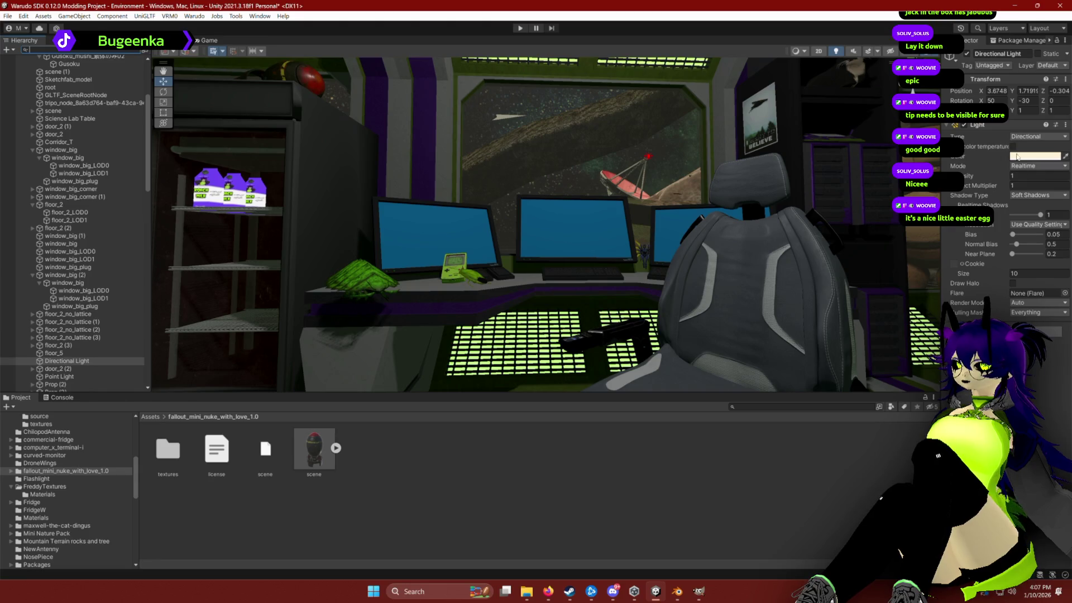
# Step: Set the Directional Light intensity to 0.31 and toggle Scene lighting to compare
pyautogui.click(1011, 176)
pyautogui.write('0.1')
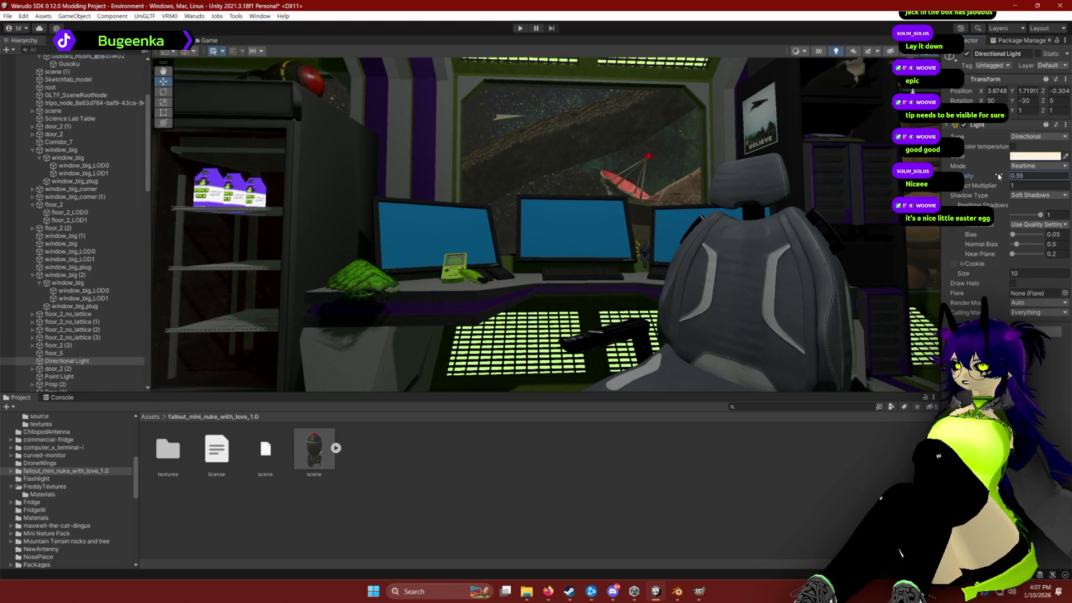
pyautogui.moveTo(990, 176); pyautogui.dragTo(993, 175)
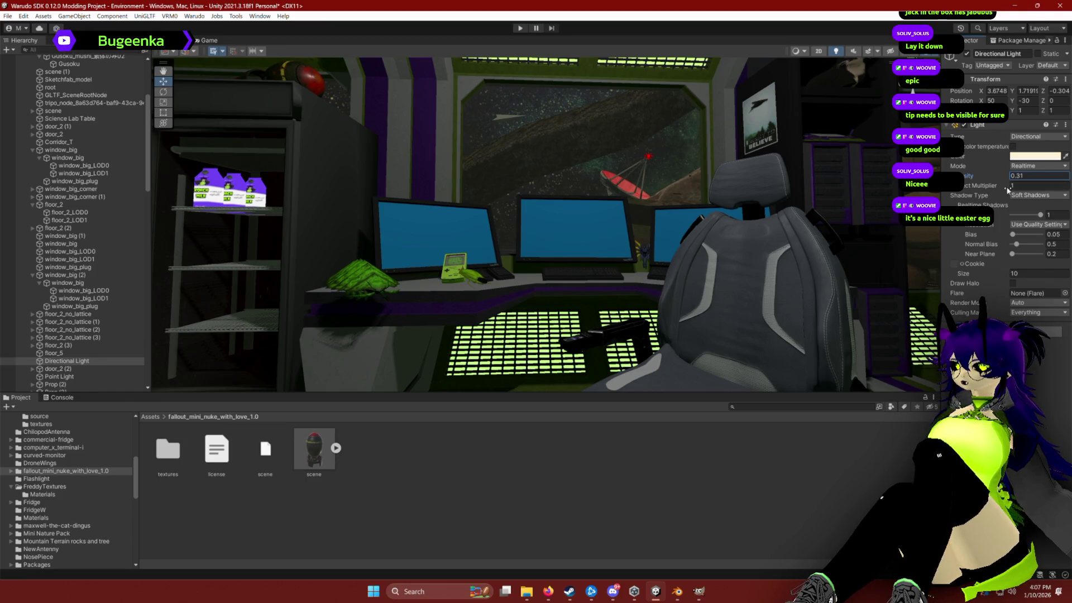
pyautogui.click(836, 51)
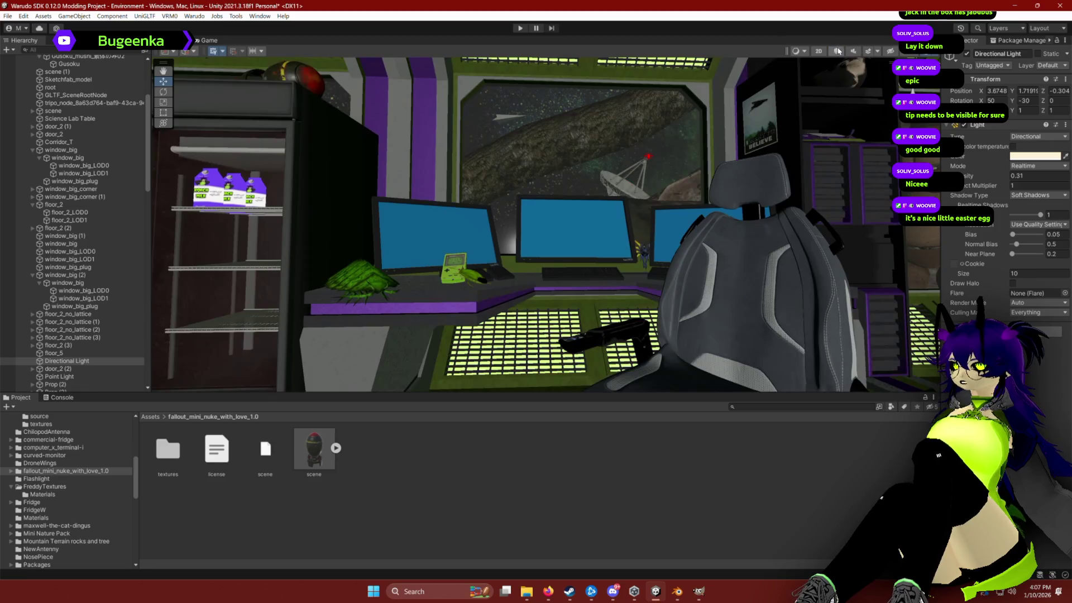
pyautogui.click(836, 51)
pyautogui.click(835, 51)
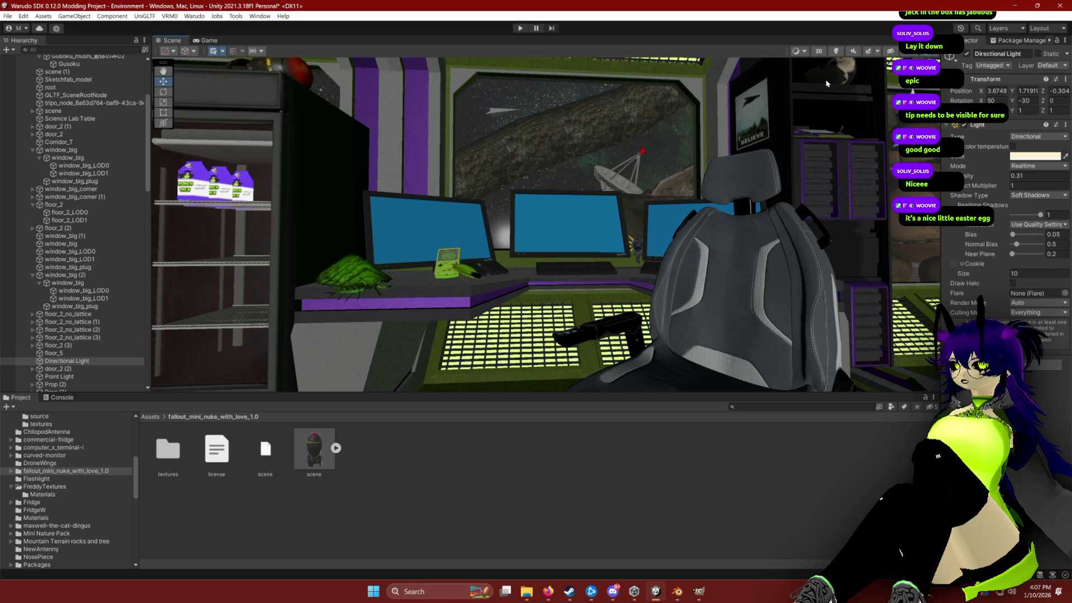
pyautogui.click(836, 51)
pyautogui.moveTo(761, 175); pyautogui.dragTo(722, 172)
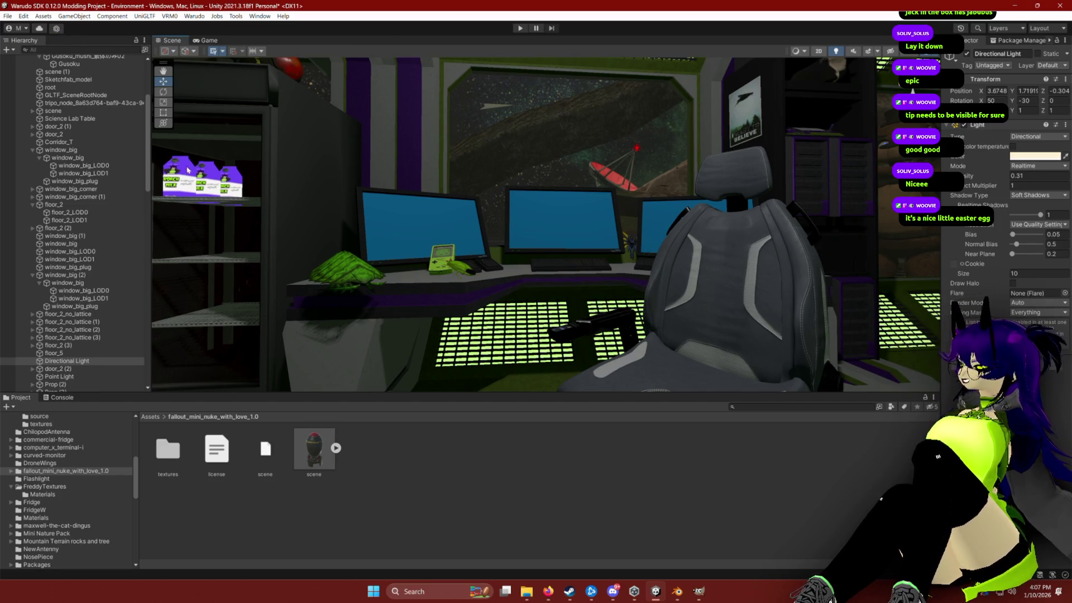
# Step: Search the Hierarchy for milk and select milk carton_0
pyautogui.click(178, 185)
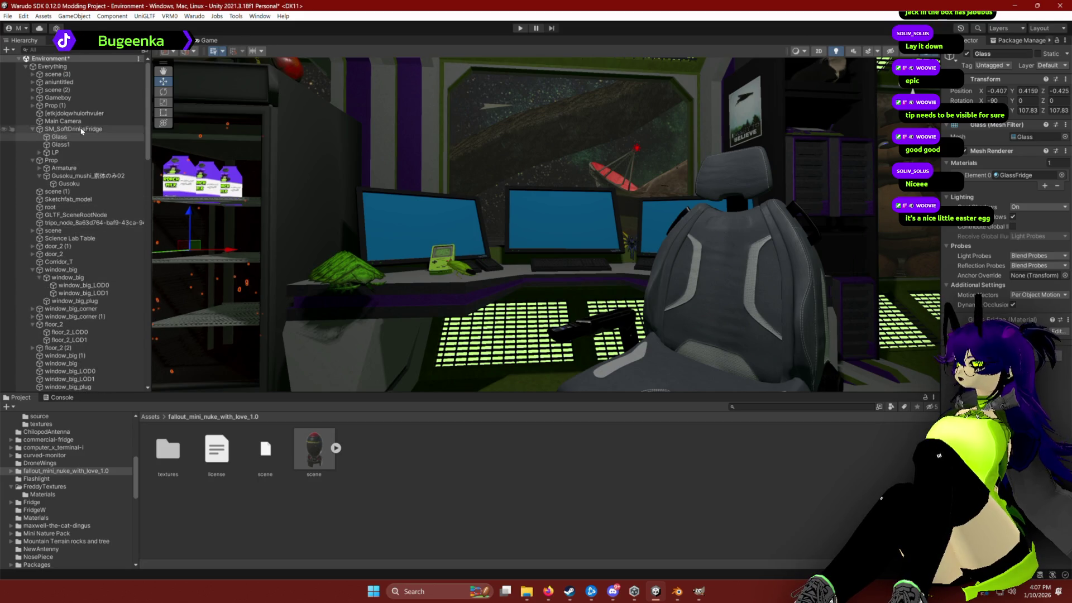
pyautogui.scroll(-6, 78, 254)
pyautogui.scroll(-10, 77, 254)
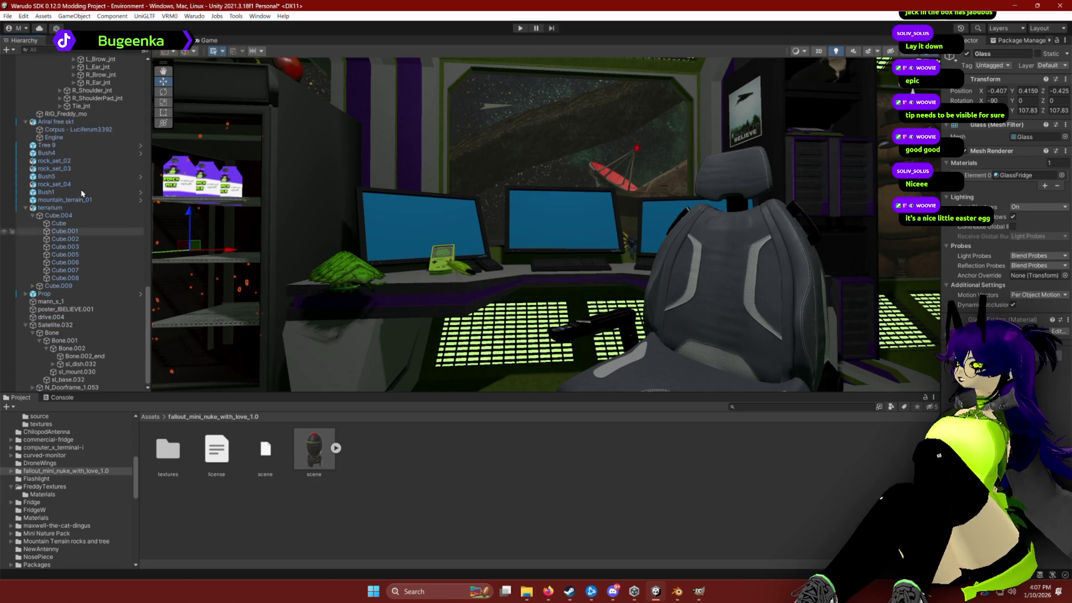
pyautogui.click(58, 49)
pyautogui.write('roach')
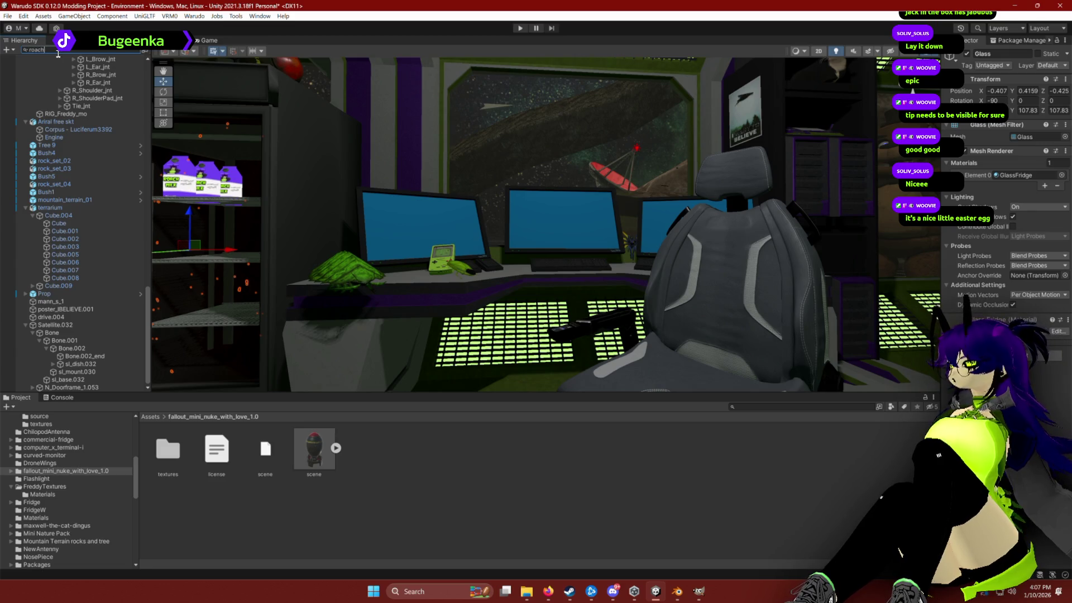
pyautogui.press('BackSpace')
pyautogui.press('BackSpace')
pyautogui.press('BackSpace')
pyautogui.write('milk')
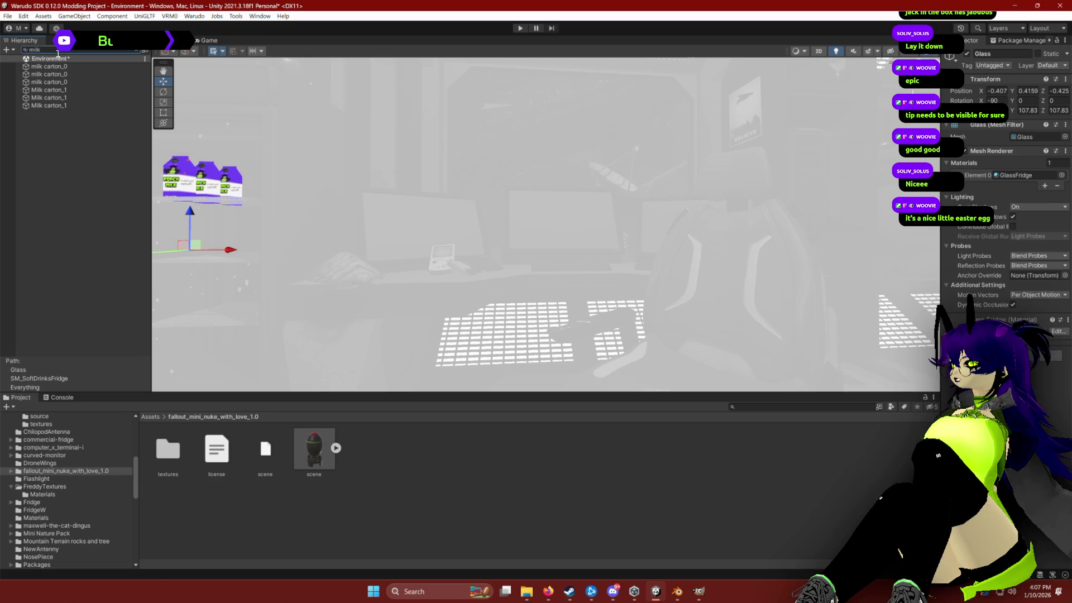
pyautogui.click(50, 67)
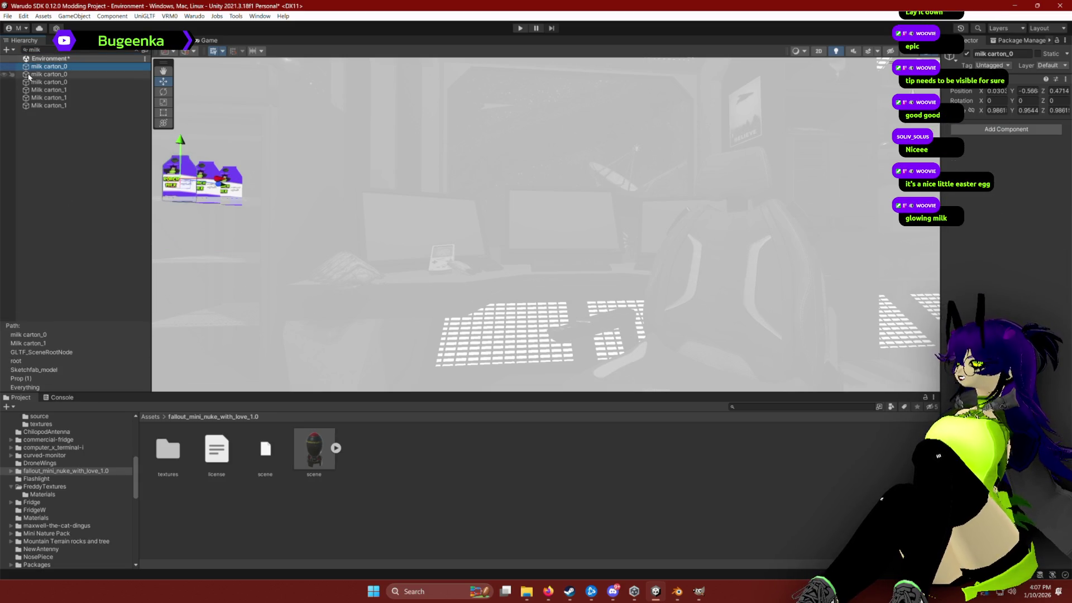
# Step: Expand milk carton_0, select Object_6, and expand its material settings in the Inspector
pyautogui.click(136, 50)
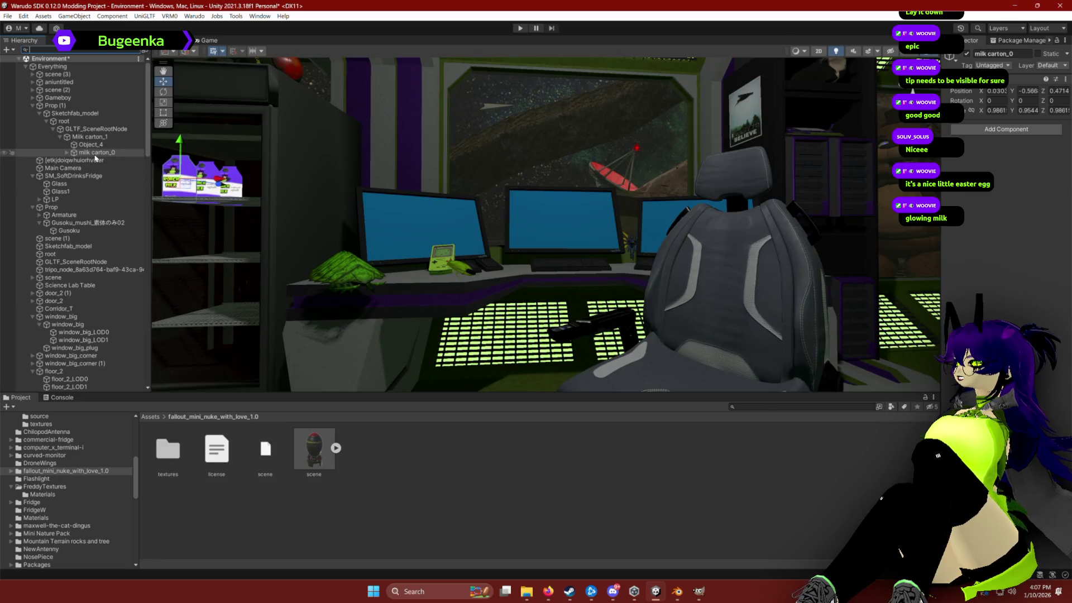
pyautogui.click(67, 152)
pyautogui.click(94, 161)
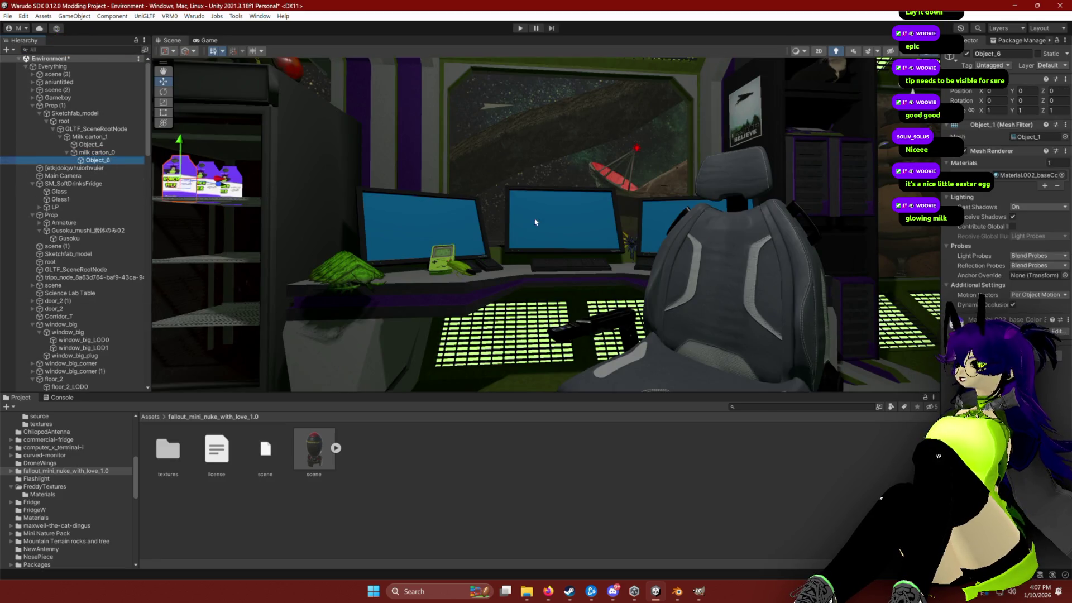
pyautogui.click(972, 324)
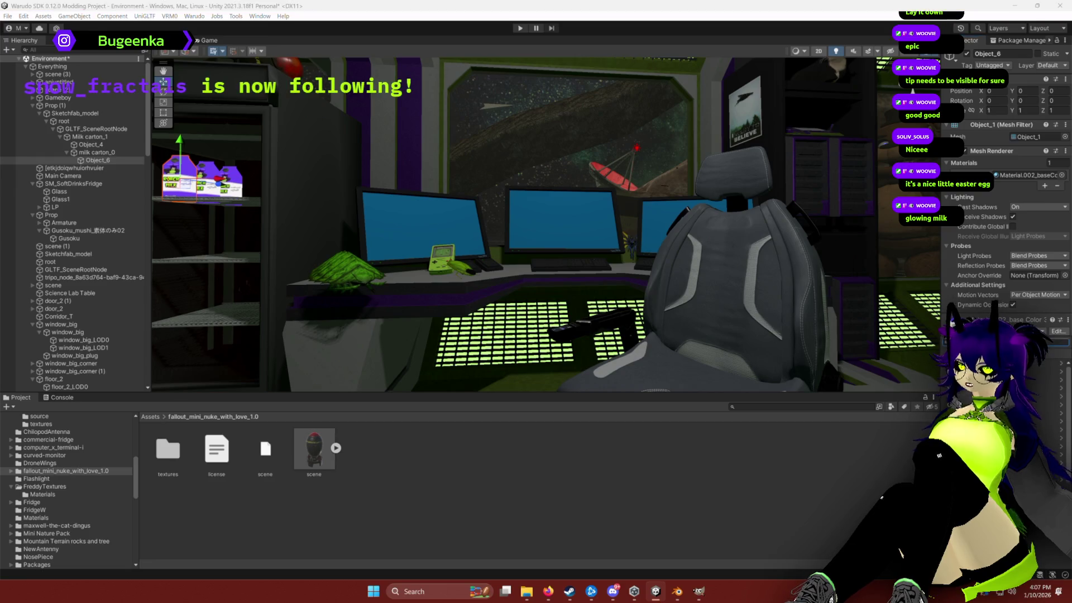
pyautogui.click(64, 39)
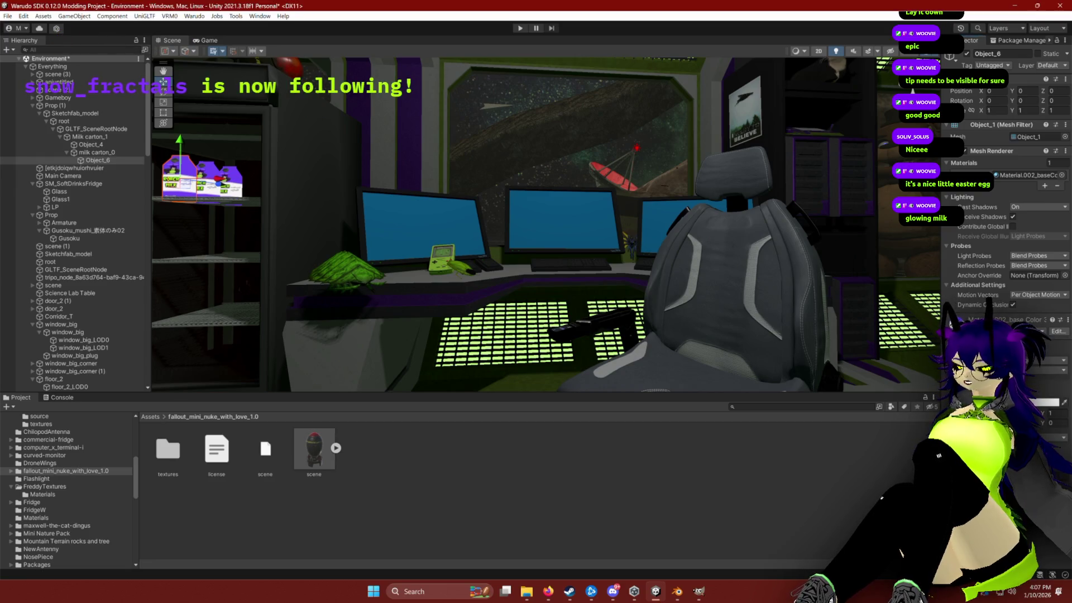
# Step: Open the milk carton texture and inspect the three Material.002 base colour textures
pyautogui.click(150, 416)
pyautogui.doubleClick(859, 484)
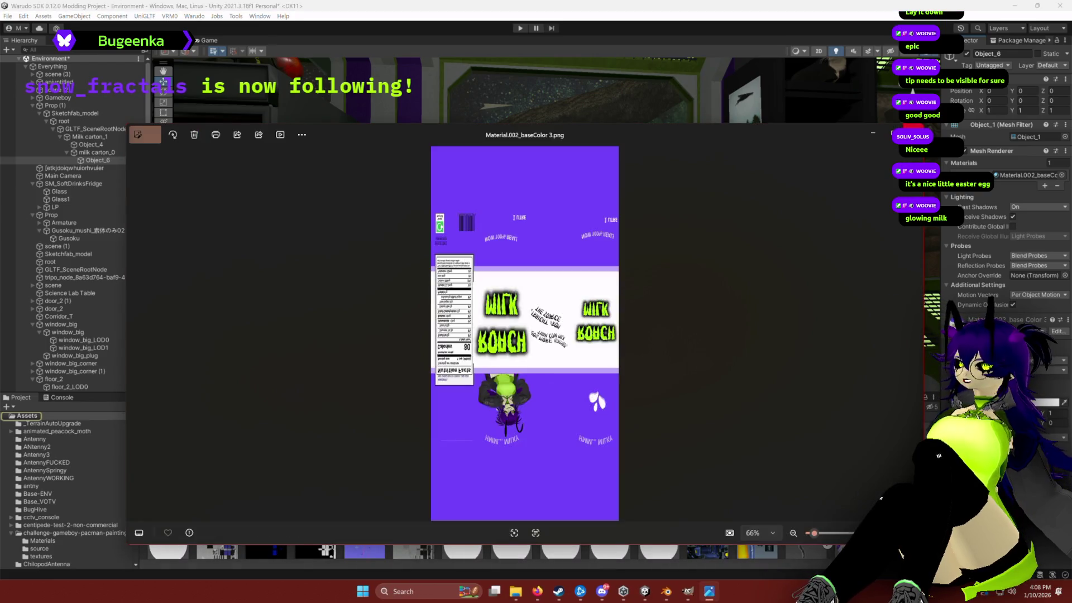
pyautogui.click(933, 402)
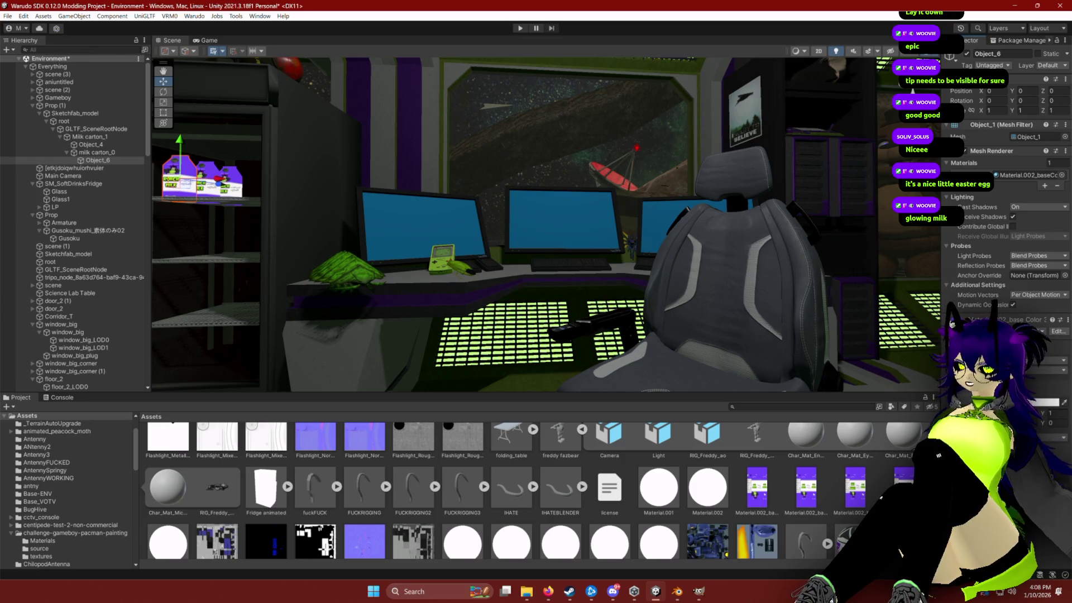
pyautogui.click(758, 489)
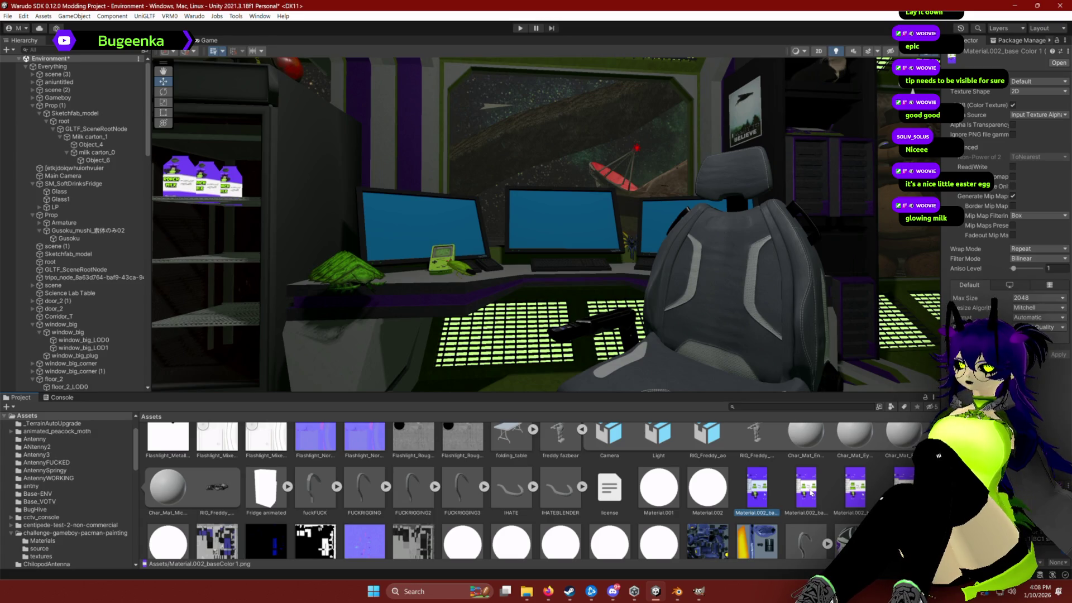
pyautogui.click(811, 493)
pyautogui.click(856, 499)
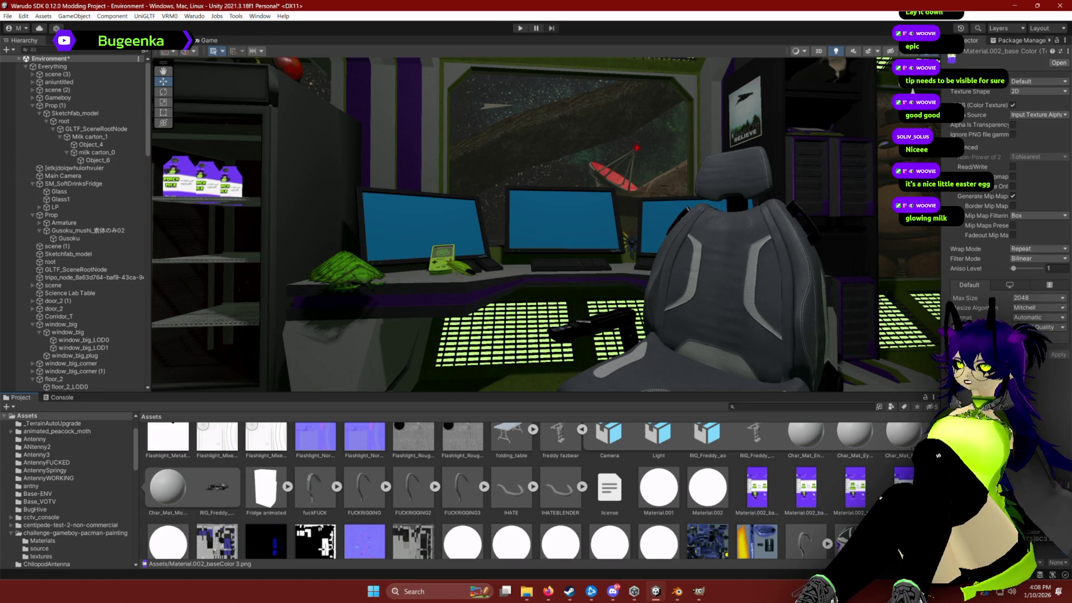
# Step: Browse the Assets, collapsing the freddy_fazbear prefab and selecting the long-named fbx model
pyautogui.scroll(2, 661, 548)
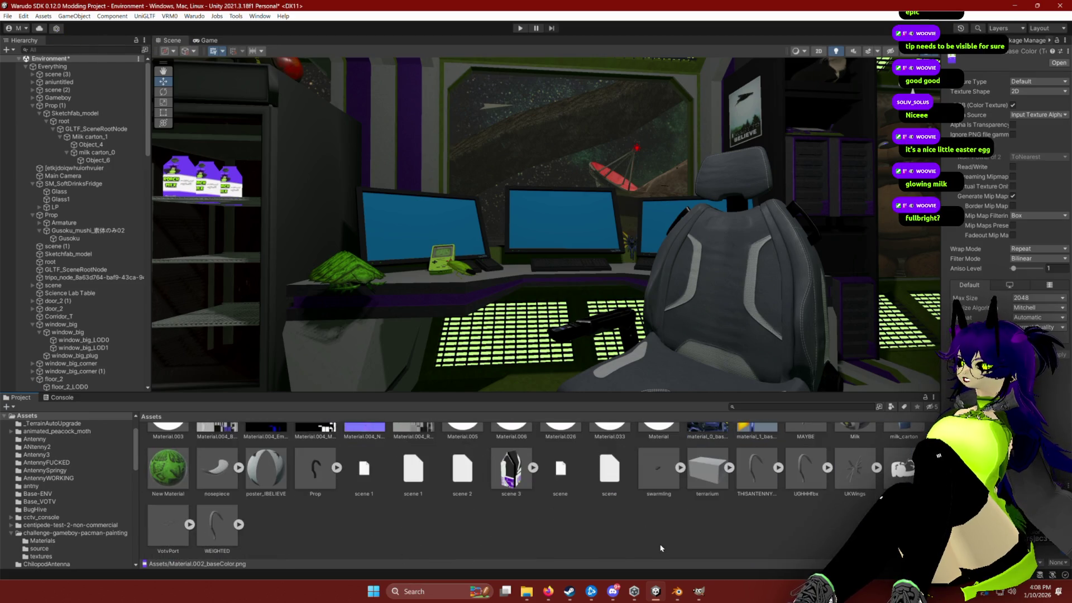
pyautogui.scroll(-3, 660, 548)
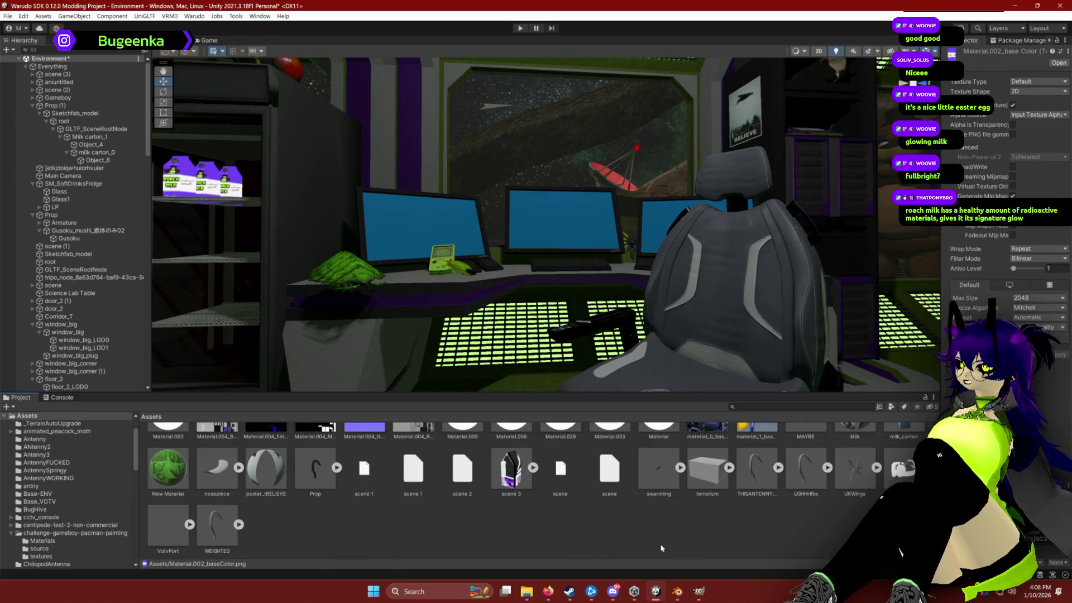
pyautogui.scroll(-2, 335, 511)
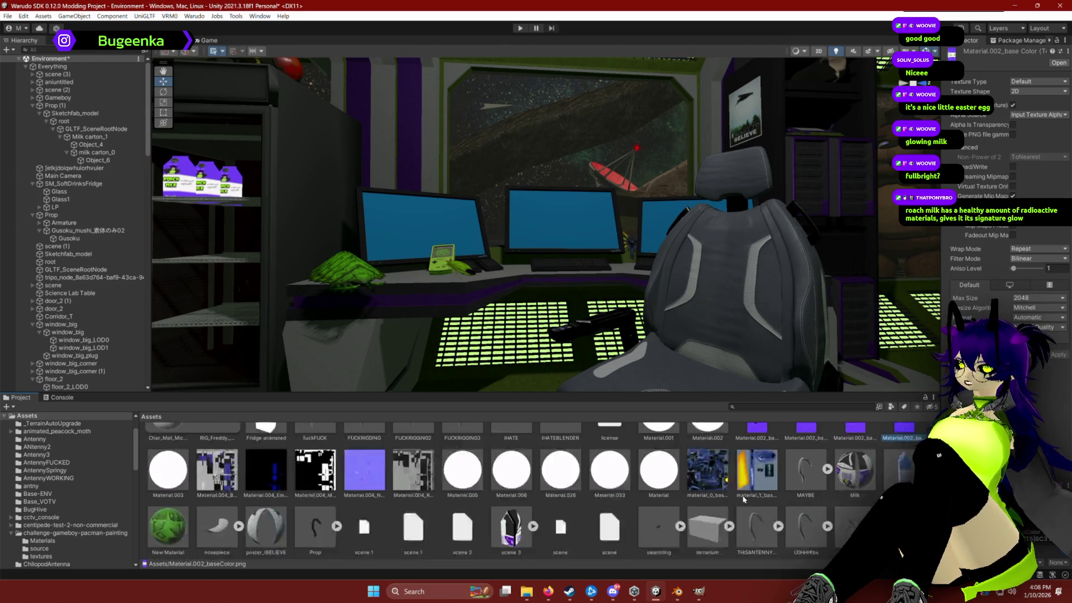
pyautogui.scroll(2, 335, 511)
pyautogui.scroll(1, 336, 511)
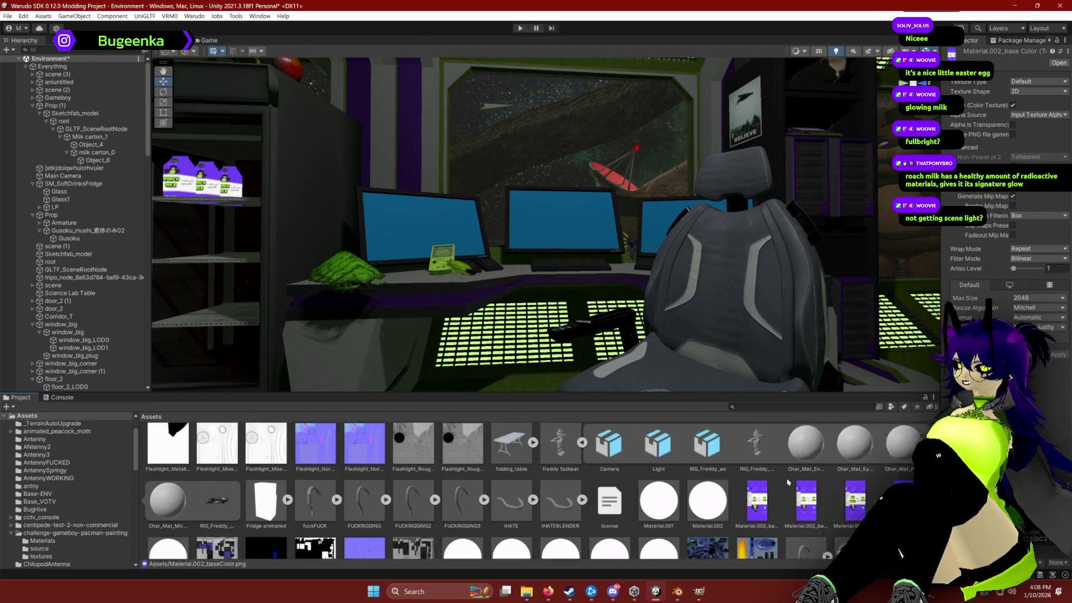
pyautogui.scroll(1, 335, 511)
pyautogui.scroll(-1, 335, 511)
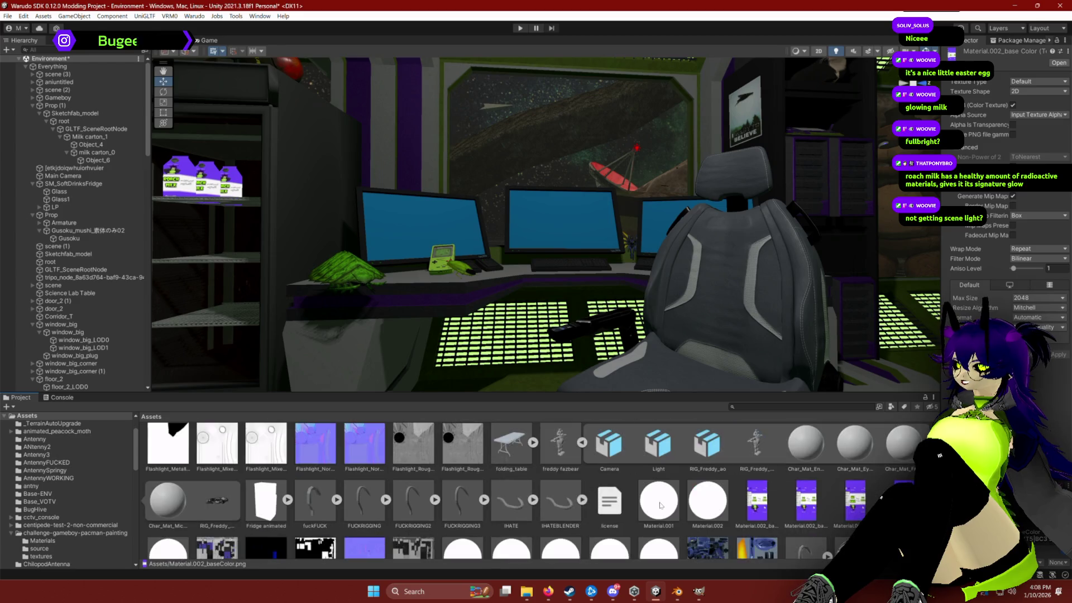
pyautogui.click(583, 443)
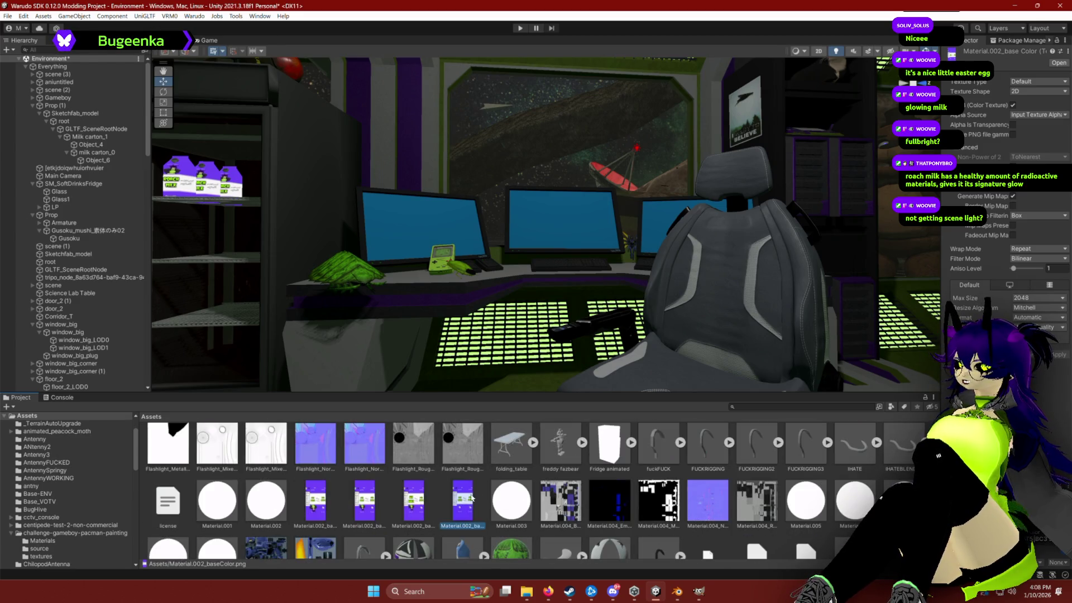
pyautogui.scroll(-3, 520, 522)
pyautogui.scroll(5, 649, 507)
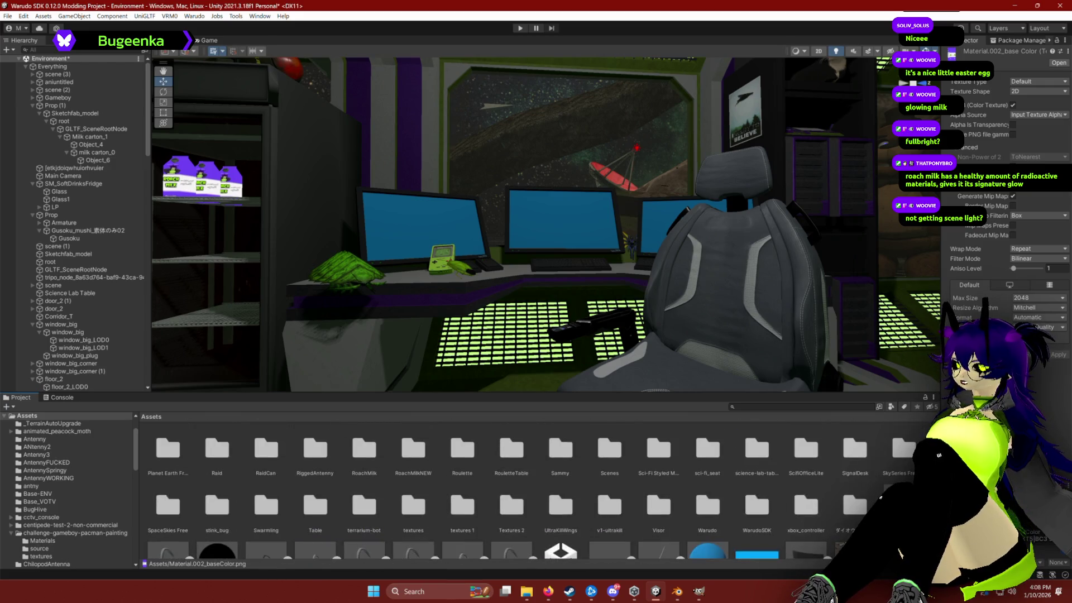
pyautogui.click(903, 505)
pyautogui.scroll(-2, 845, 455)
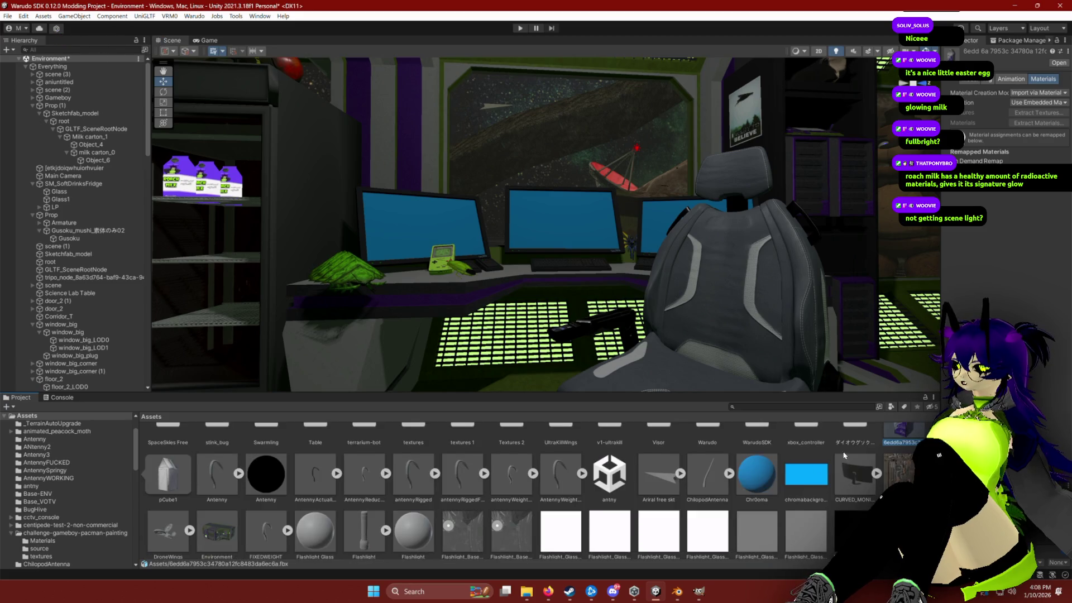
pyautogui.scroll(2, 844, 456)
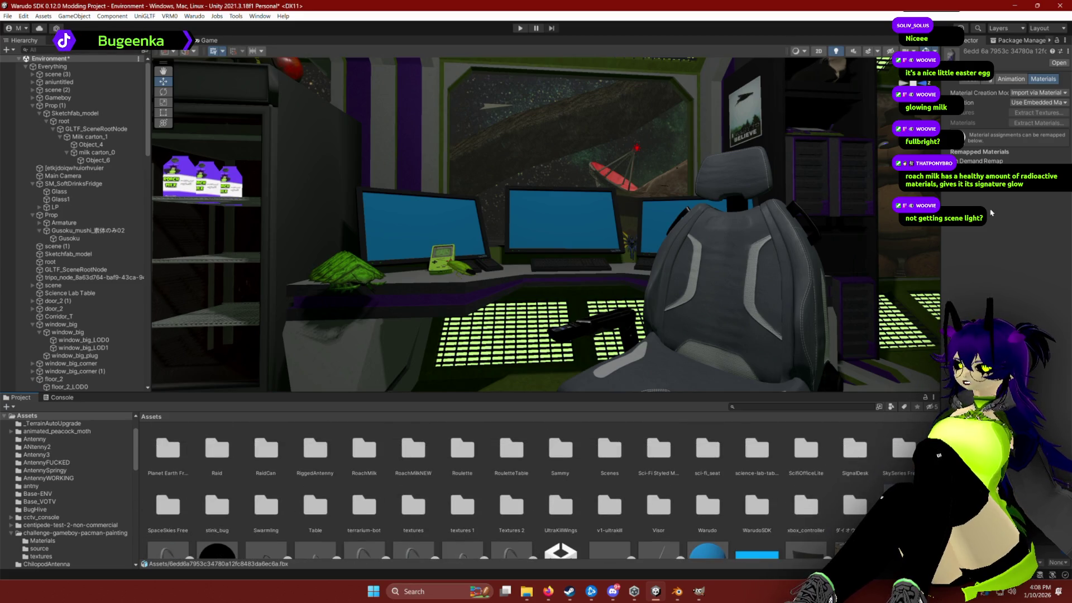
pyautogui.scroll(-5, 536, 492)
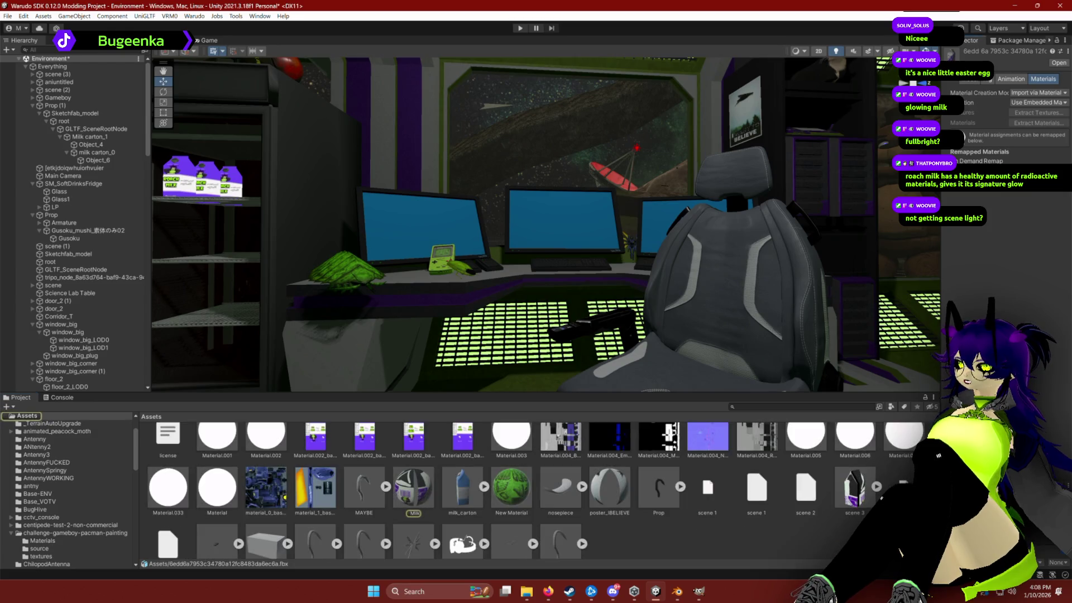
# Step: Set the Milk material's Metallic to 1 and test it on the fridge glass and left monitor
pyautogui.click(413, 484)
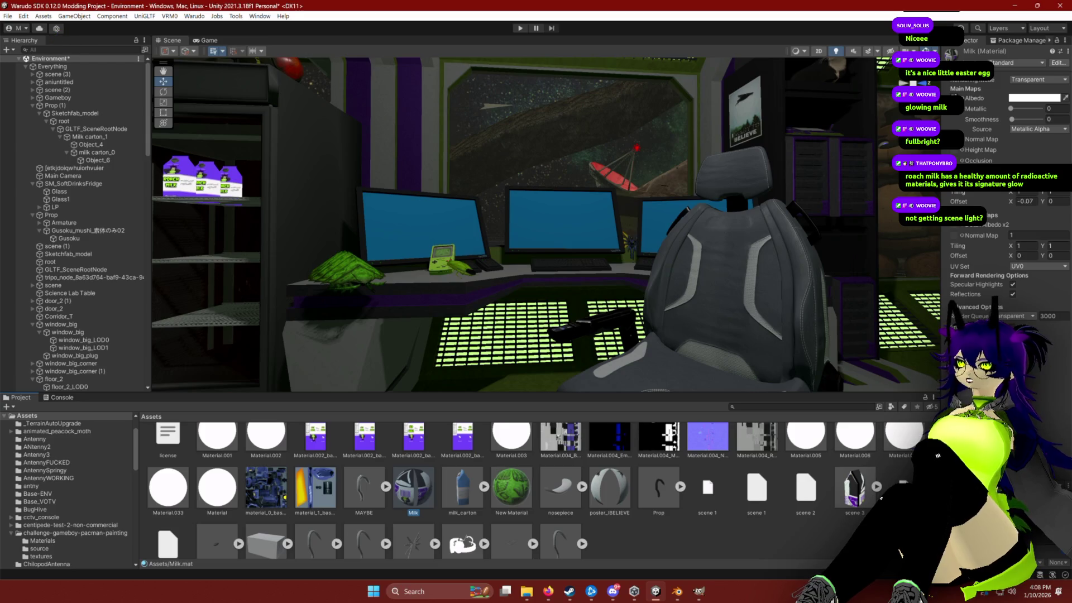
pyautogui.click(1037, 109)
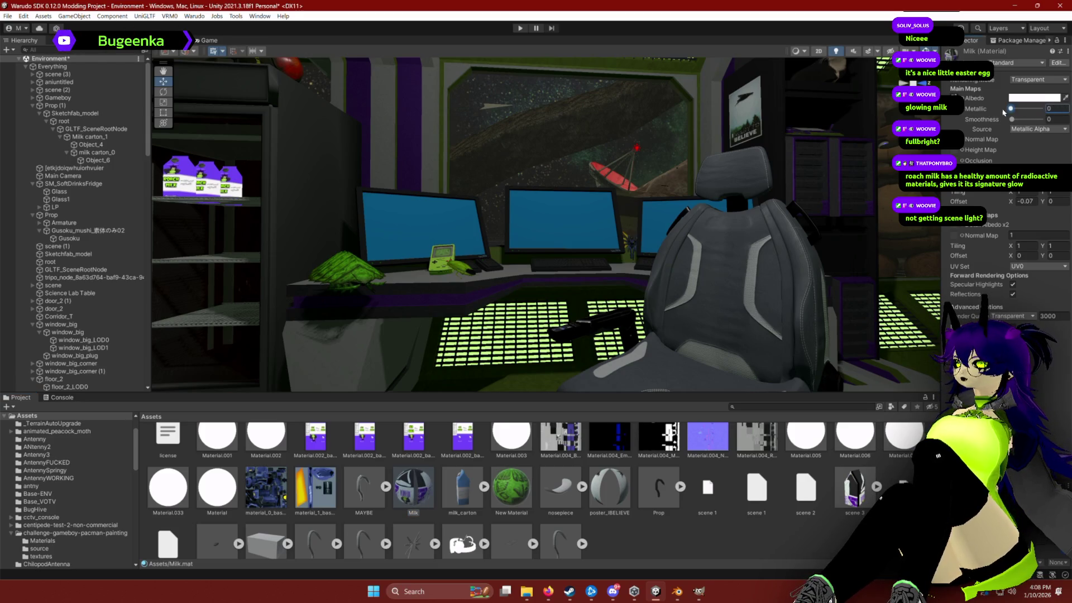
pyautogui.moveTo(1011, 108); pyautogui.dragTo(1044, 108)
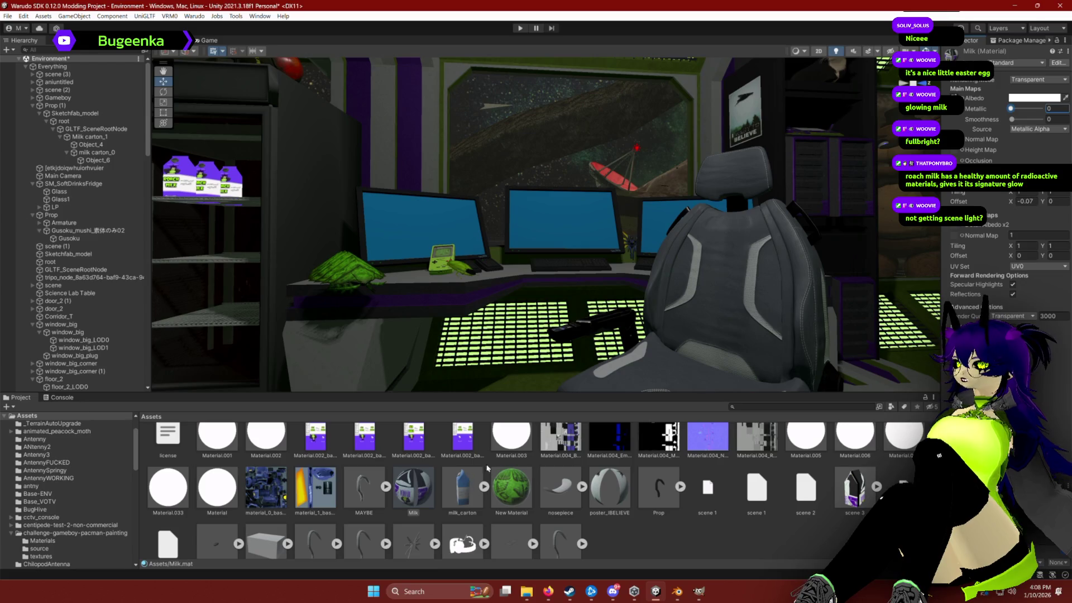
pyautogui.moveTo(399, 490)
pyautogui.mouseDown()
pyautogui.moveTo(189, 214)
pyautogui.moveTo(423, 463)
pyautogui.mouseUp()
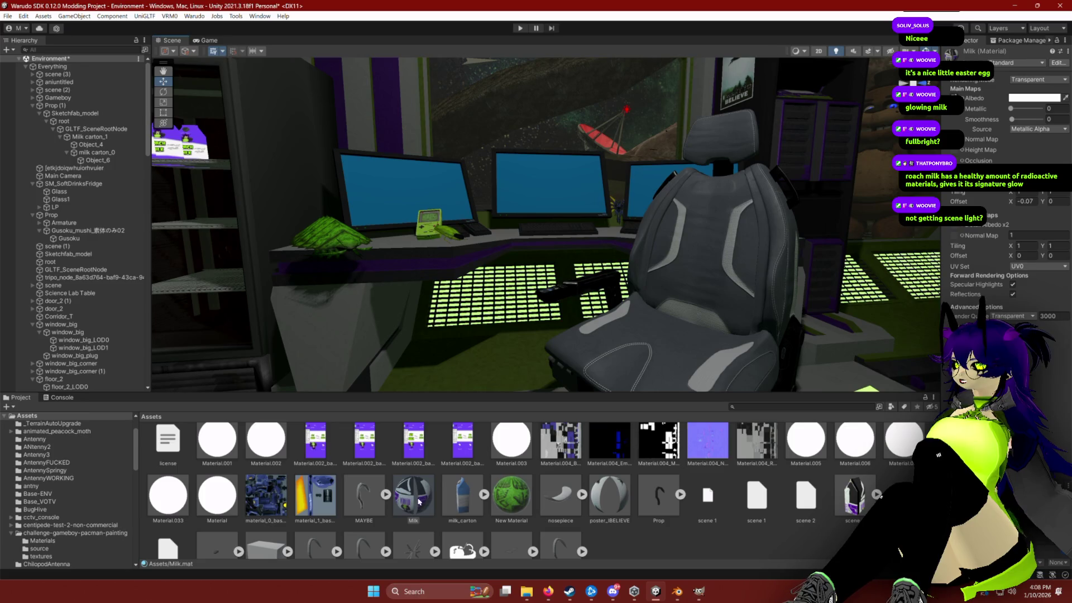
pyautogui.moveTo(417, 505)
pyautogui.mouseDown()
pyautogui.moveTo(386, 188)
pyautogui.moveTo(453, 463)
pyautogui.mouseUp()
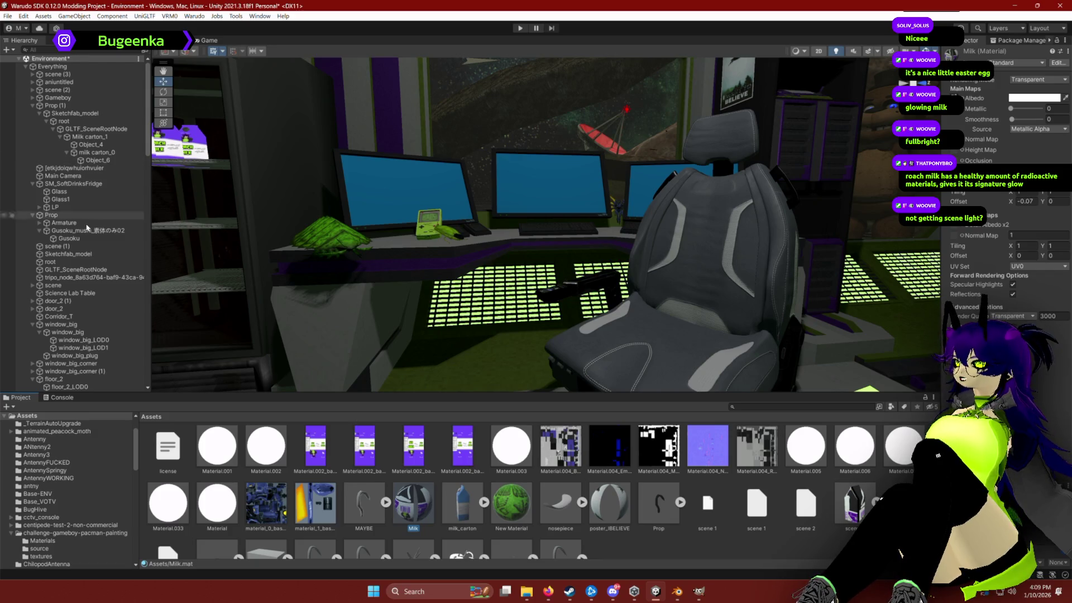
# Step: Collapse the freddy fazbear branch and scroll the Hierarchy back to the top
pyautogui.scroll(-10, 79, 238)
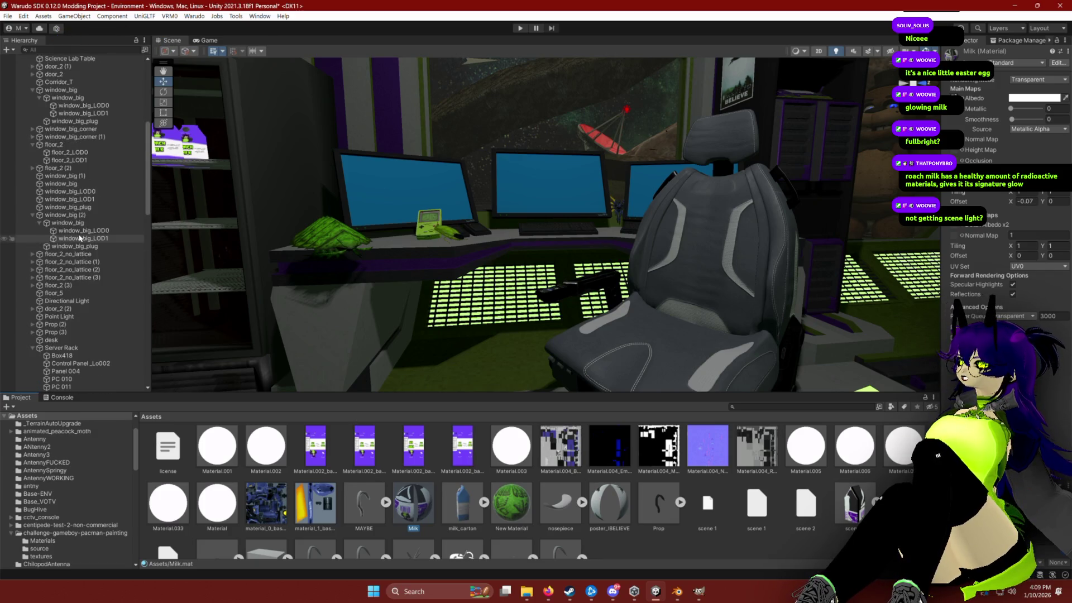
pyautogui.scroll(2, 80, 238)
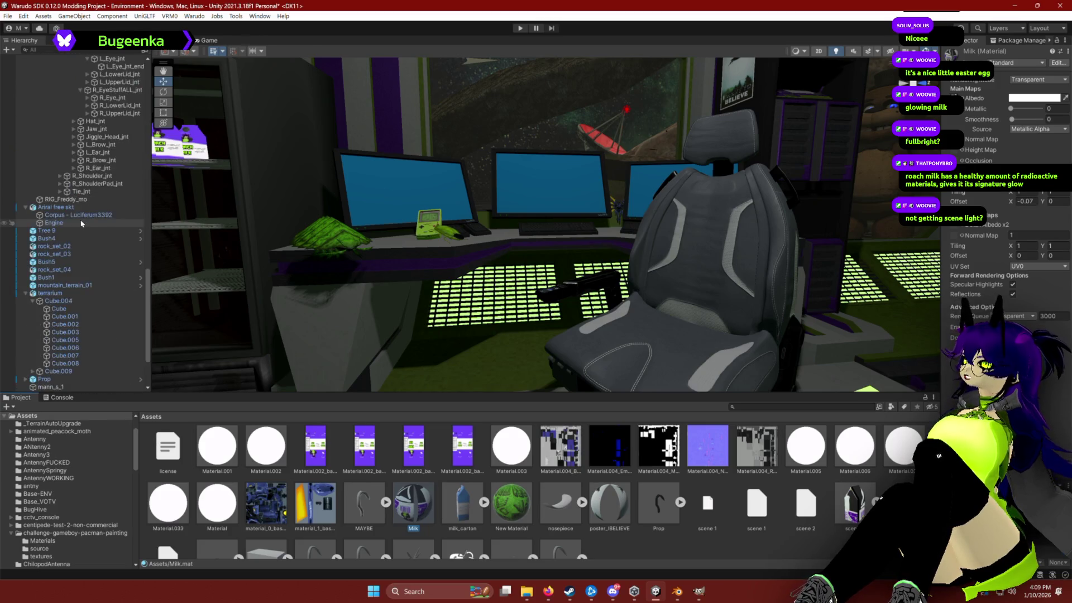
pyautogui.click(26, 168)
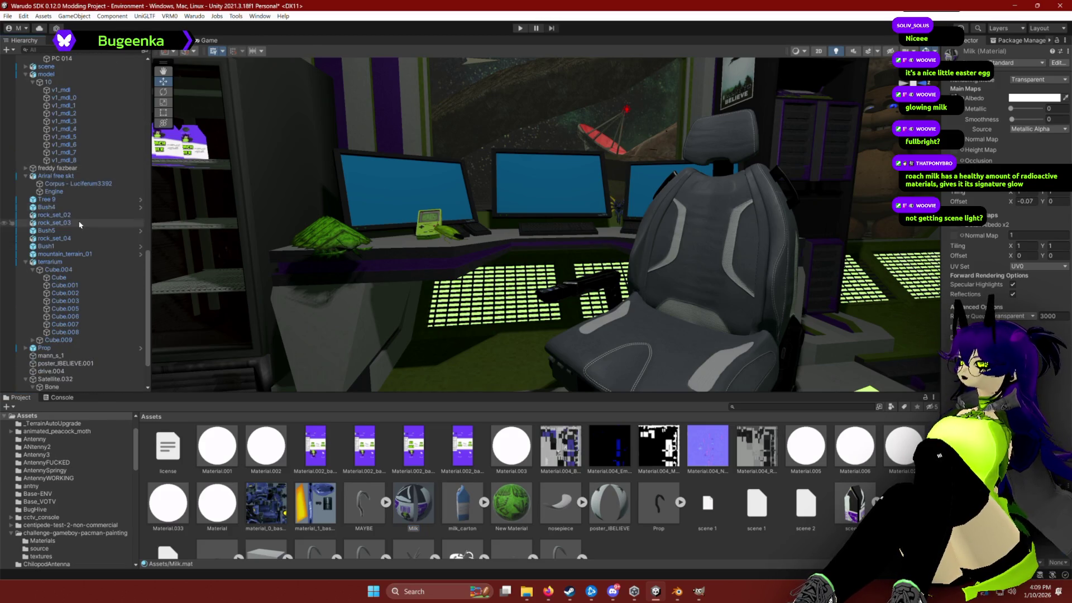
pyautogui.scroll(-2, 67, 257)
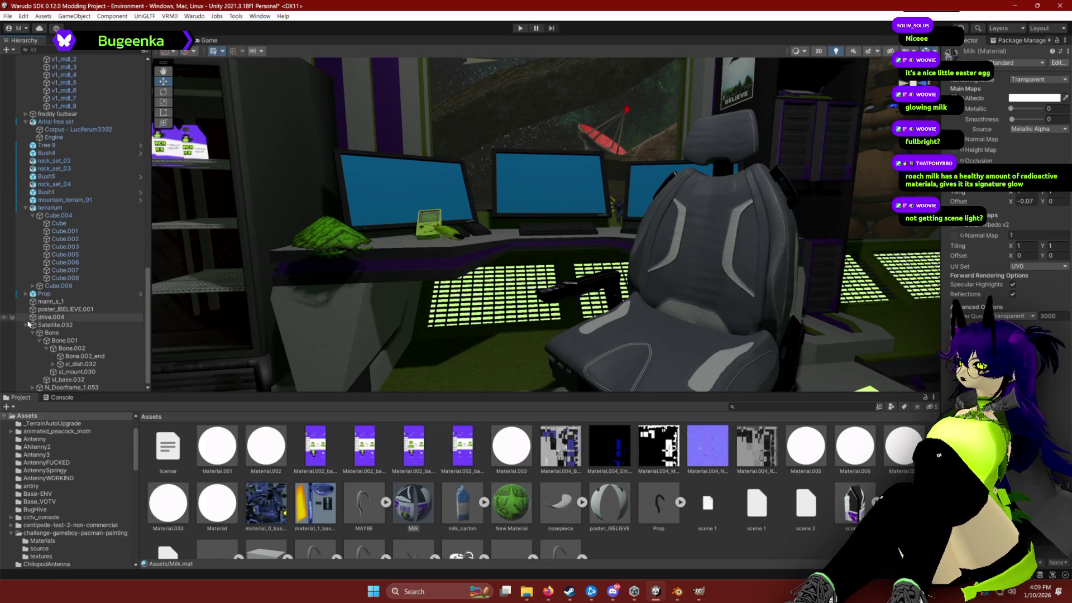
pyautogui.scroll(2, 35, 326)
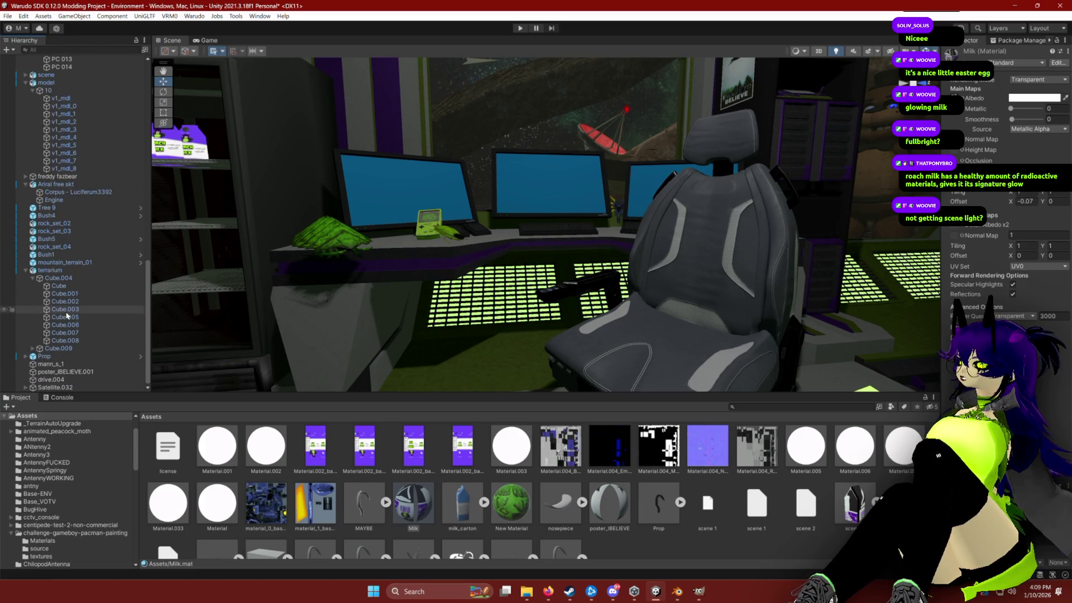
pyautogui.scroll(7, 34, 296)
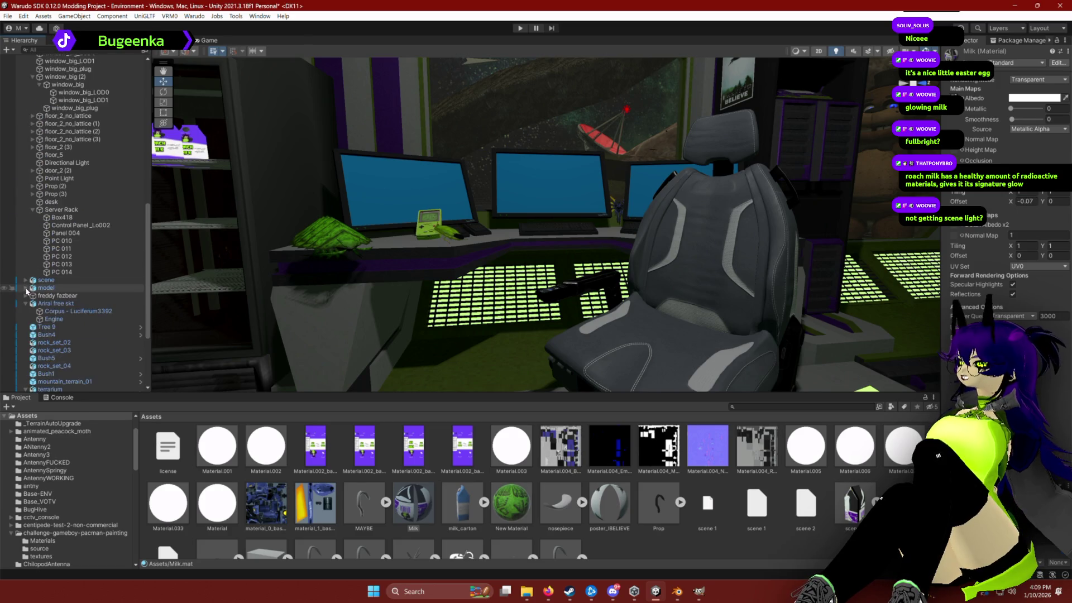
pyautogui.scroll(4, 61, 232)
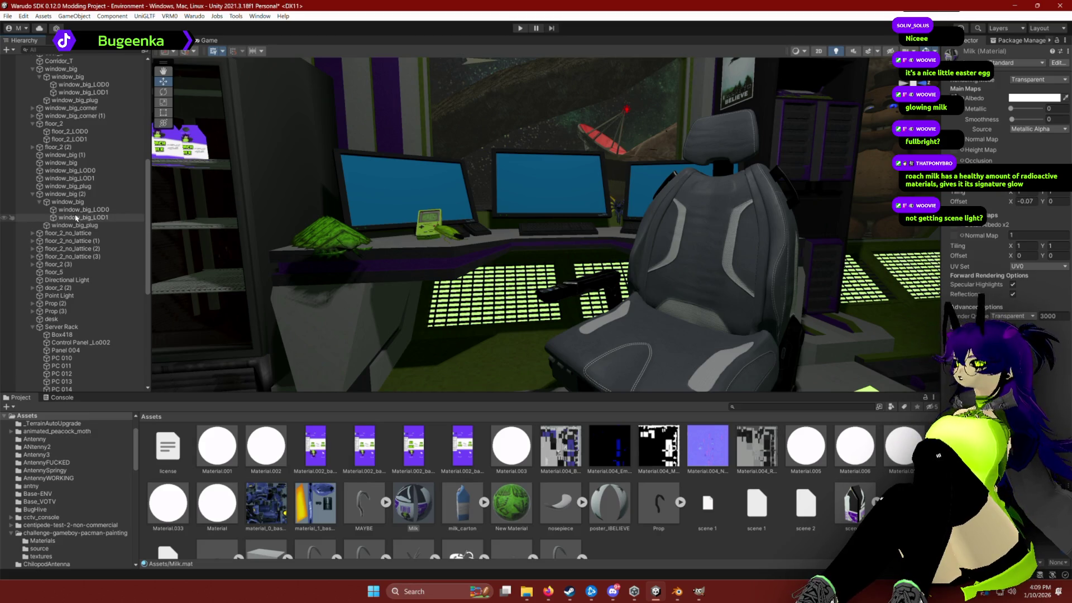
pyautogui.scroll(2, 63, 223)
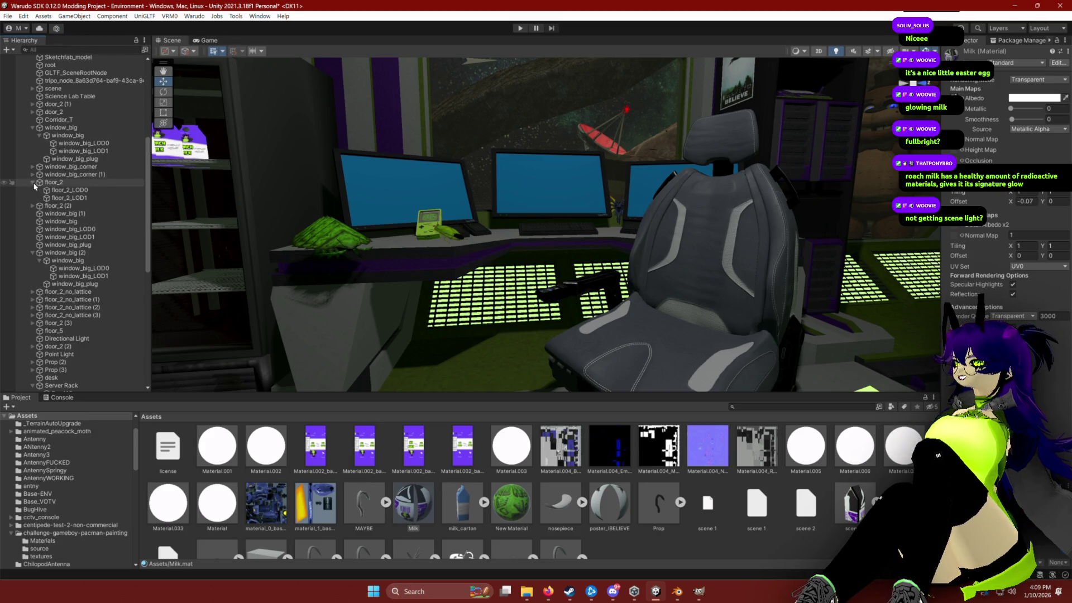
pyautogui.scroll(5, 37, 191)
pyautogui.scroll(2, 73, 239)
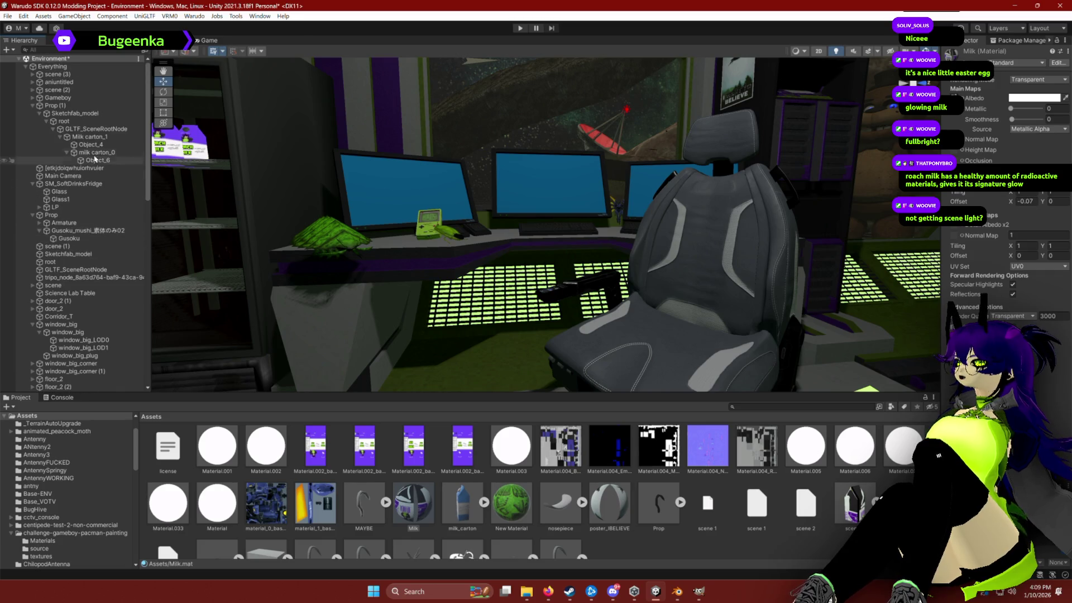
# Step: Select Milk carton_1's Object_4 and Object_6, then locate and select Material.002_base Color 3
pyautogui.click(94, 139)
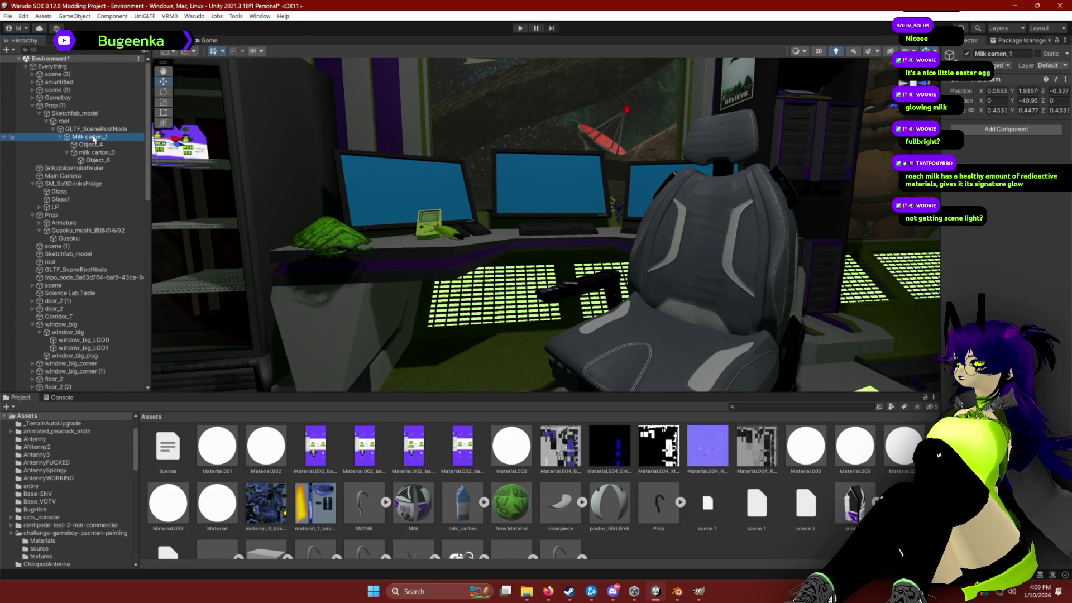
pyautogui.moveTo(343, 161); pyautogui.dragTo(315, 154)
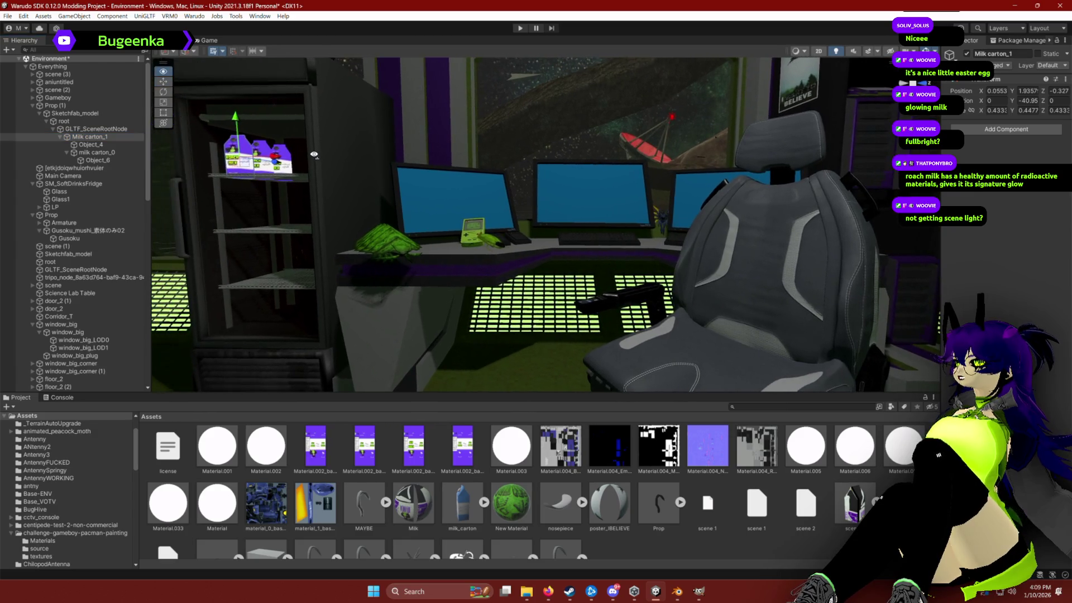
pyautogui.click(90, 145)
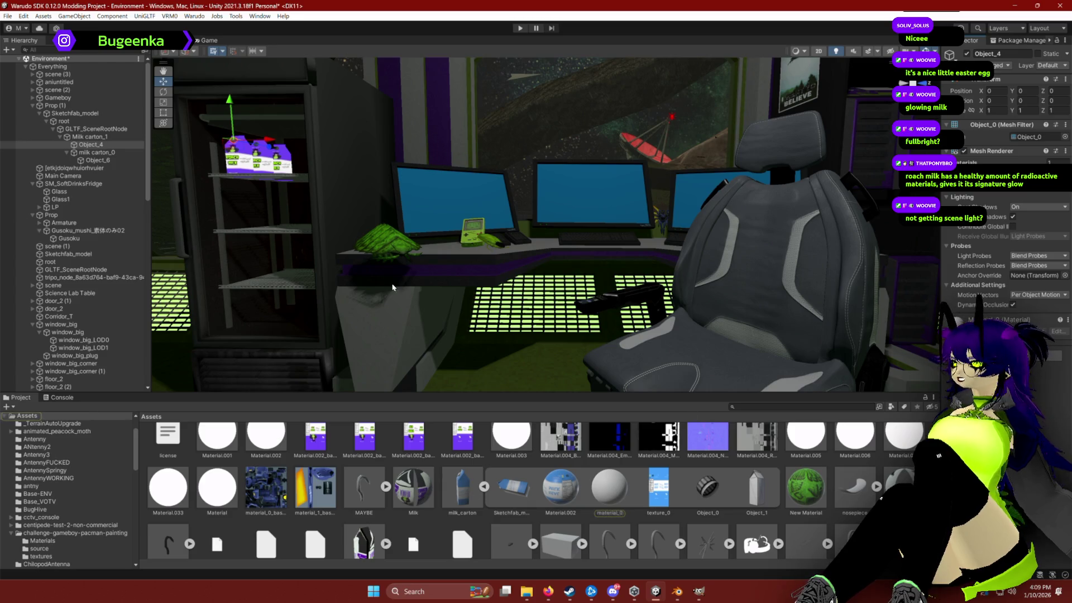
pyautogui.click(276, 162)
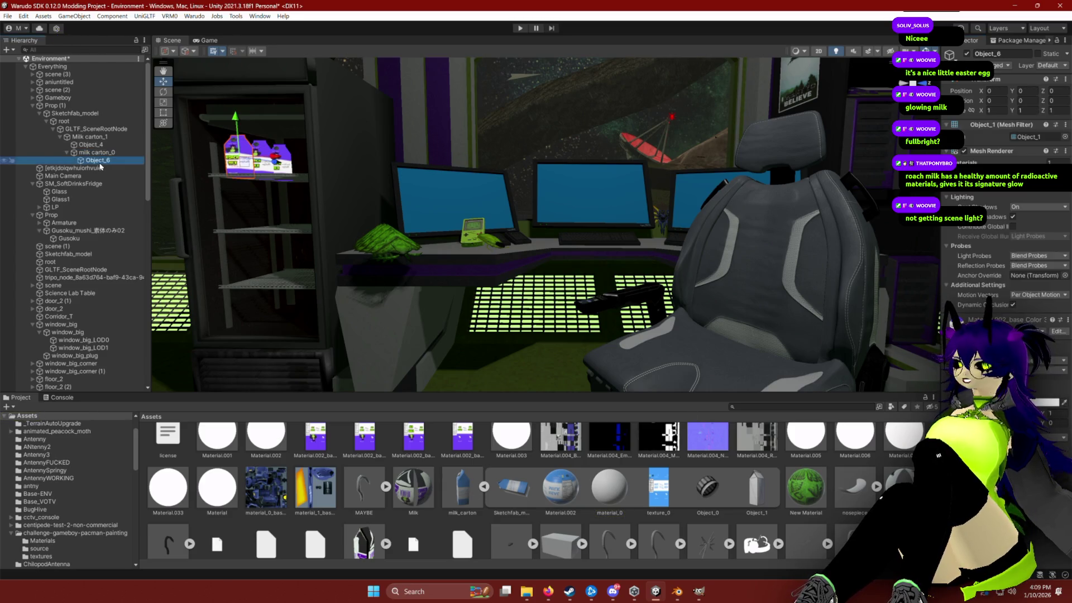
pyautogui.click(1033, 171)
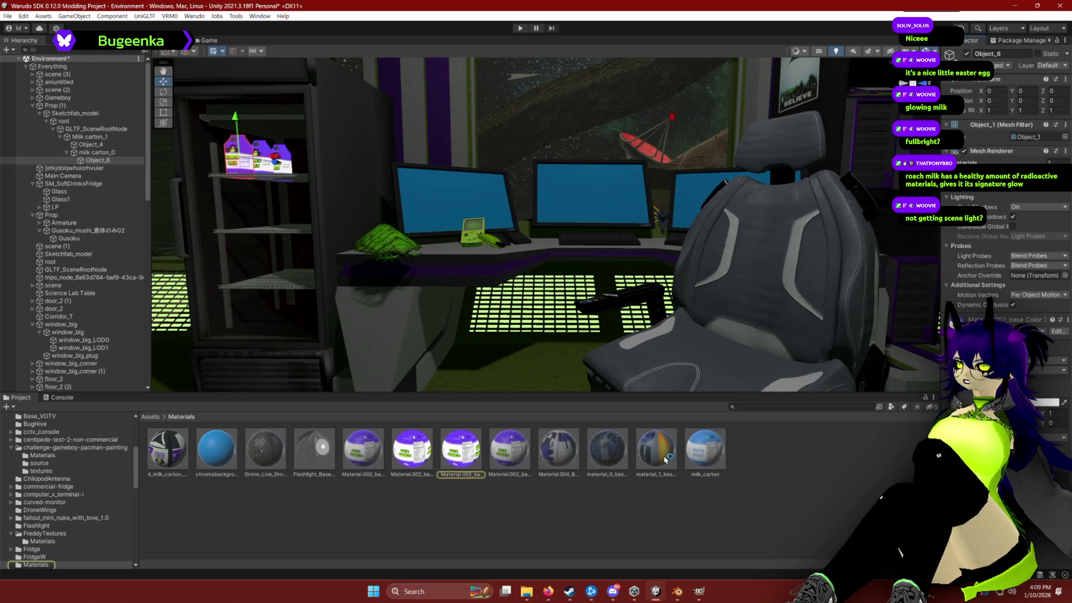
pyautogui.click(451, 457)
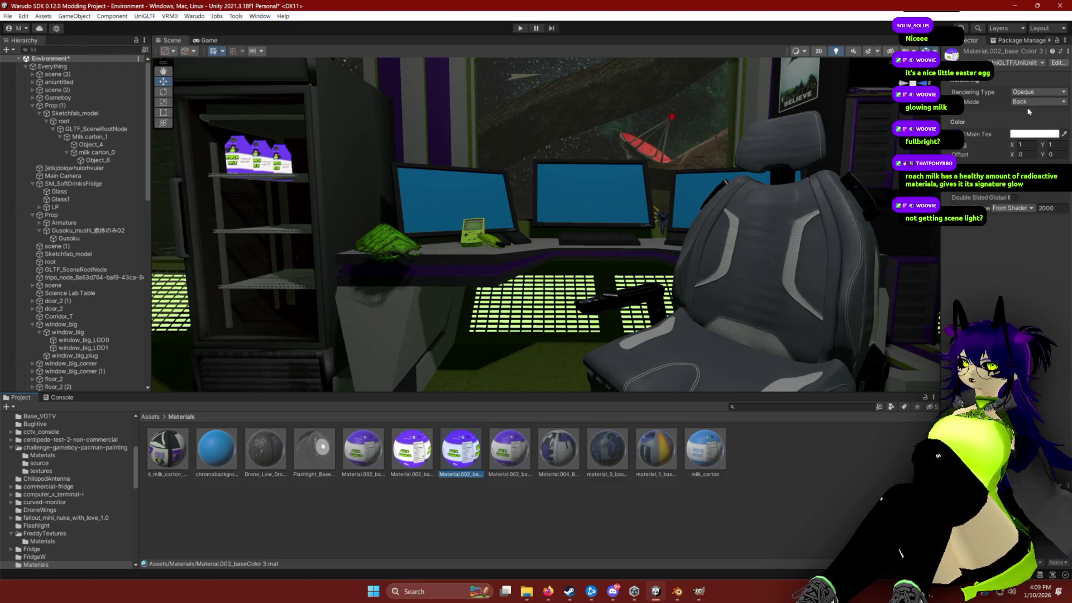
# Step: Try the Cutout rendering type on the carton material, then set it back to Opaque
pyautogui.click(1031, 93)
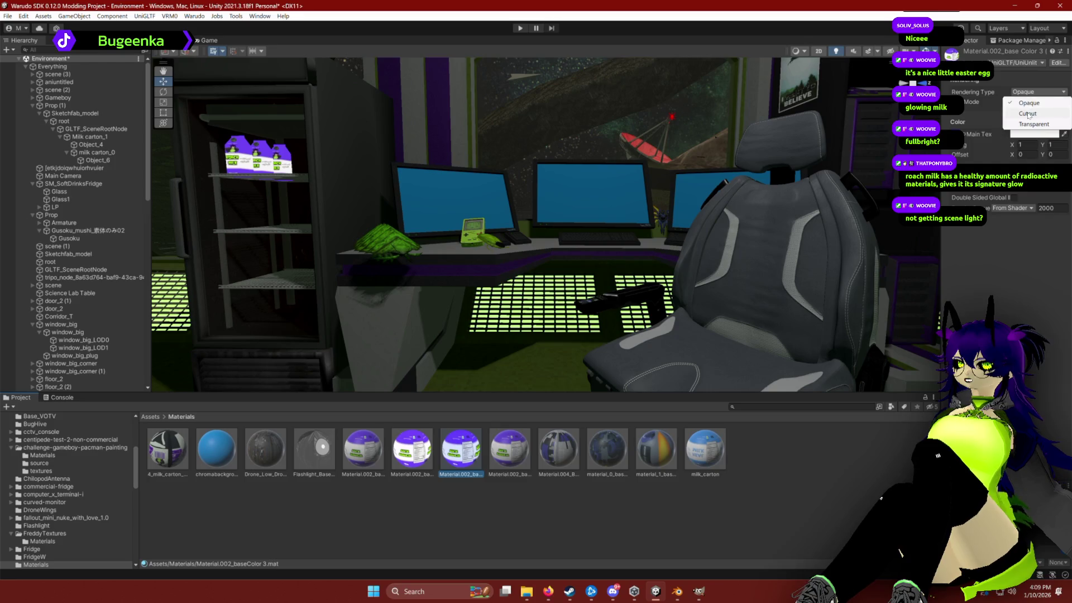
pyautogui.click(1029, 114)
pyautogui.click(1037, 91)
pyautogui.click(1029, 103)
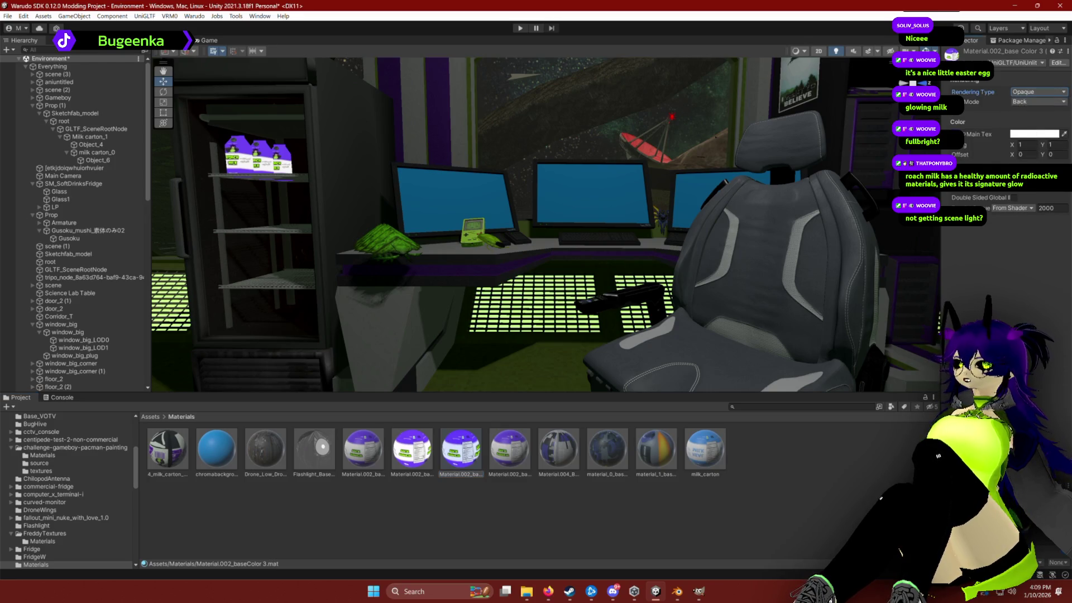
# Step: Set the main texture colour to pure white (RGB 255)
pyautogui.click(1028, 135)
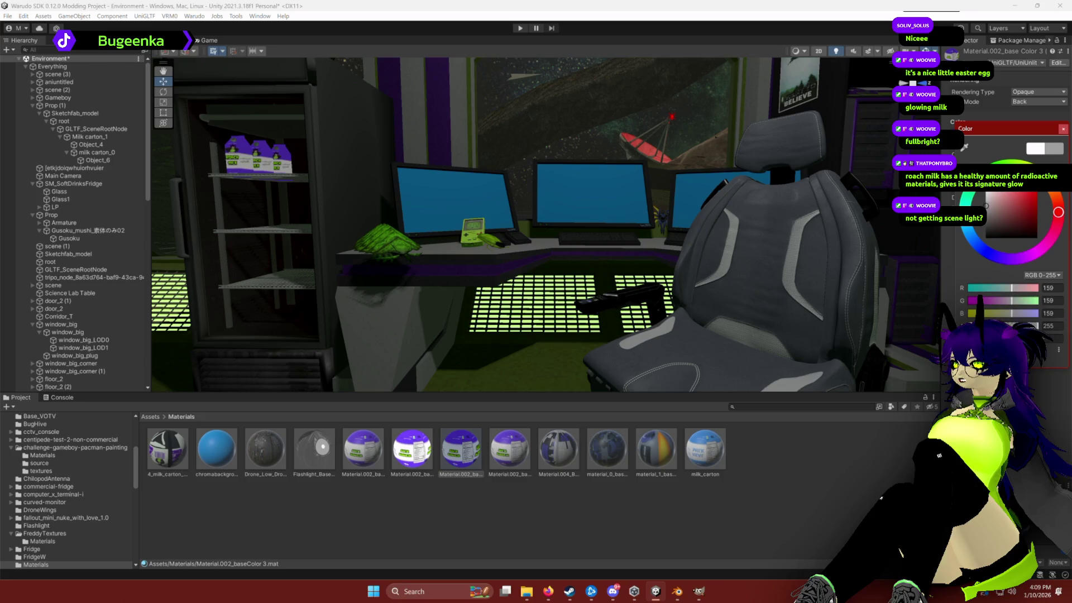
pyautogui.click(972, 203)
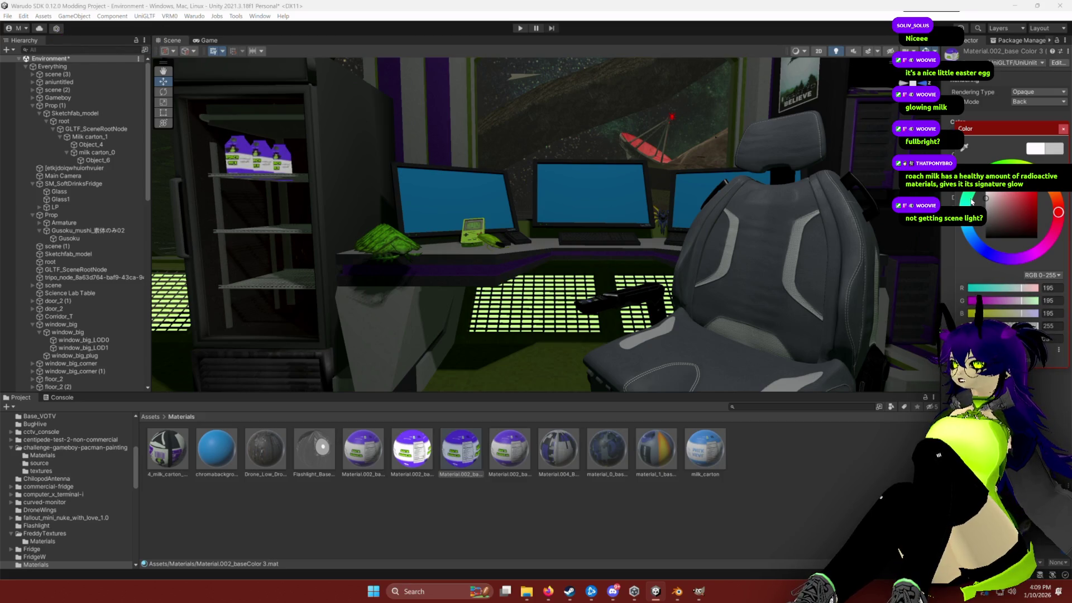
pyautogui.moveTo(986, 202)
pyautogui.mouseDown()
pyautogui.moveTo(999, 223)
pyautogui.moveTo(987, 191)
pyautogui.mouseUp()
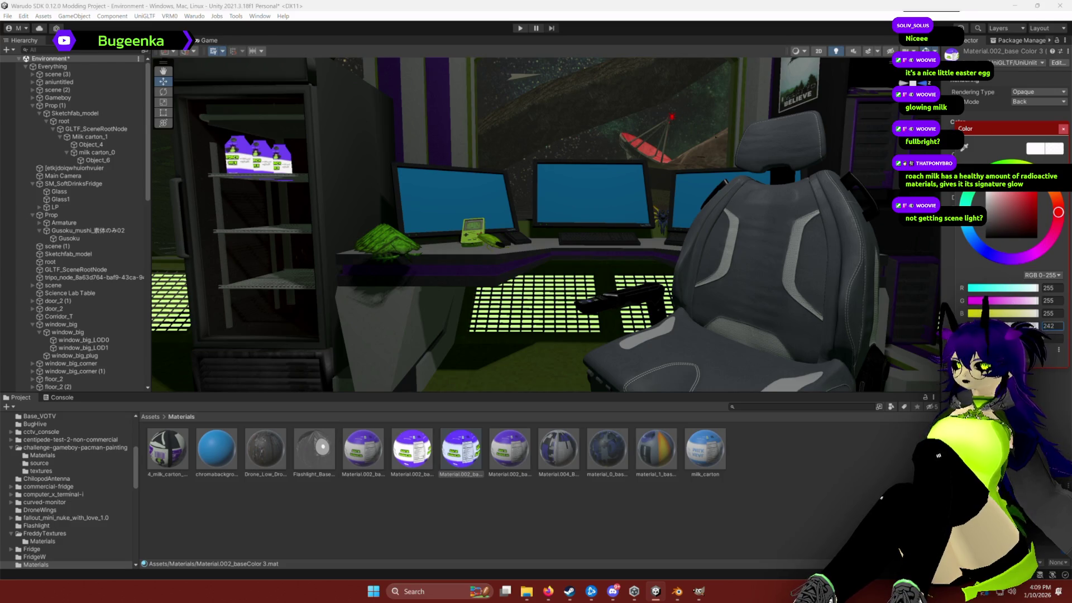
pyautogui.click(1063, 129)
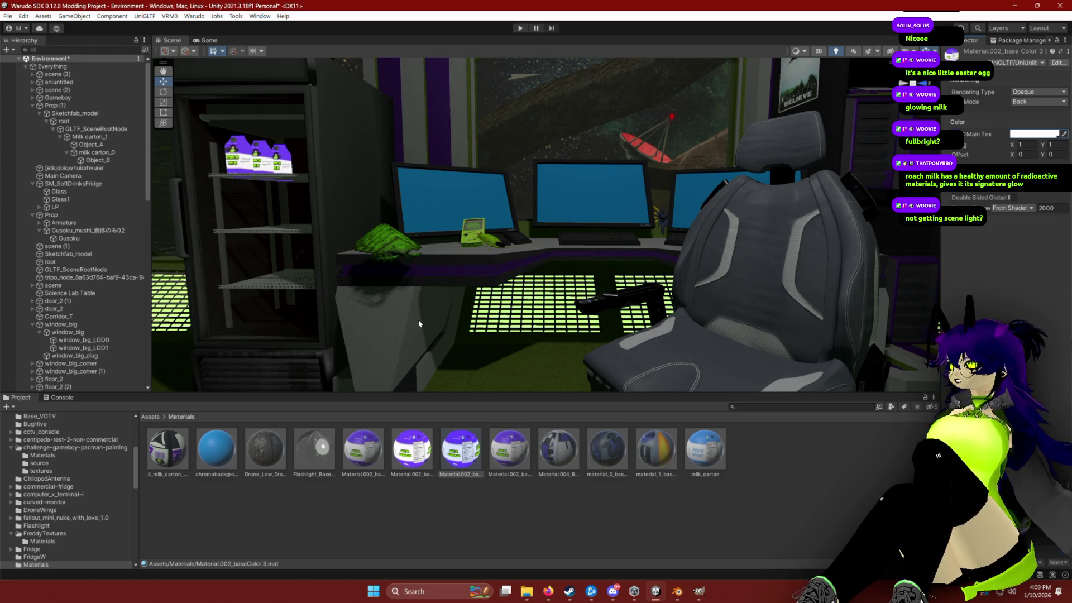
pyautogui.moveTo(459, 316)
pyautogui.mouseDown()
pyautogui.moveTo(469, 294)
pyautogui.moveTo(494, 315)
pyautogui.moveTo(546, 496)
pyautogui.mouseUp()
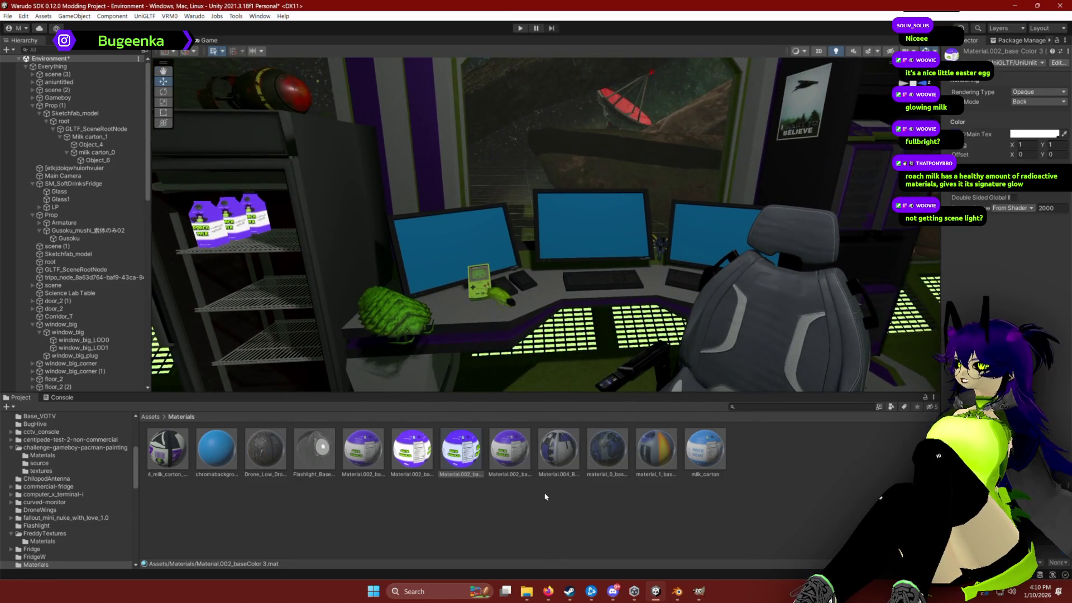
pyautogui.click(1024, 134)
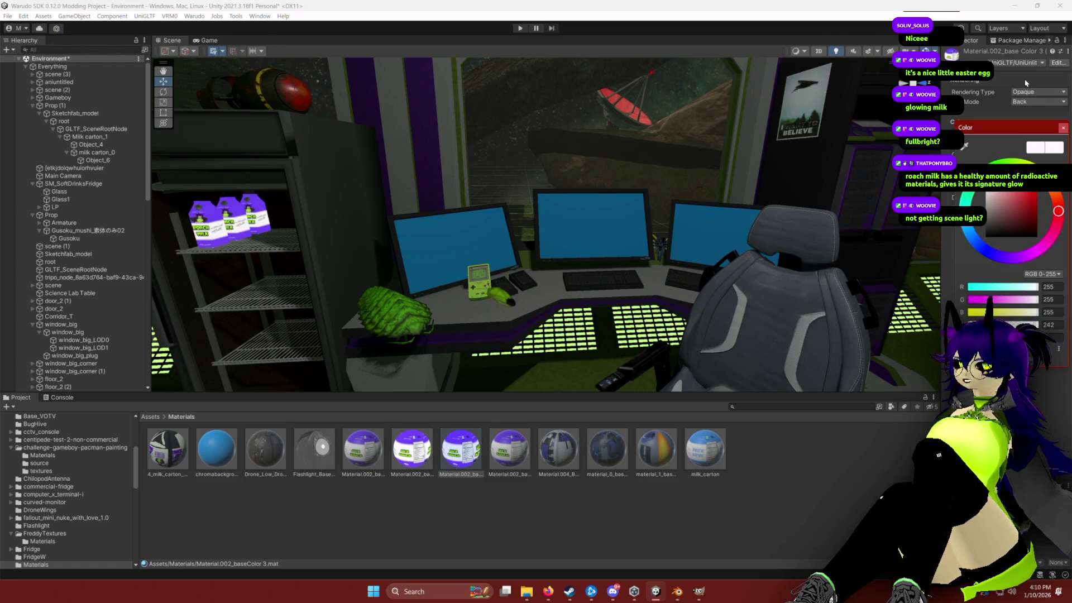
pyautogui.click(1031, 62)
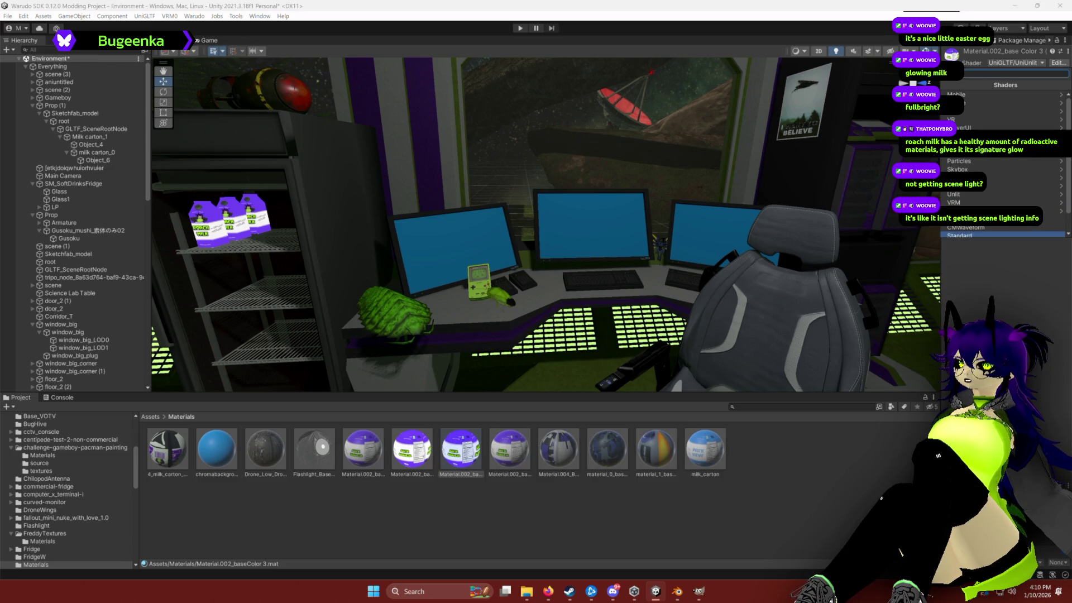
# Step: Try the Unlit/Color shader on the carton material, undo it, then apply Unlit/Texture
pyautogui.click(955, 195)
pyautogui.click(974, 100)
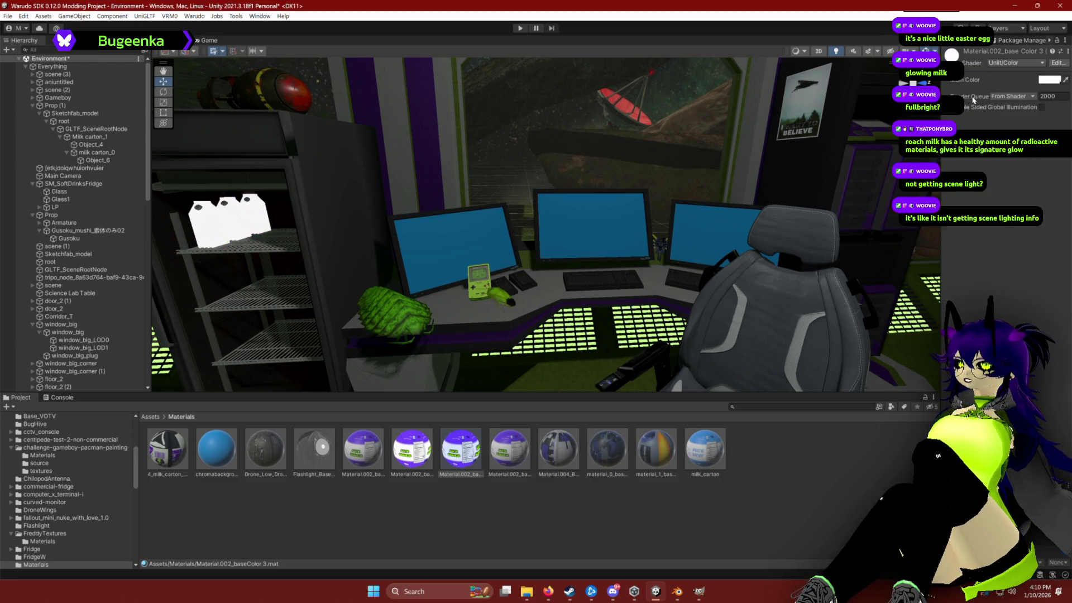
pyautogui.hotkey('ctrl', 'z')
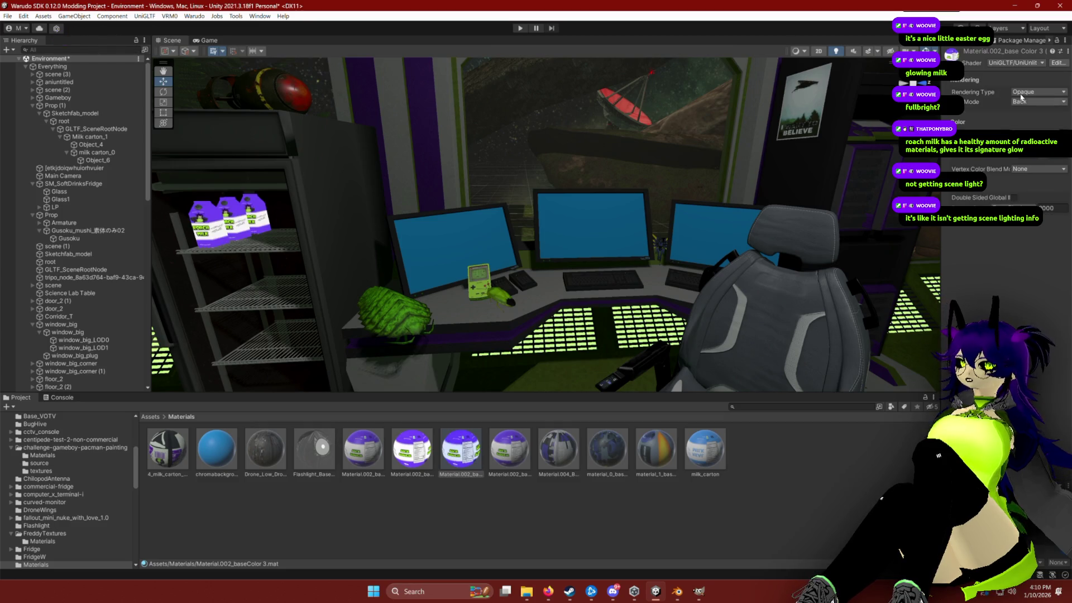
pyautogui.click(1025, 63)
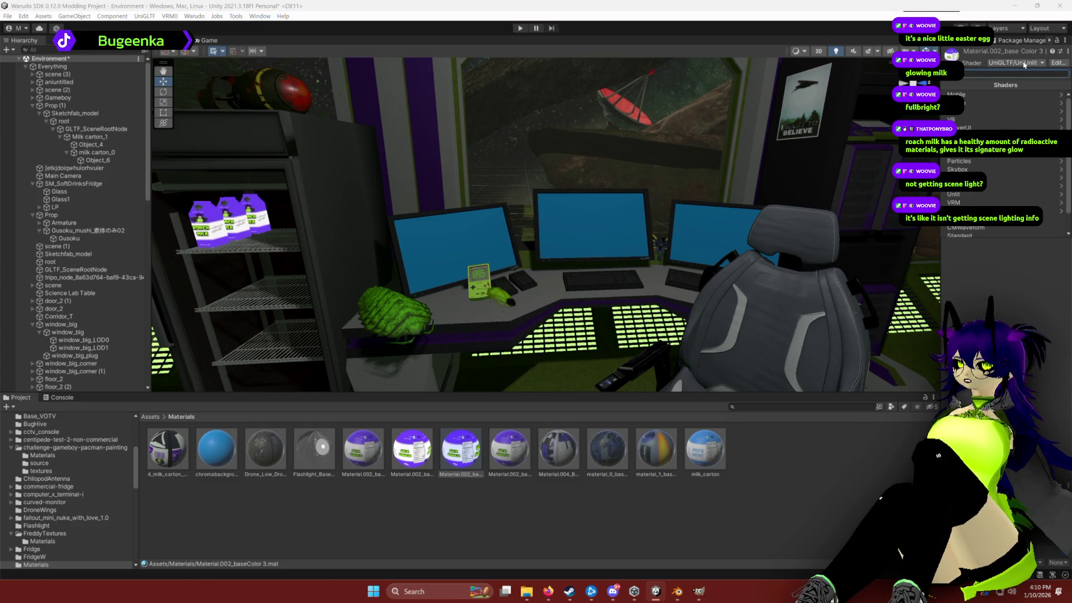
pyautogui.click(980, 198)
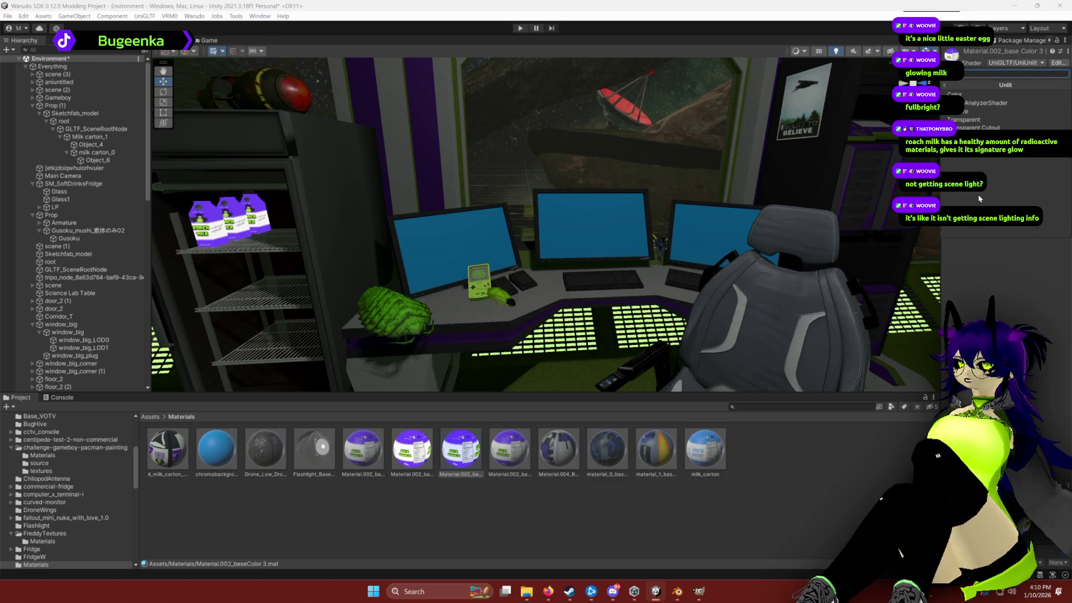
pyautogui.click(981, 107)
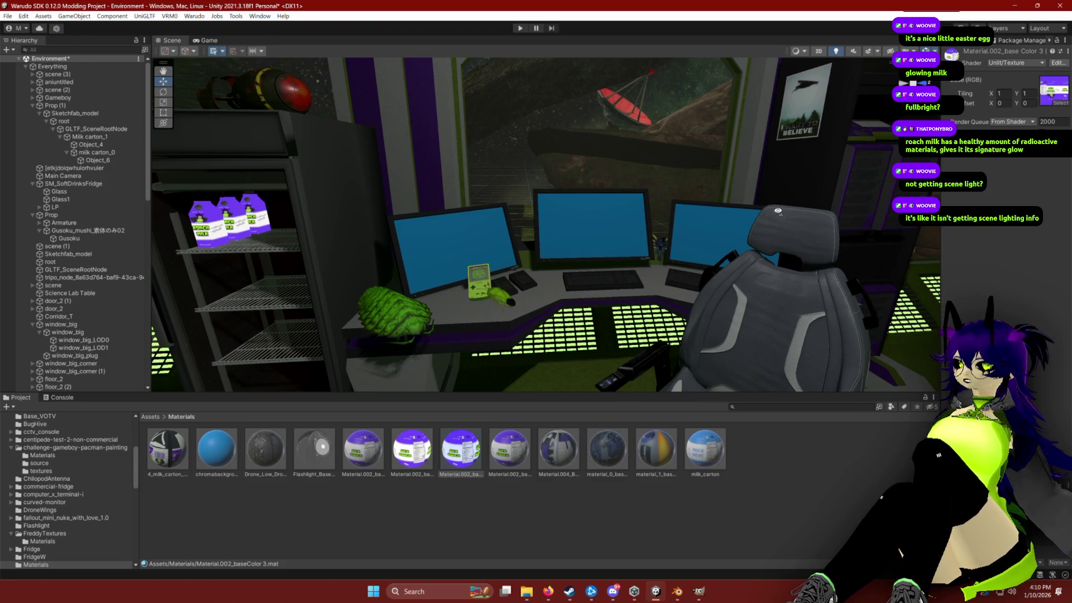
# Step: Toggle scene lighting to compare the cartons, leaving the render queue unchanged
pyautogui.moveTo(780, 212); pyautogui.dragTo(780, 183)
pyautogui.click(839, 56)
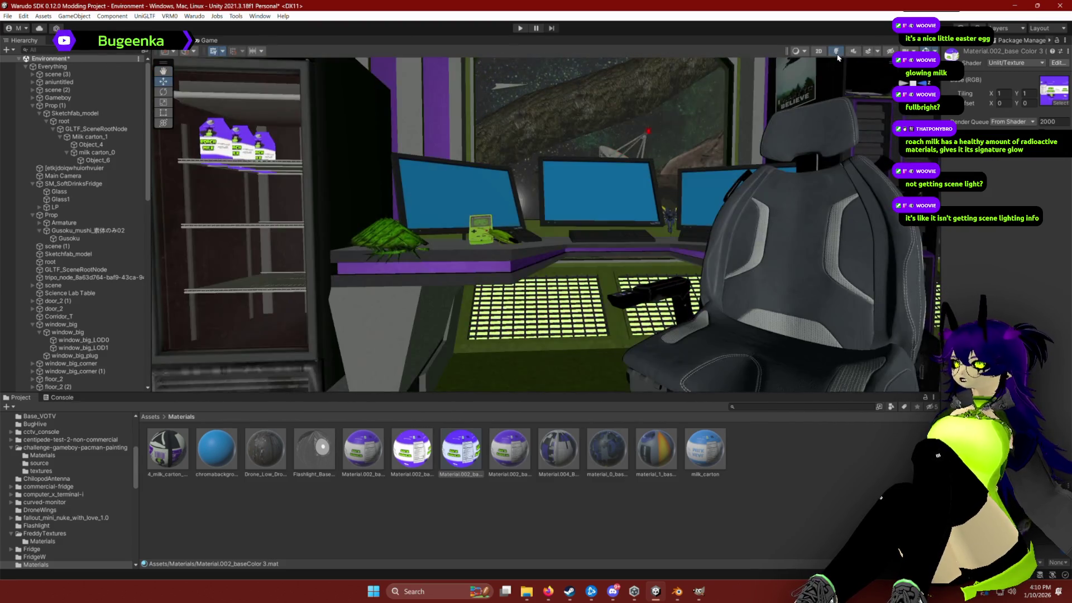
pyautogui.click(838, 55)
pyautogui.click(839, 55)
pyautogui.click(838, 55)
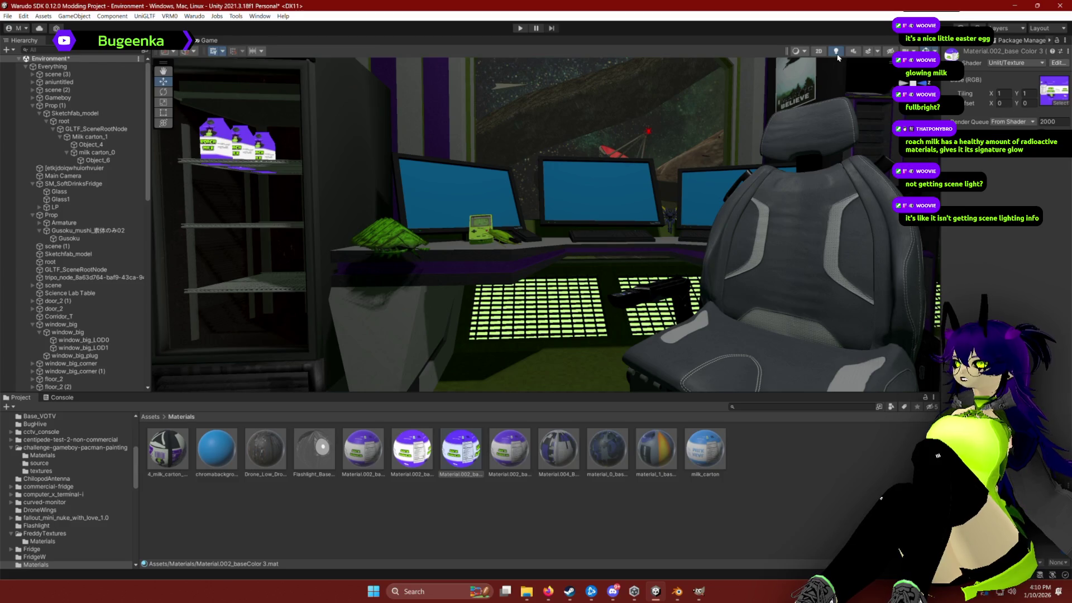
pyautogui.click(838, 55)
pyautogui.click(838, 55)
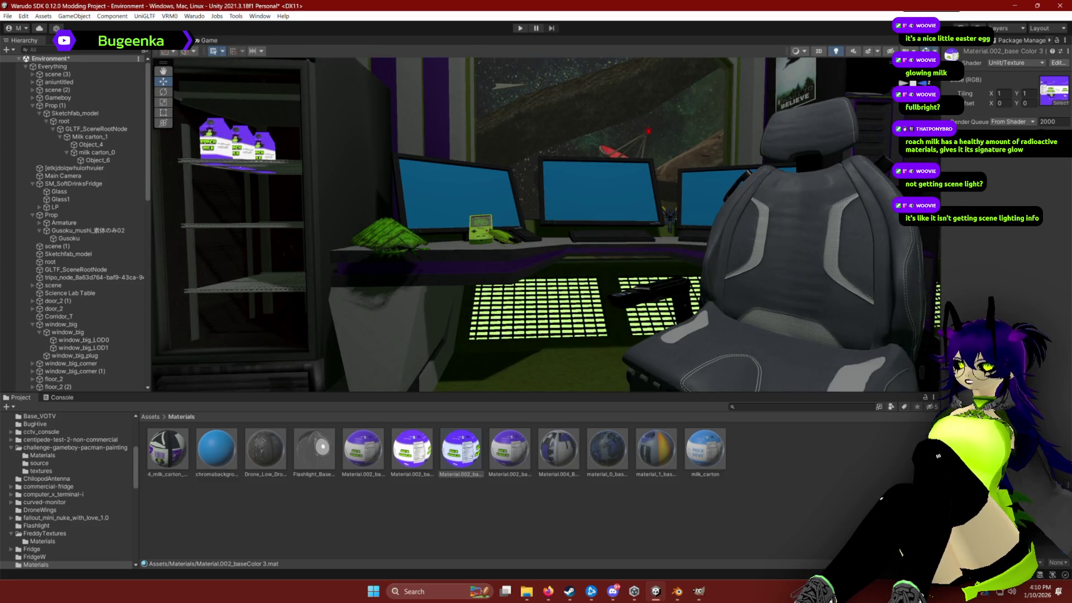
pyautogui.click(1012, 121)
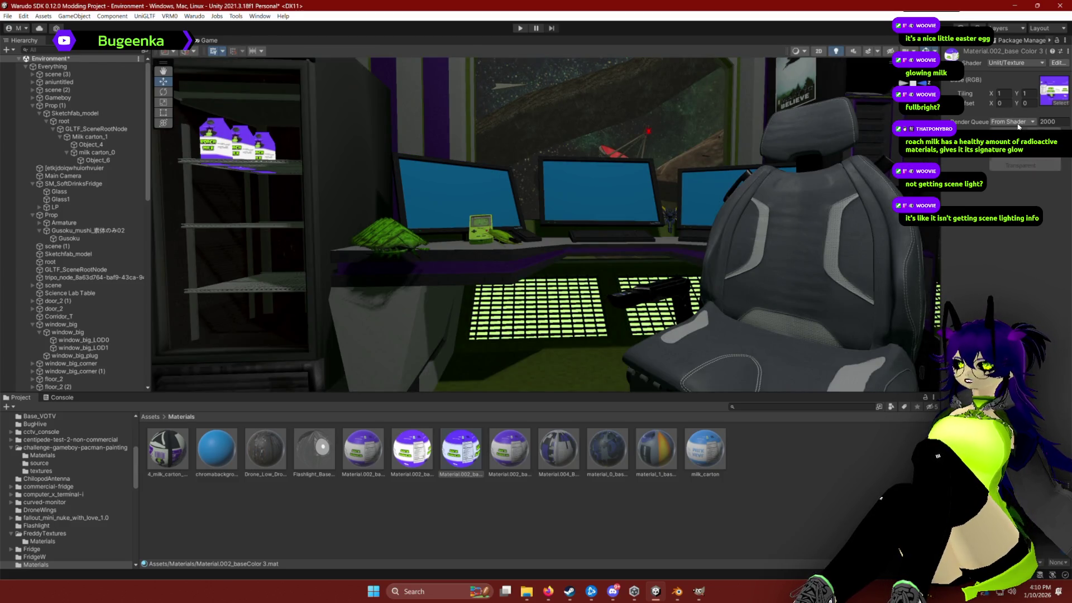
pyautogui.click(1009, 205)
# Step: Revert the carton material to UniUnlit, then assign the VRM/MToon shader instead
pyautogui.click(1003, 64)
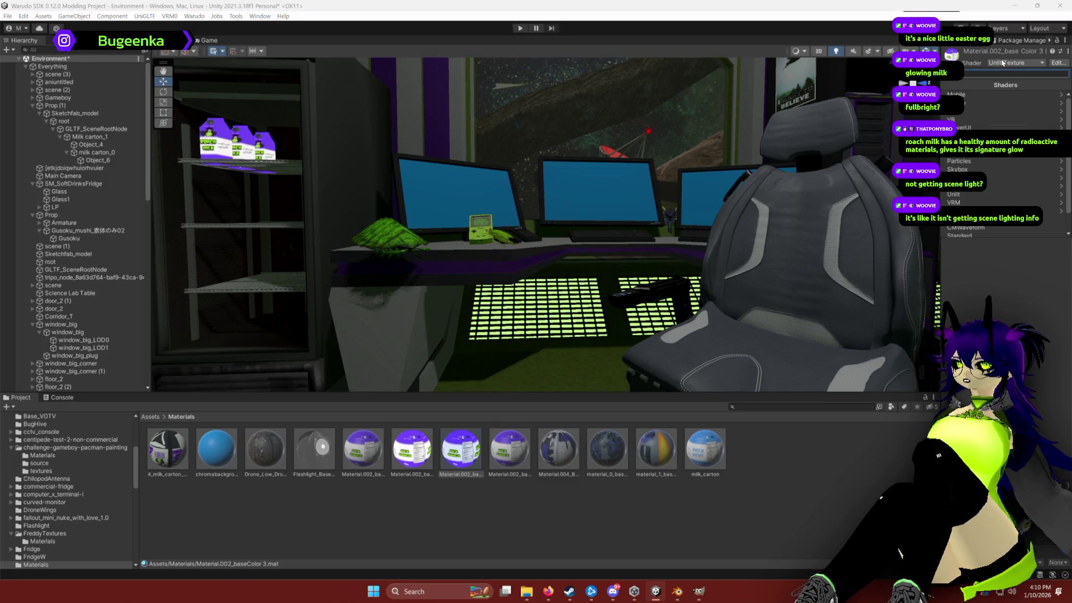
pyautogui.click(1000, 93)
pyautogui.click(1000, 93)
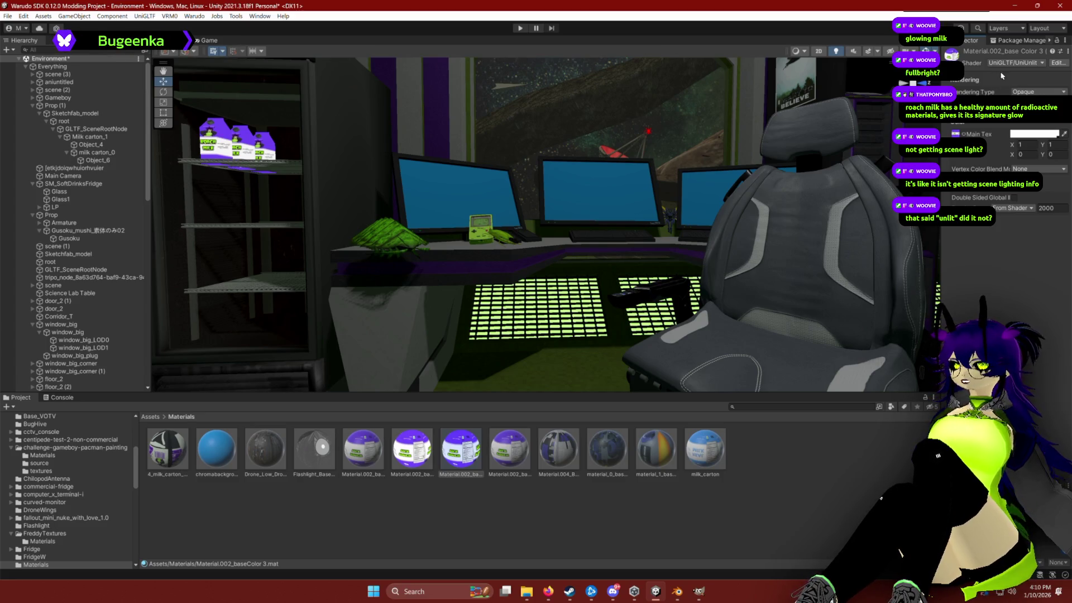
pyautogui.click(1028, 63)
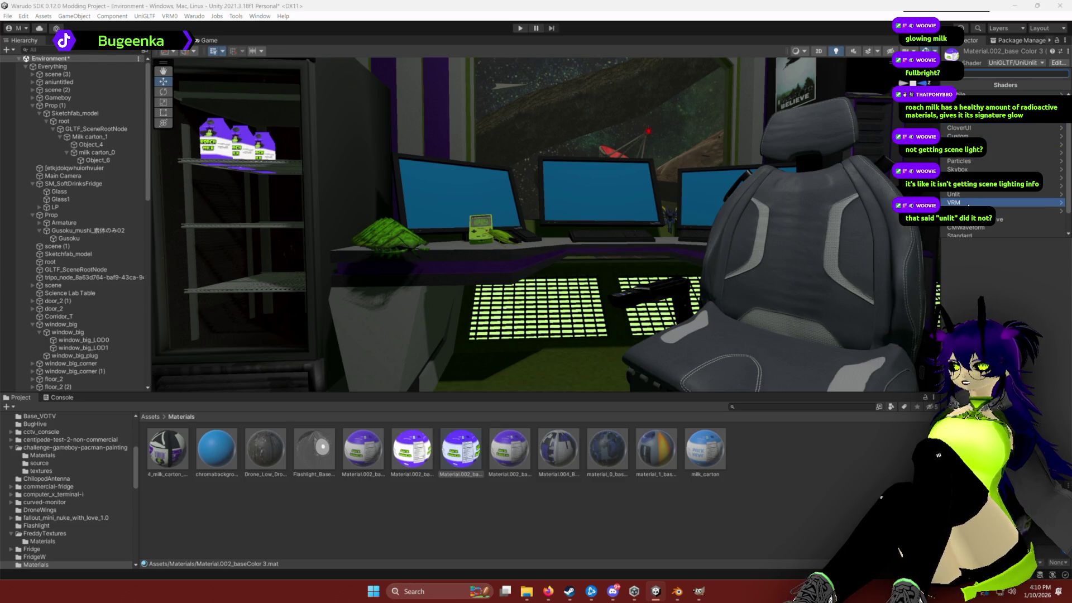
pyautogui.click(969, 203)
pyautogui.click(971, 92)
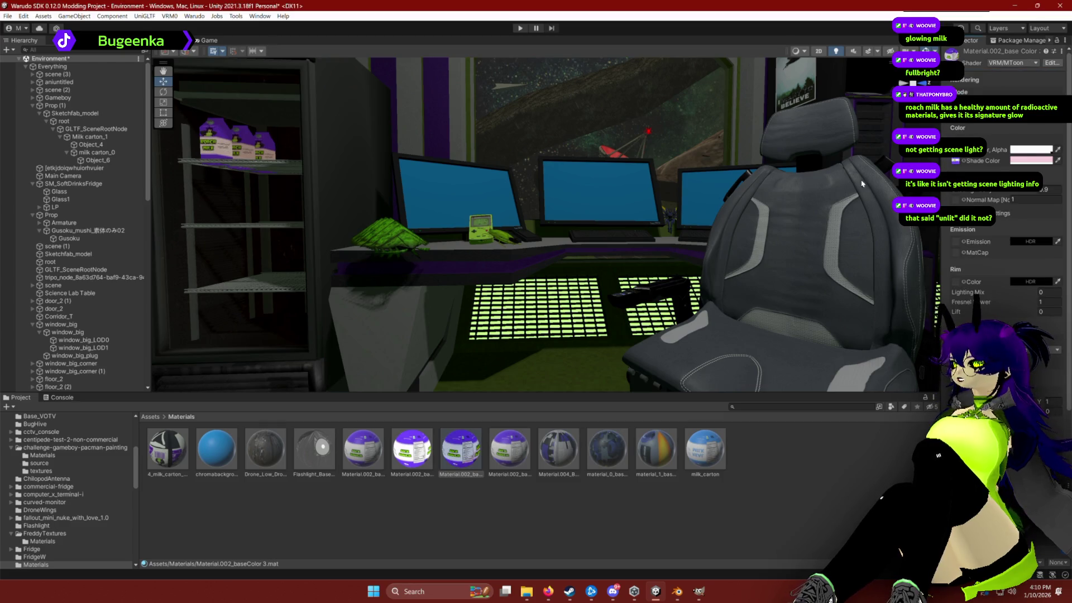
pyautogui.moveTo(657, 197)
pyautogui.mouseDown()
pyautogui.moveTo(600, 216)
pyautogui.moveTo(617, 220)
pyautogui.moveTo(584, 216)
pyautogui.moveTo(608, 206)
pyautogui.moveTo(579, 229)
pyautogui.mouseUp()
# Step: Select the desk and inspect its base color material
pyautogui.click(579, 229)
pyautogui.click(947, 163)
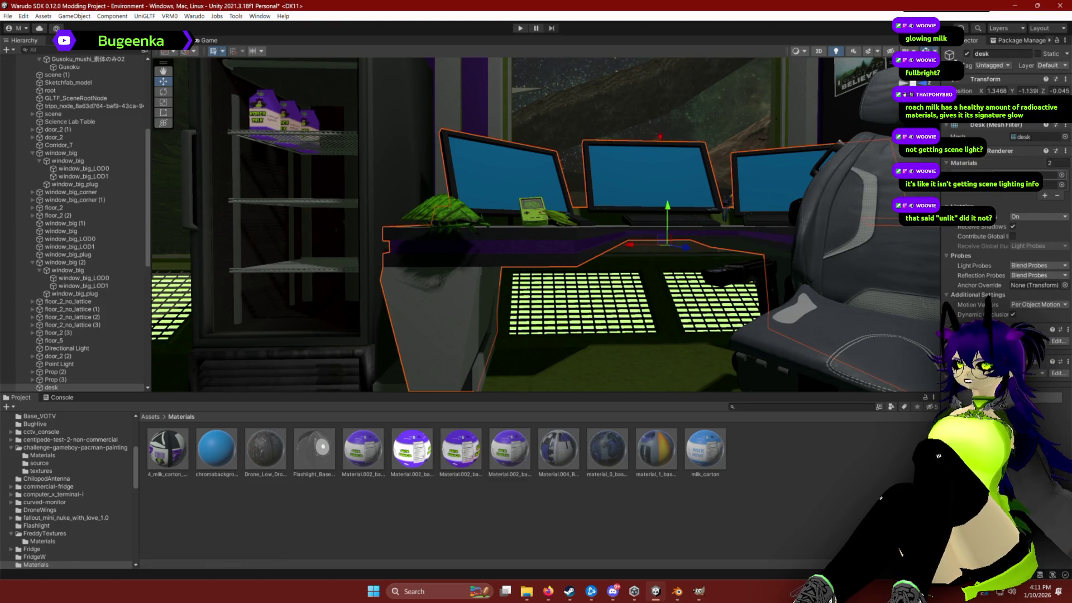
pyautogui.click(1005, 174)
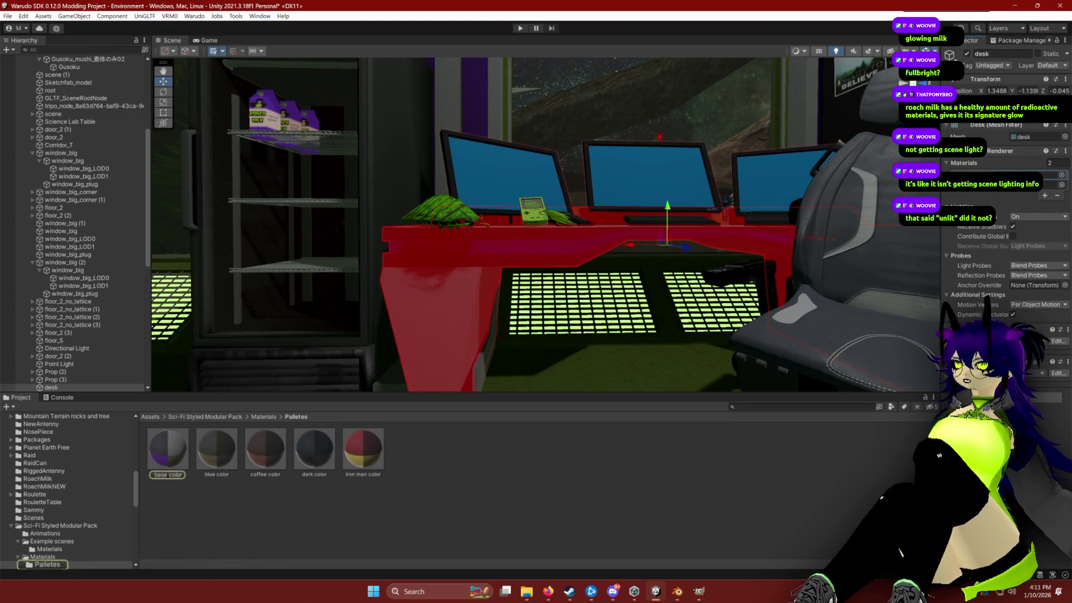
pyautogui.click(162, 452)
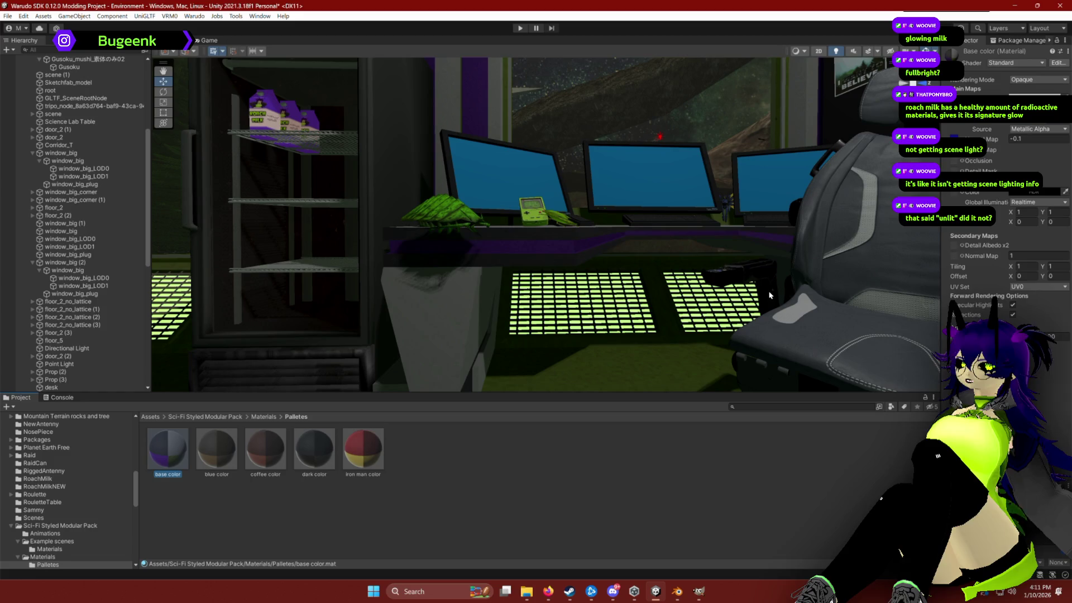
# Step: Select the milk carton Object_6 and bring up Material.002_base Color 3's shader choices
pyautogui.click(294, 147)
pyautogui.click(259, 111)
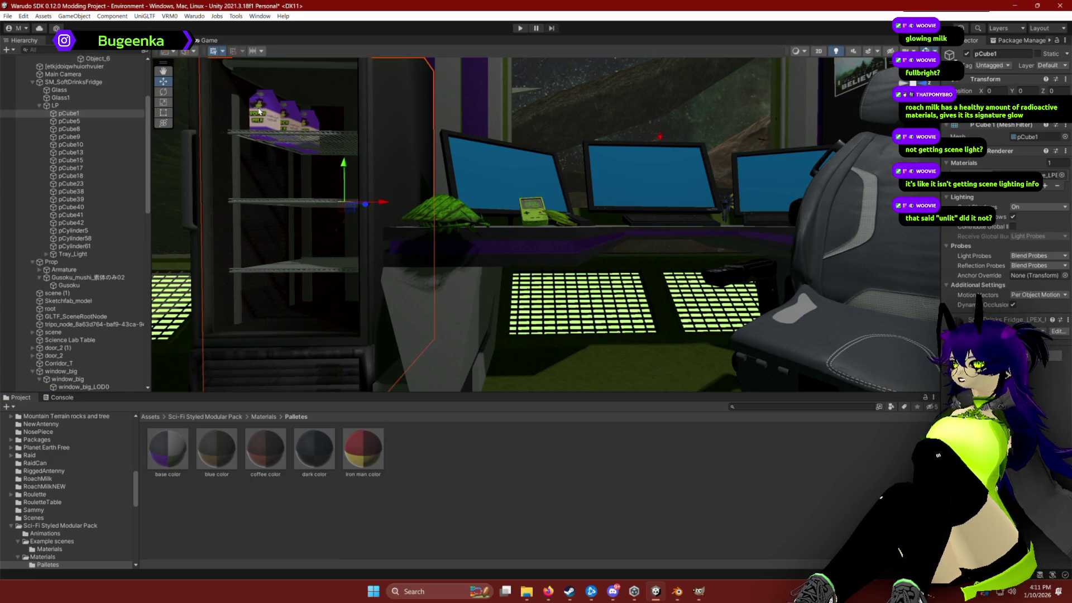
pyautogui.click(259, 111)
pyautogui.click(259, 111)
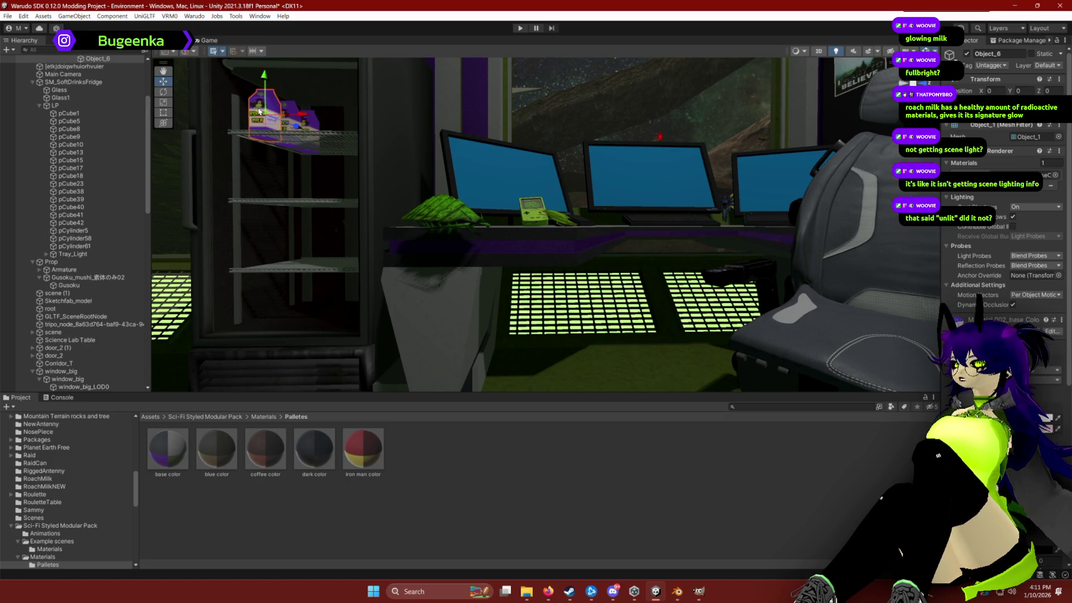
pyautogui.click(1022, 175)
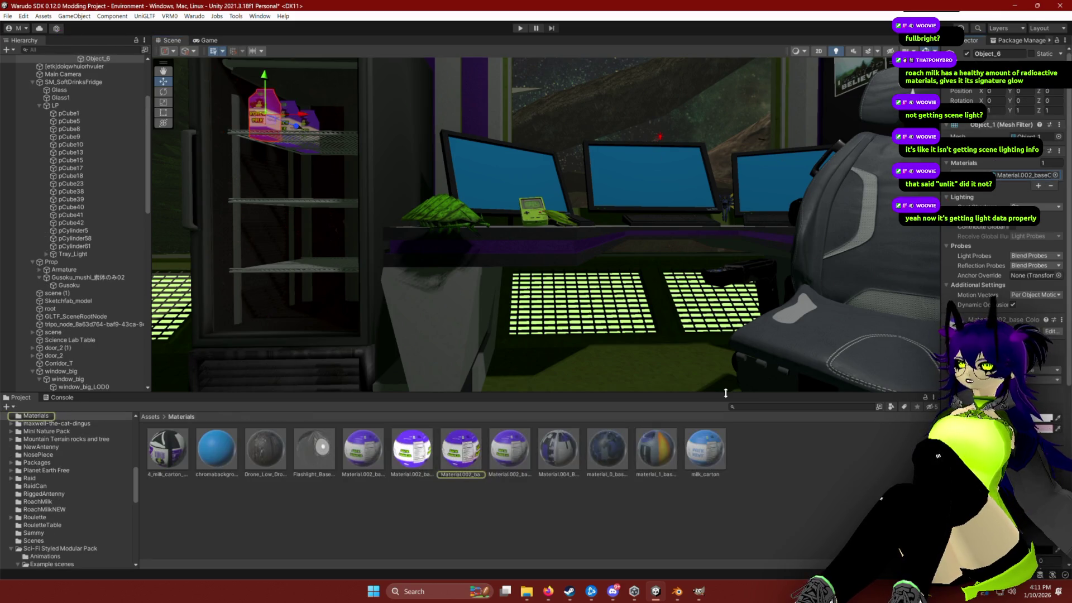
pyautogui.click(472, 453)
pyautogui.click(1005, 63)
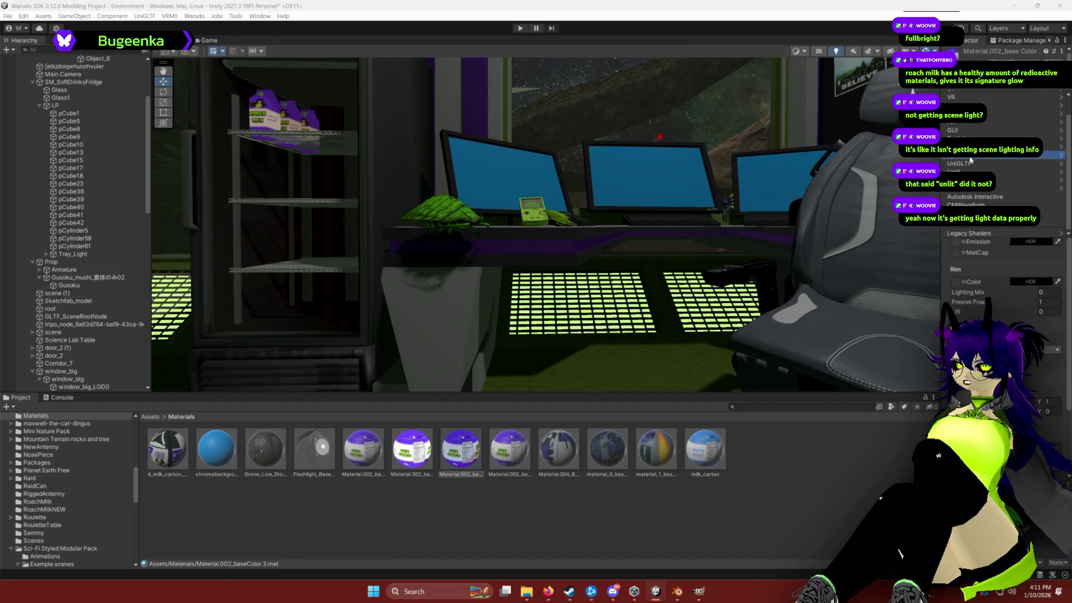
# Step: Apply the Standard shader to the carton material and drag Smoothness down to 0
pyautogui.click(972, 209)
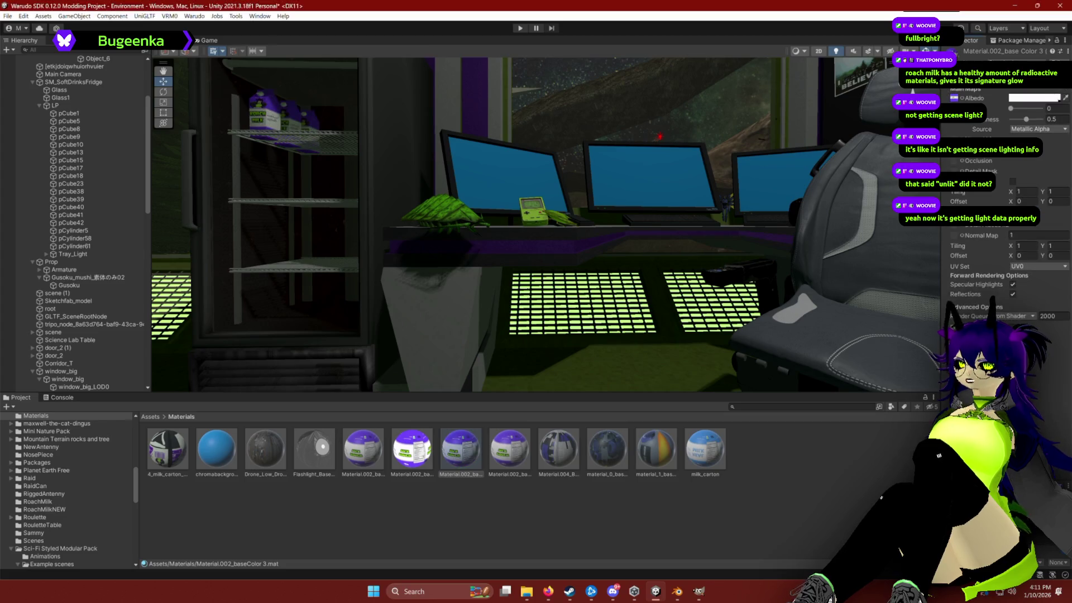
pyautogui.moveTo(484, 198); pyautogui.dragTo(518, 231)
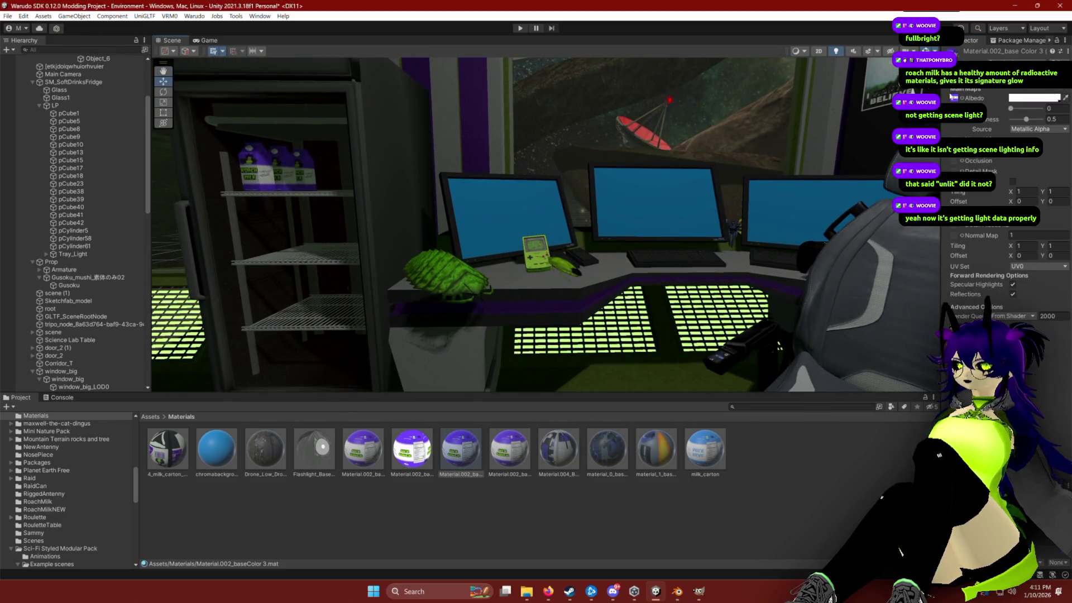
pyautogui.moveTo(1027, 119)
pyautogui.mouseDown()
pyautogui.moveTo(1061, 119)
pyautogui.moveTo(1004, 116)
pyautogui.mouseUp()
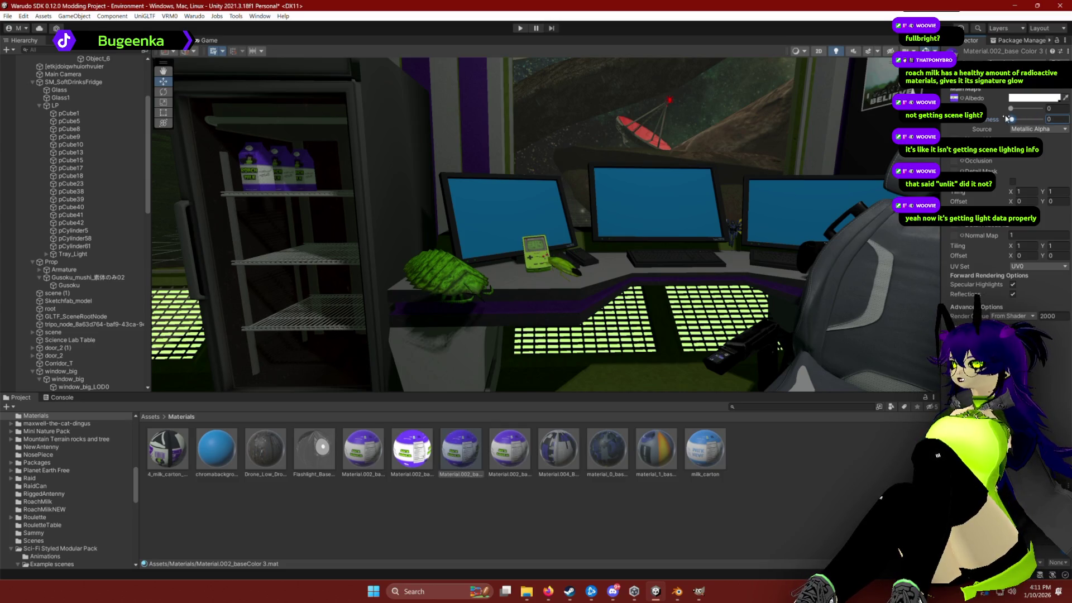
pyautogui.click(1012, 109)
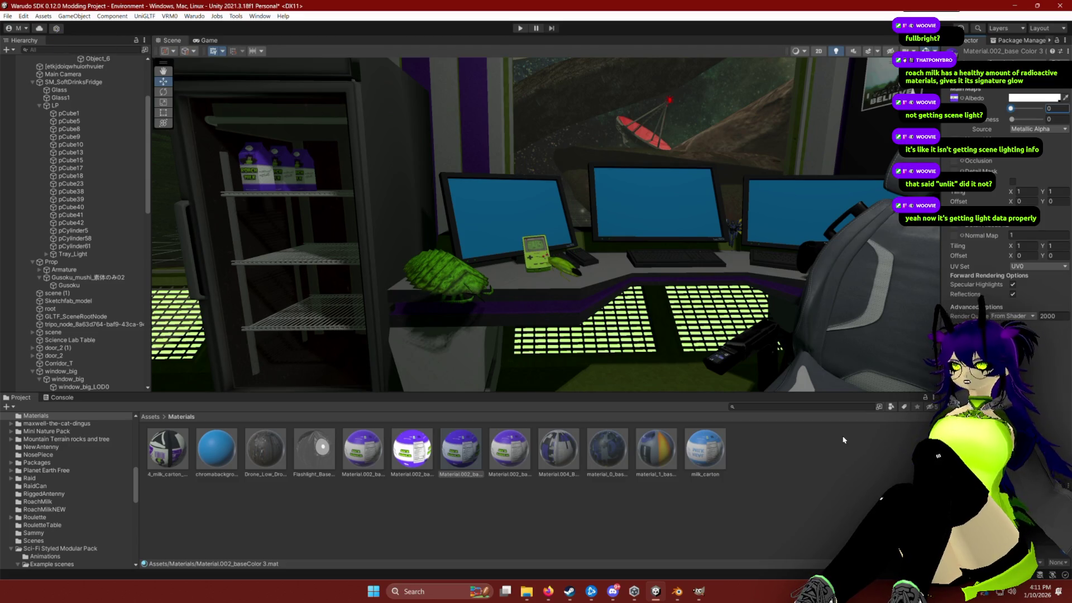
# Step: Fly the view into the fridge to look at the restyled milk cartons
pyautogui.moveTo(670, 251)
pyautogui.mouseDown()
pyautogui.moveTo(646, 255)
pyautogui.moveTo(627, 239)
pyautogui.moveTo(640, 250)
pyautogui.moveTo(579, 251)
pyautogui.moveTo(633, 259)
pyautogui.moveTo(622, 269)
pyautogui.moveTo(625, 252)
pyautogui.moveTo(590, 263)
pyautogui.moveTo(540, 304)
pyautogui.moveTo(433, 283)
pyautogui.moveTo(536, 271)
pyautogui.moveTo(397, 256)
pyautogui.moveTo(522, 234)
pyautogui.moveTo(670, 248)
pyautogui.moveTo(631, 254)
pyautogui.moveTo(646, 228)
pyautogui.moveTo(630, 246)
pyautogui.mouseUp()
pyautogui.scroll(-2, 579, 250)
pyautogui.press('s')
pyautogui.scroll(-1, 578, 251)
pyautogui.scroll(4, 592, 252)
pyautogui.press('w')
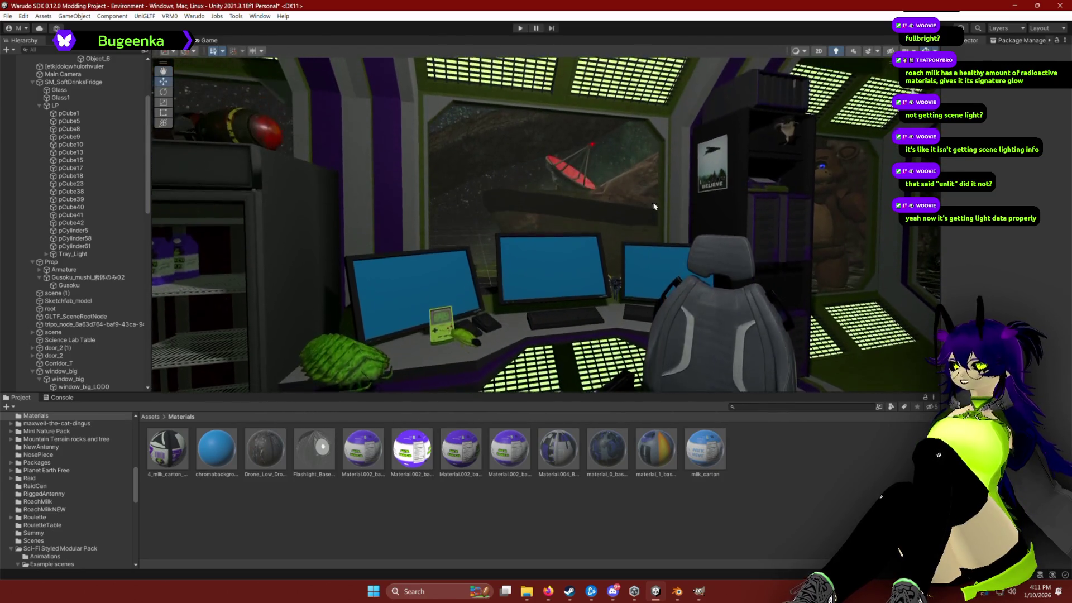
pyautogui.moveTo(608, 168); pyautogui.dragTo(609, 169)
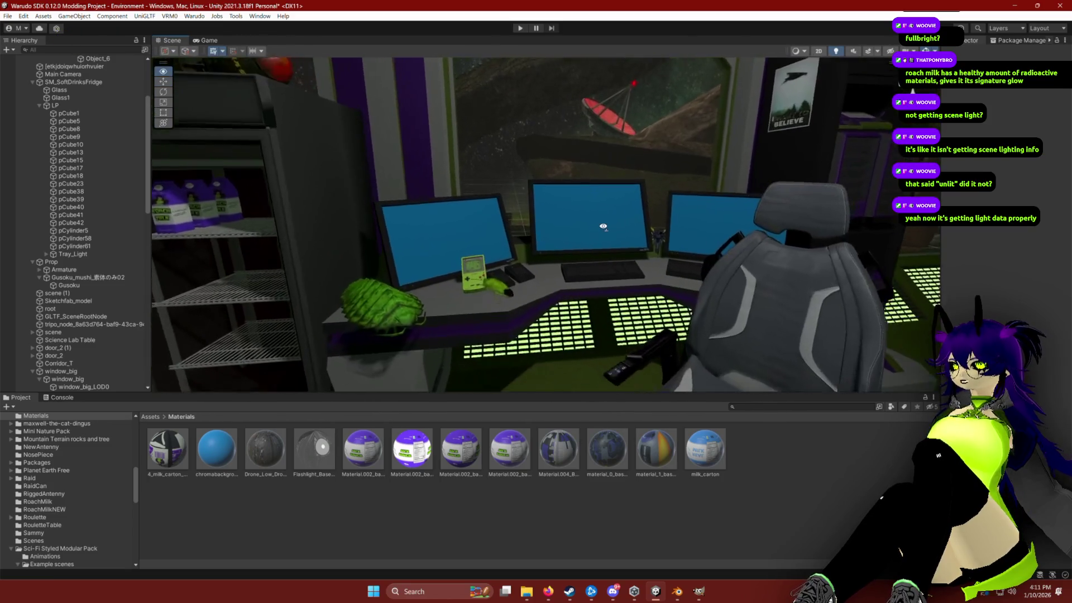
pyautogui.moveTo(603, 227)
pyautogui.mouseDown()
pyautogui.moveTo(611, 229)
pyautogui.moveTo(613, 206)
pyautogui.mouseUp()
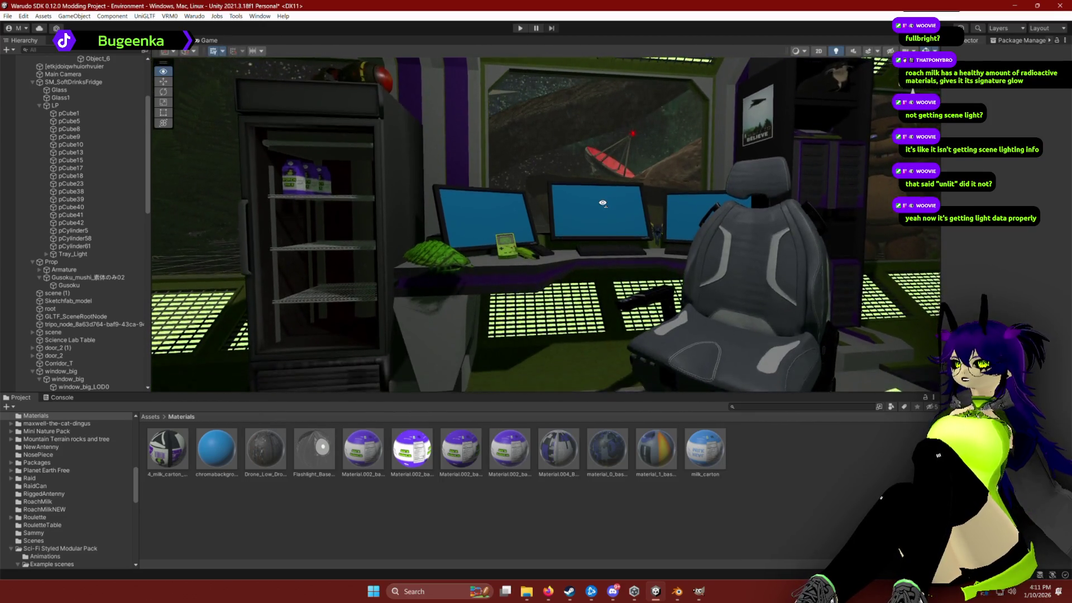
pyautogui.moveTo(602, 202); pyautogui.dragTo(604, 210)
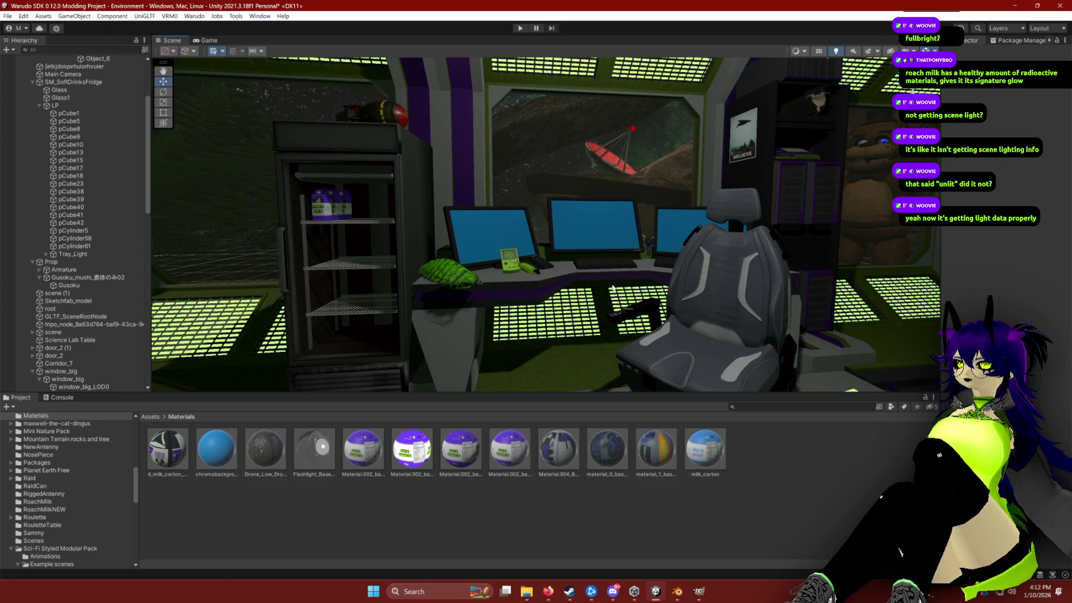
pyautogui.click(217, 331)
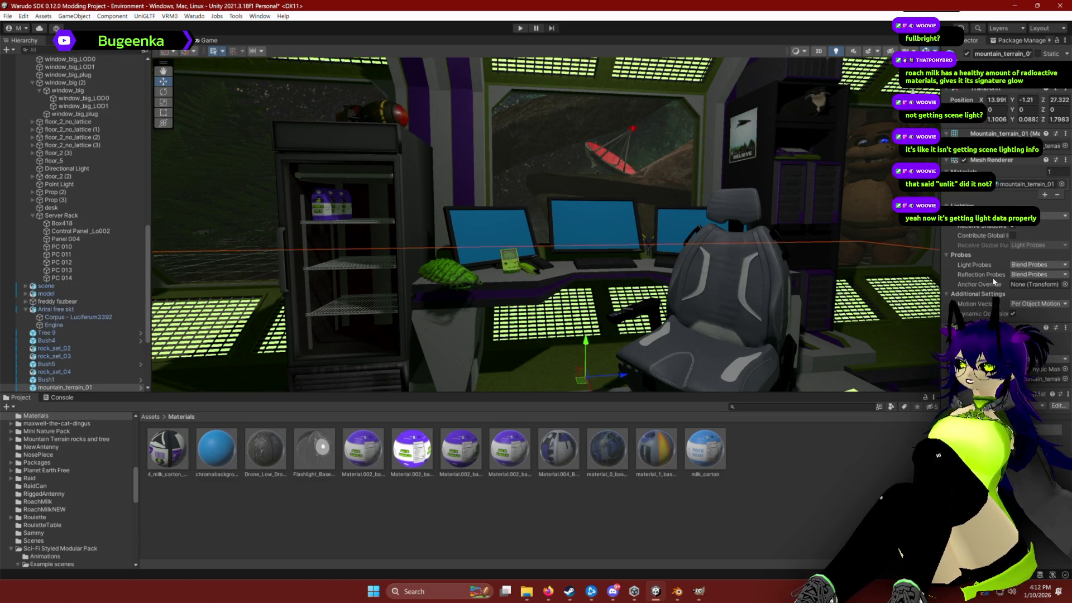
pyautogui.click(220, 327)
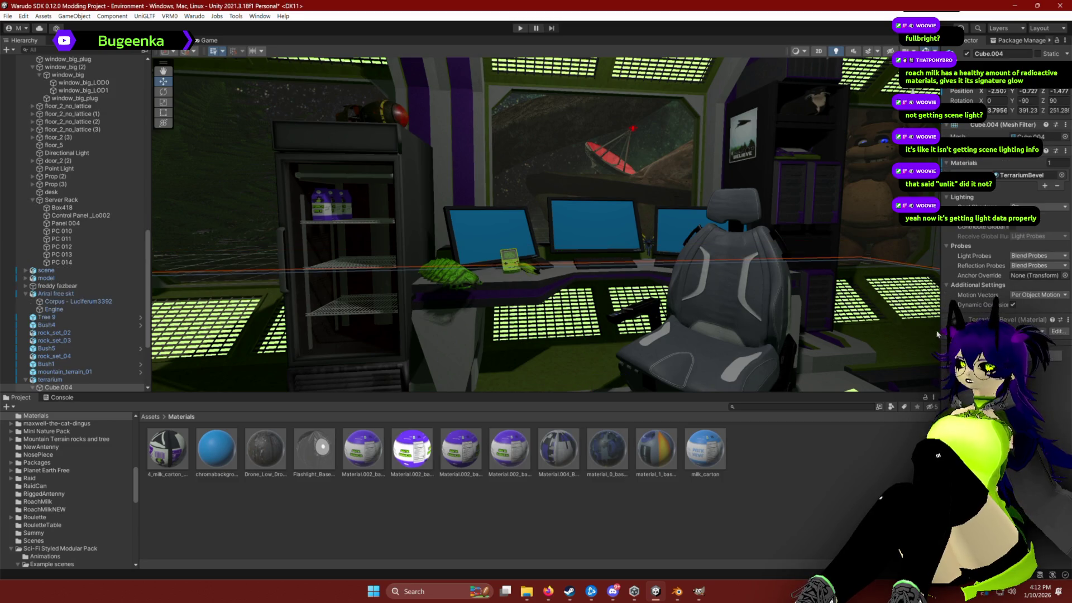
pyautogui.scroll(-5, 830, 318)
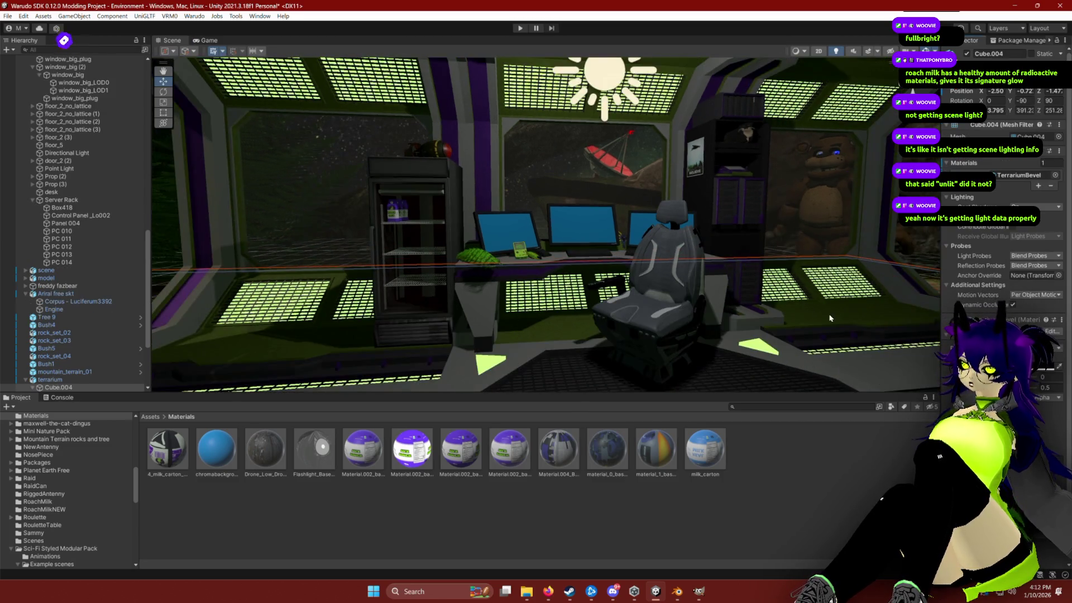
pyautogui.click(237, 296)
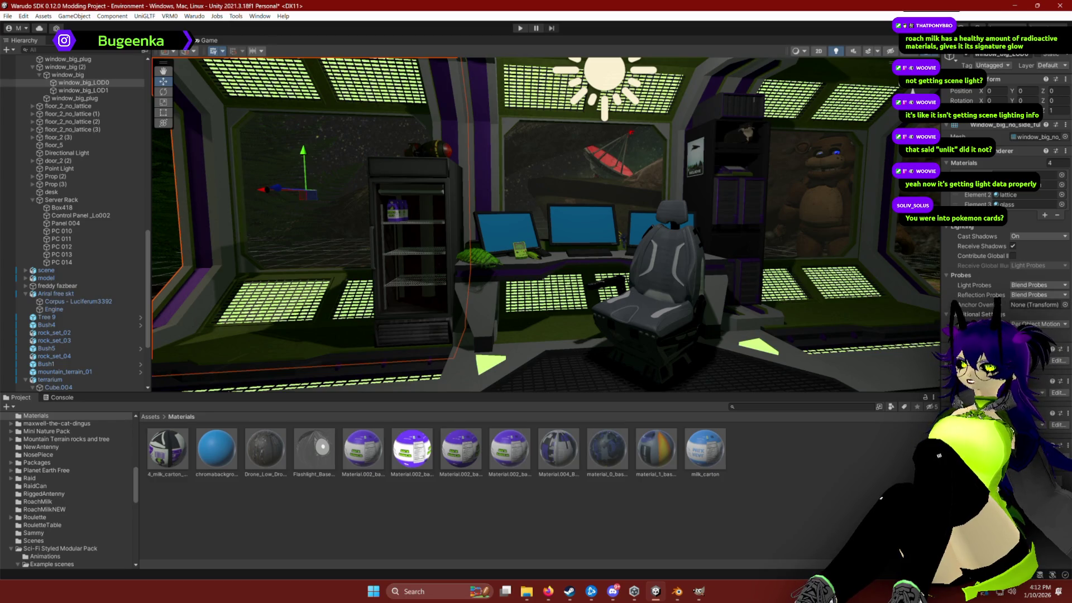
pyautogui.scroll(-5, 1006, 223)
pyautogui.scroll(-2, 956, 307)
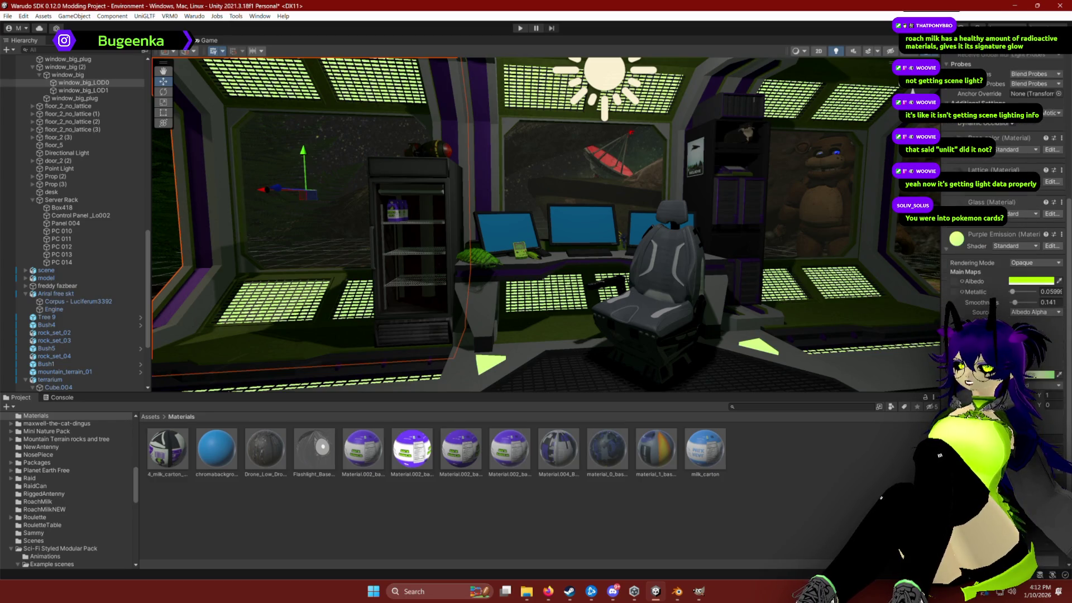
pyautogui.click(1039, 382)
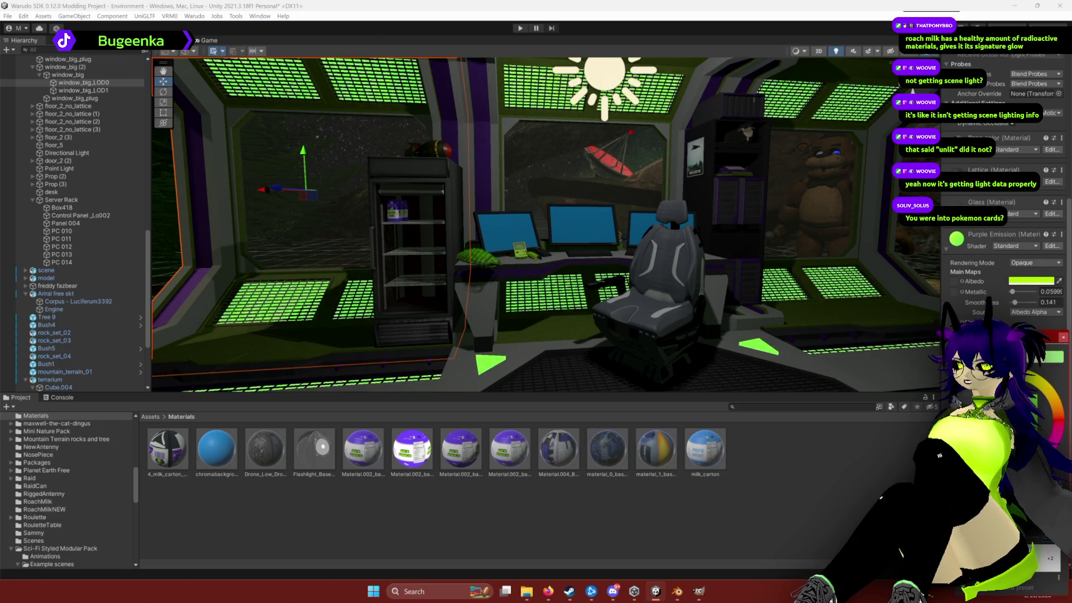
pyautogui.scroll(5, 715, 171)
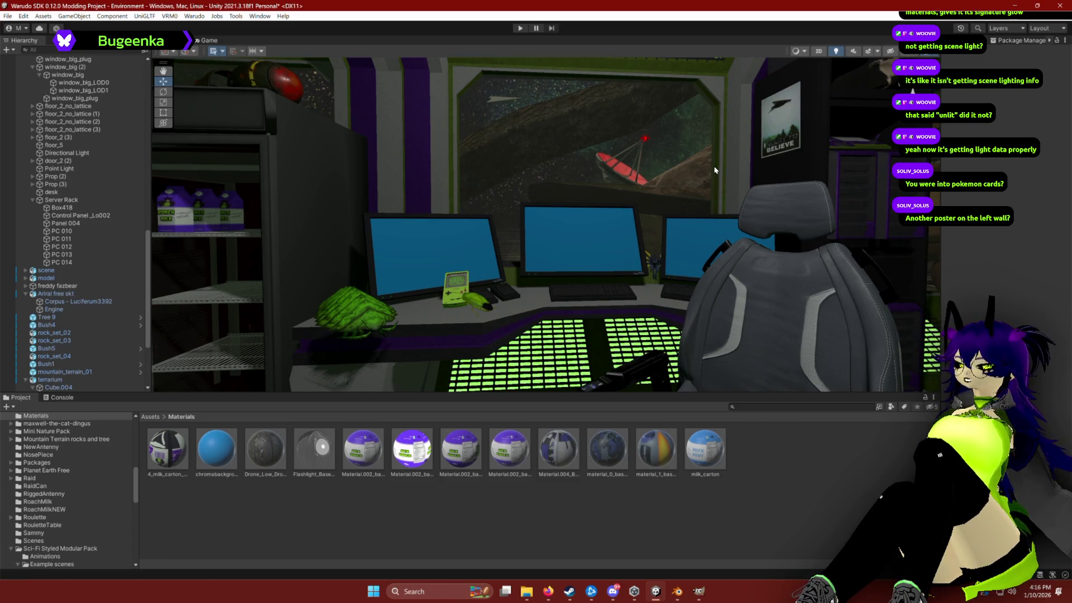
# Step: Bring Firefox forward and search Sketchfab for 'fallout', then for 'bug'
pyautogui.click(548, 591)
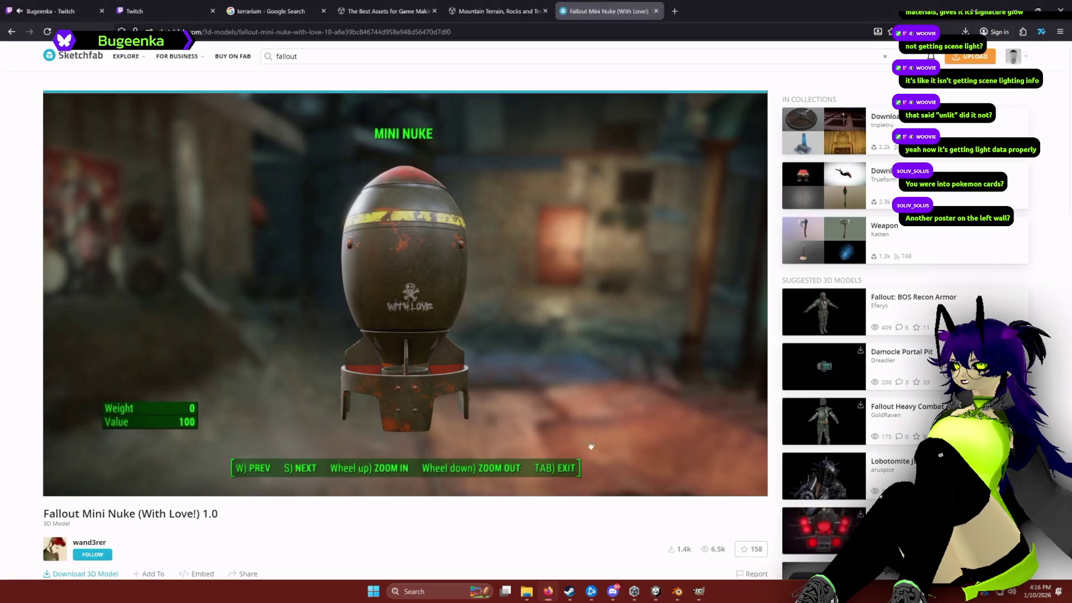
pyautogui.click(229, 51)
pyautogui.write('fallout')
pyautogui.press('Return')
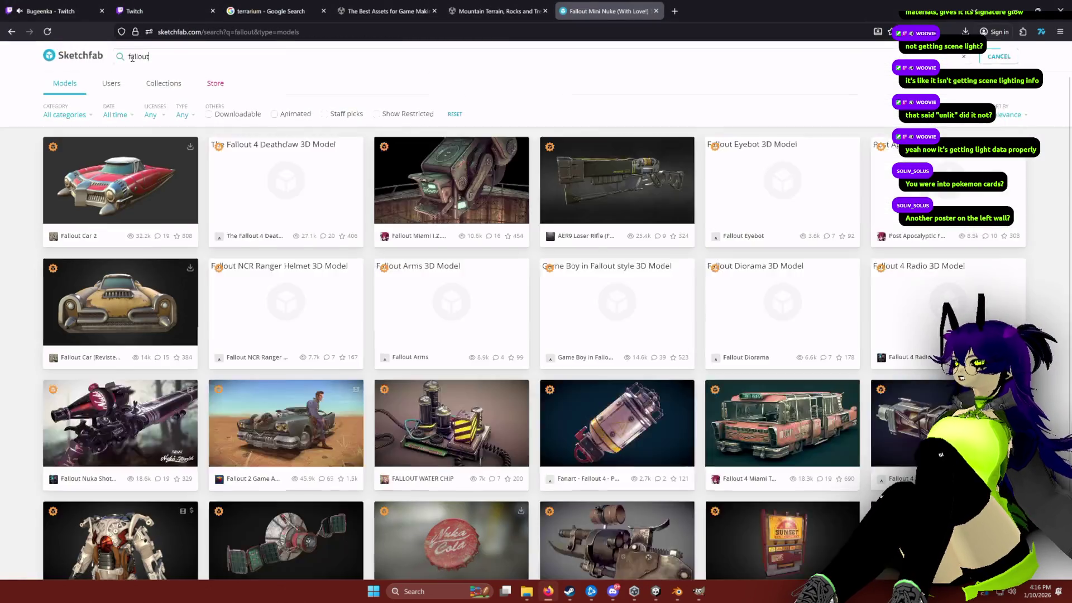
pyautogui.moveTo(228, 51); pyautogui.dragTo(119, 55)
pyautogui.write('bug')
pyautogui.press('Return')
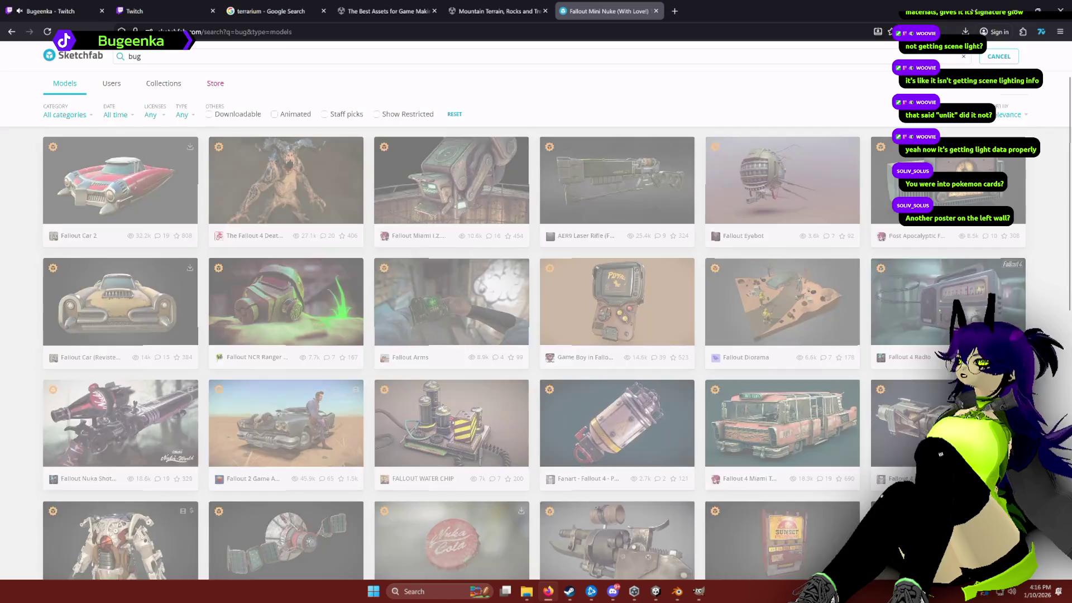
# Step: Filter the results to downloadable models and open the BM-12b "BUG" model page
pyautogui.click(221, 114)
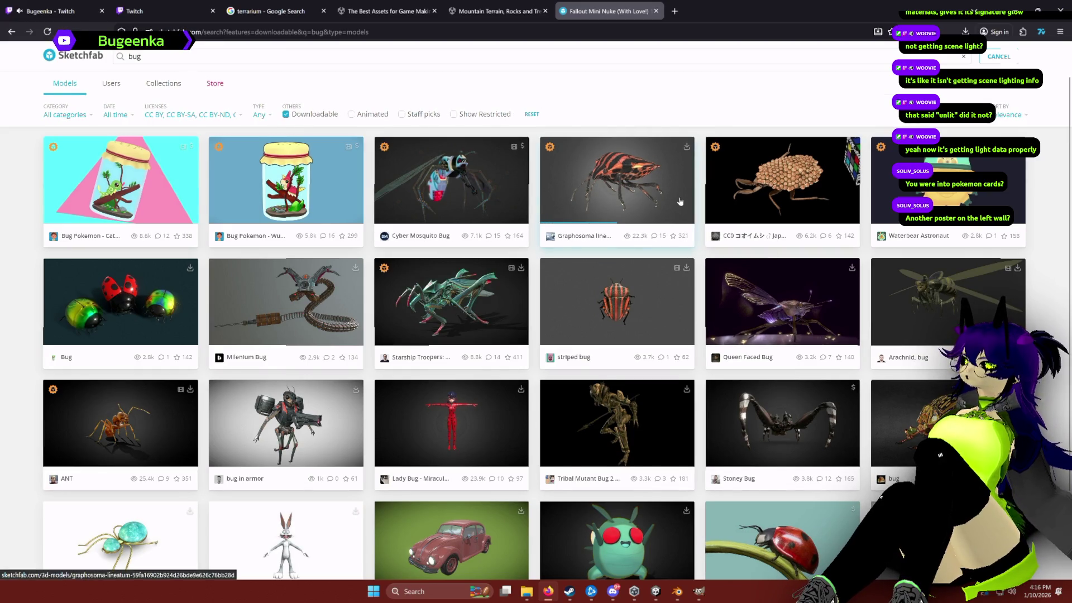
pyautogui.scroll(-2, 554, 331)
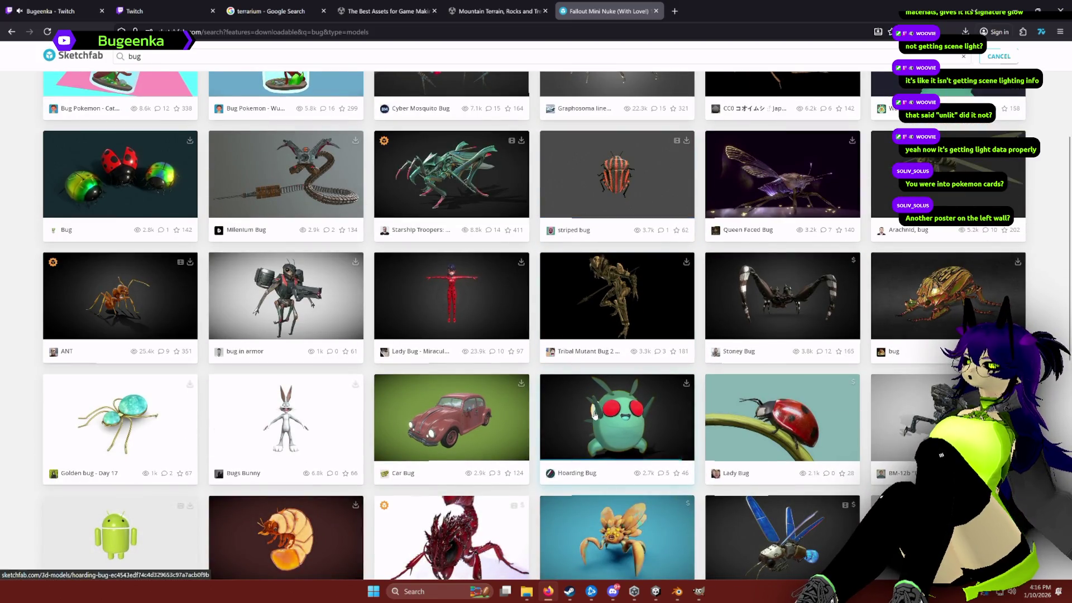
pyautogui.click(904, 424)
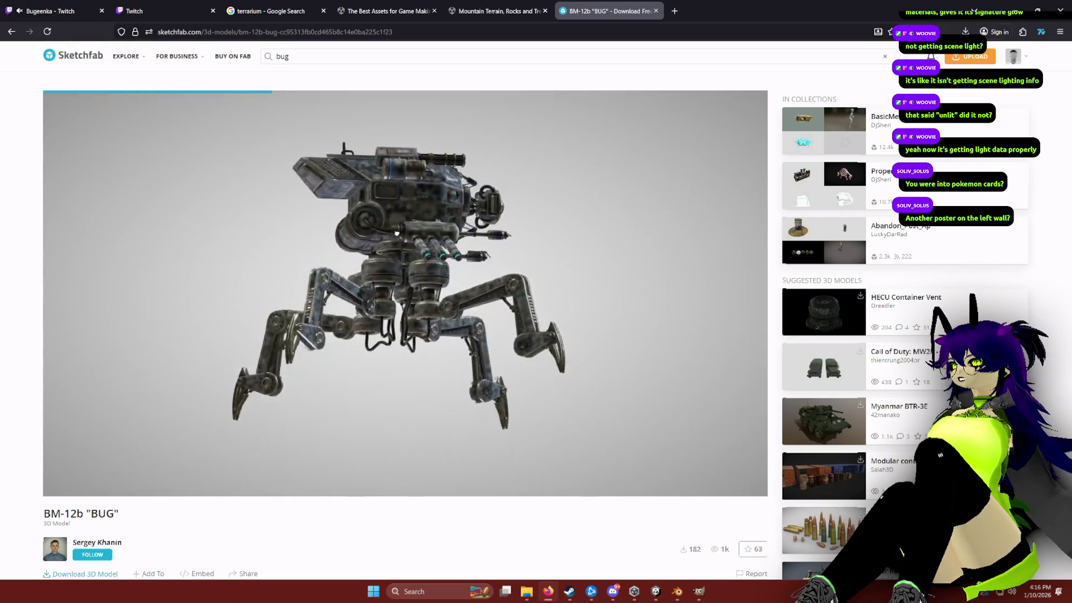
# Step: Orbit and zoom the BM-12b robot through front, side and three-quarter views, then return to the results
pyautogui.moveTo(356, 246); pyautogui.dragTo(338, 210)
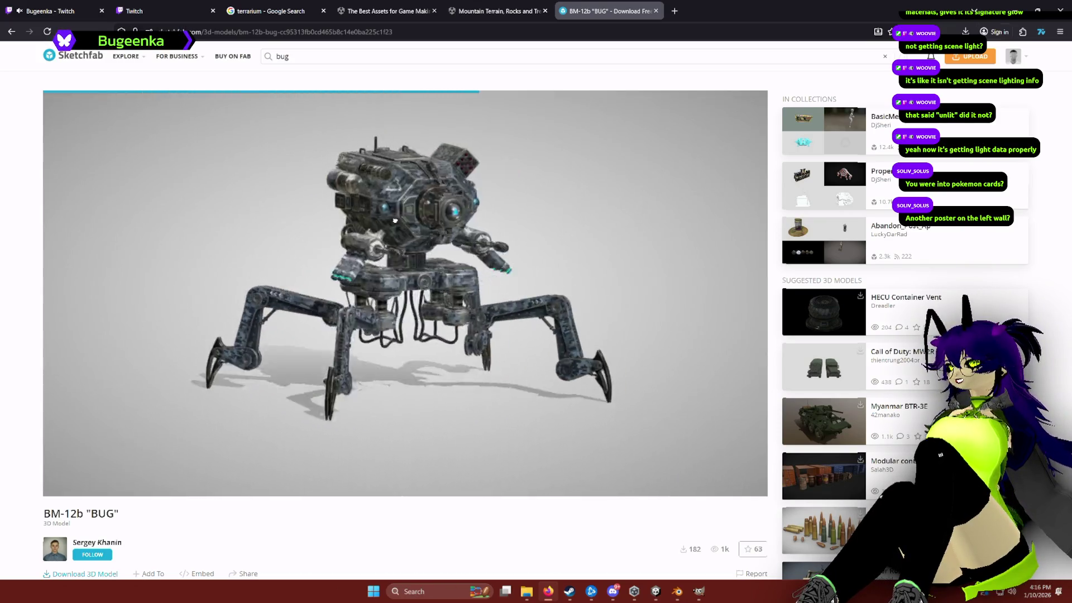
pyautogui.scroll(5, 395, 220)
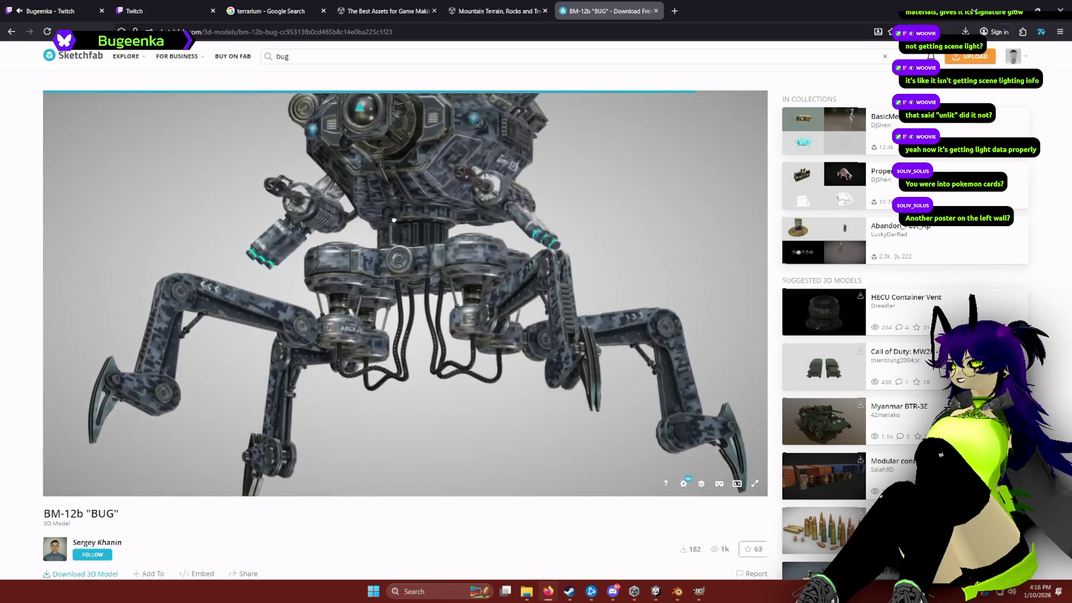
pyautogui.scroll(-3, 394, 220)
pyautogui.moveTo(394, 220)
pyautogui.mouseDown()
pyautogui.moveTo(486, 232)
pyautogui.moveTo(401, 212)
pyautogui.moveTo(445, 246)
pyautogui.moveTo(436, 265)
pyautogui.moveTo(344, 271)
pyautogui.moveTo(324, 356)
pyautogui.moveTo(296, 380)
pyautogui.mouseUp()
pyautogui.scroll(-2, 439, 225)
pyautogui.scroll(4, 468, 263)
pyautogui.scroll(-3, 344, 270)
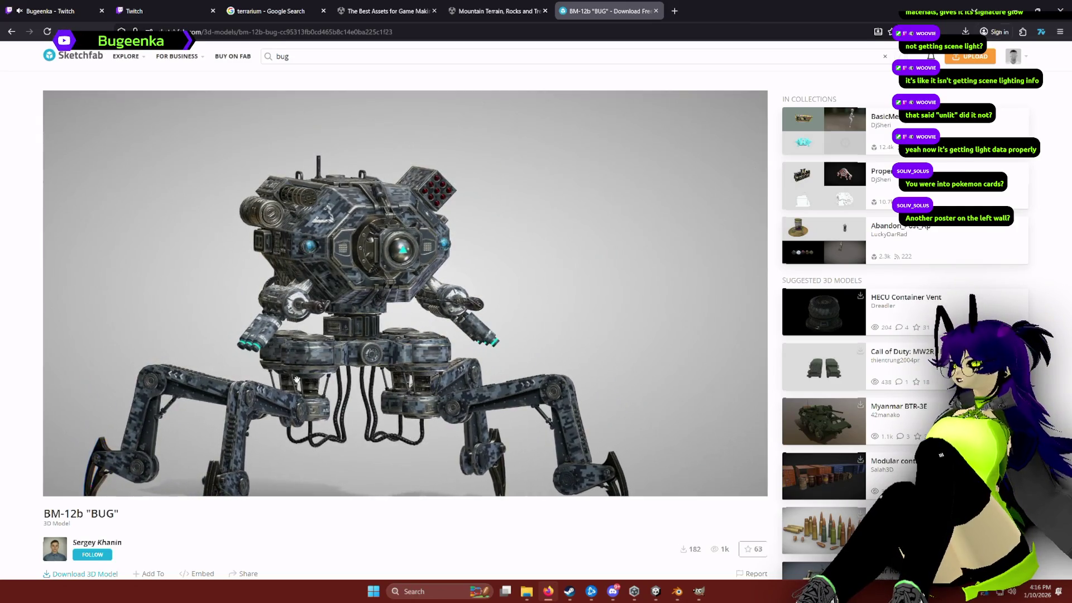
pyautogui.moveTo(350, 319); pyautogui.dragTo(287, 390)
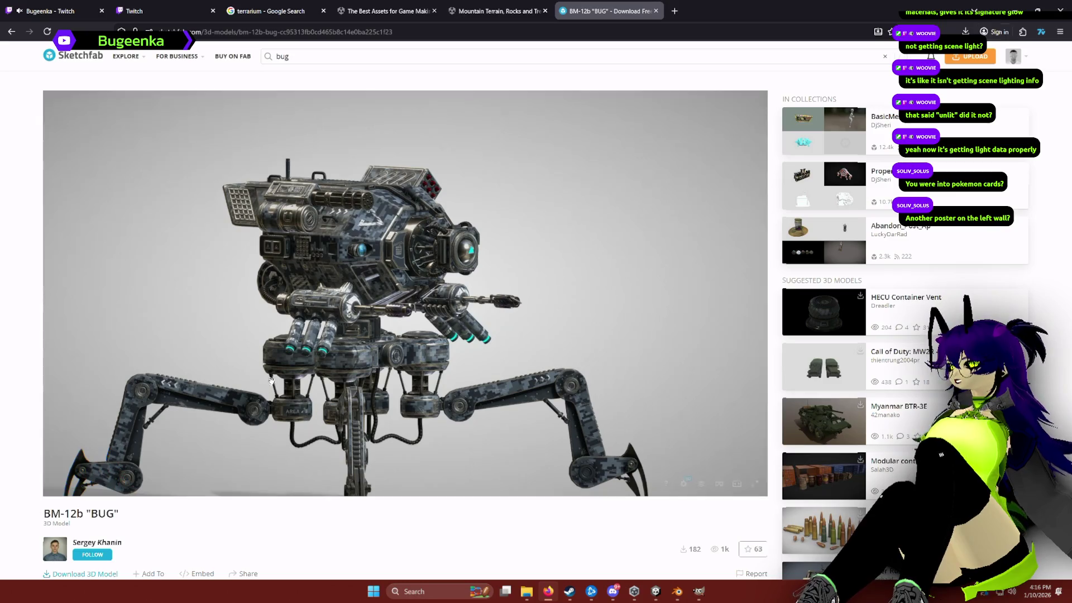
pyautogui.moveTo(305, 323); pyautogui.dragTo(415, 271)
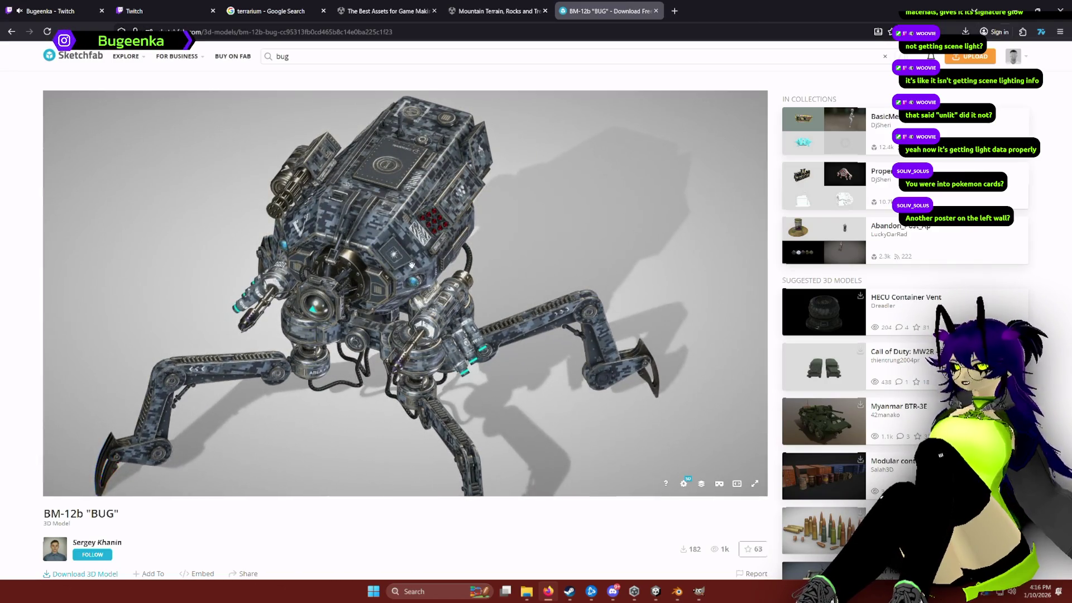
pyautogui.press('Return')
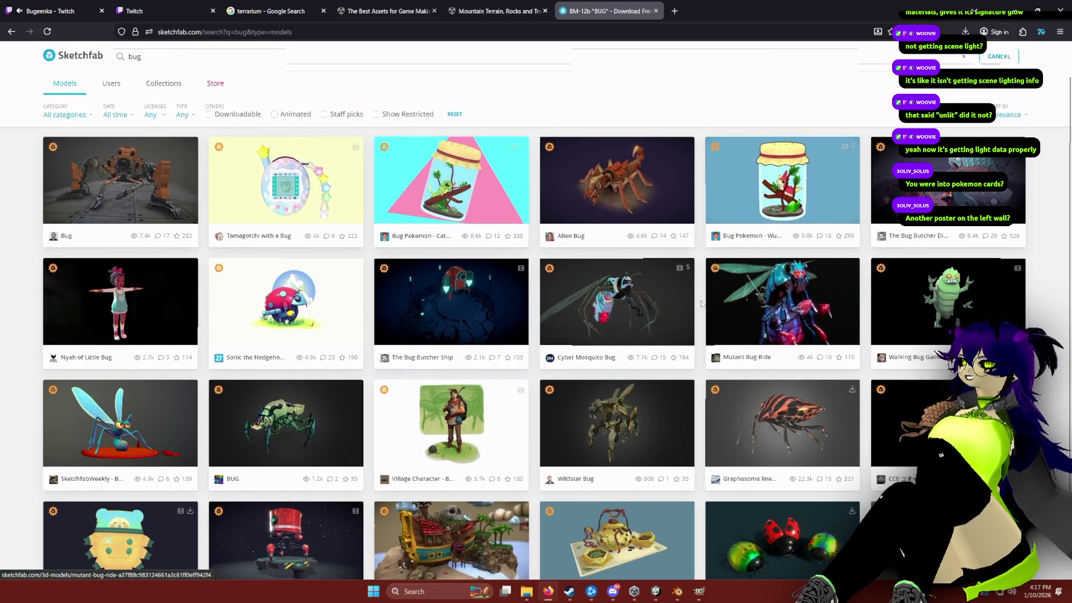
pyautogui.scroll(-2, 702, 303)
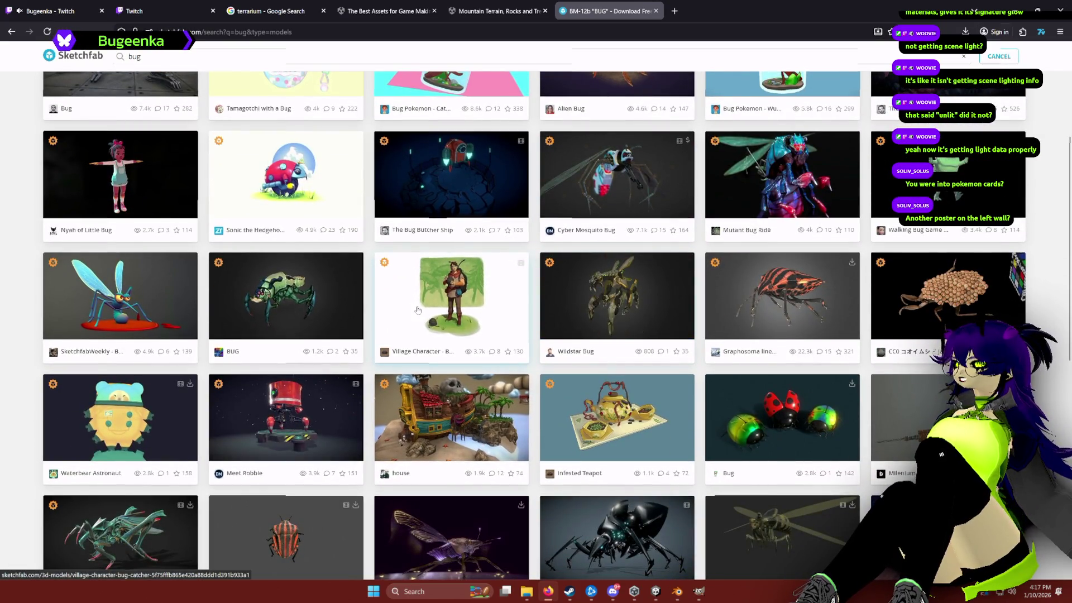
pyautogui.scroll(-2, 335, 312)
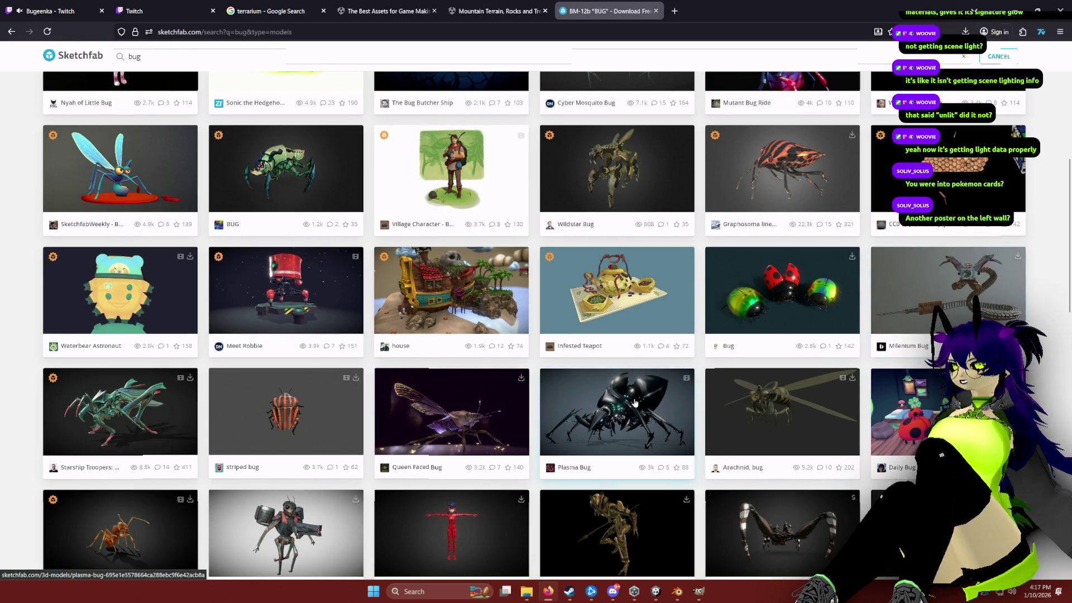
pyautogui.scroll(-3, 636, 391)
pyautogui.scroll(-3, 314, 346)
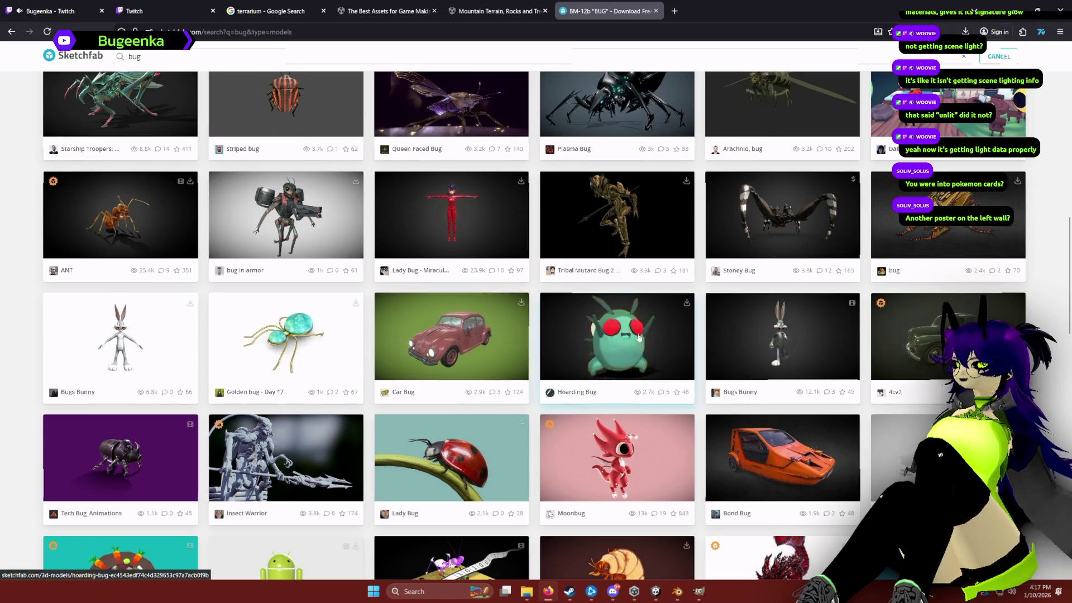
pyautogui.scroll(-4, 650, 352)
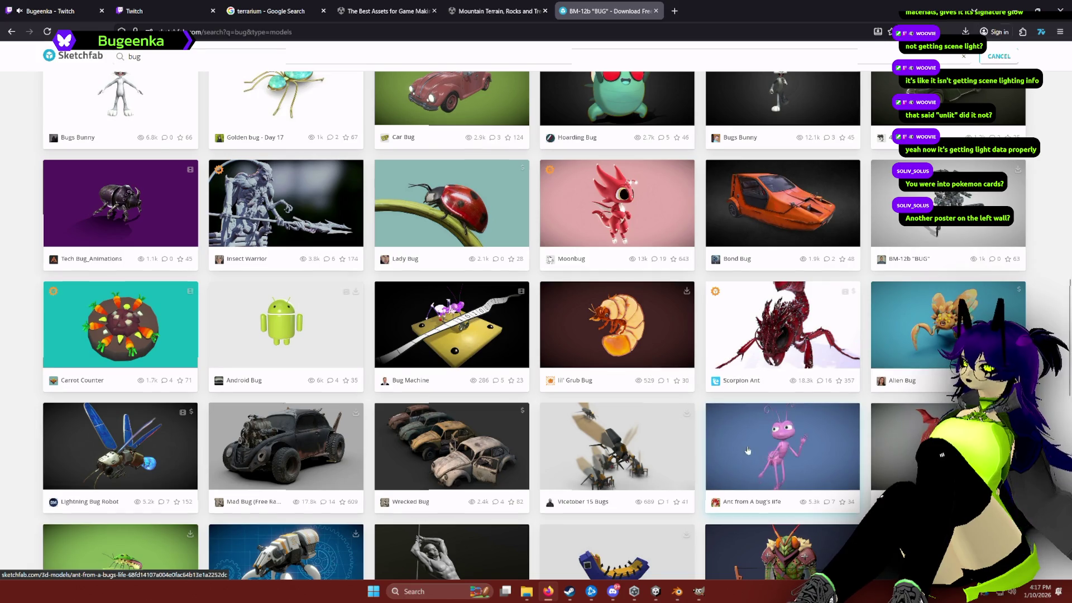
pyautogui.scroll(-4, 777, 455)
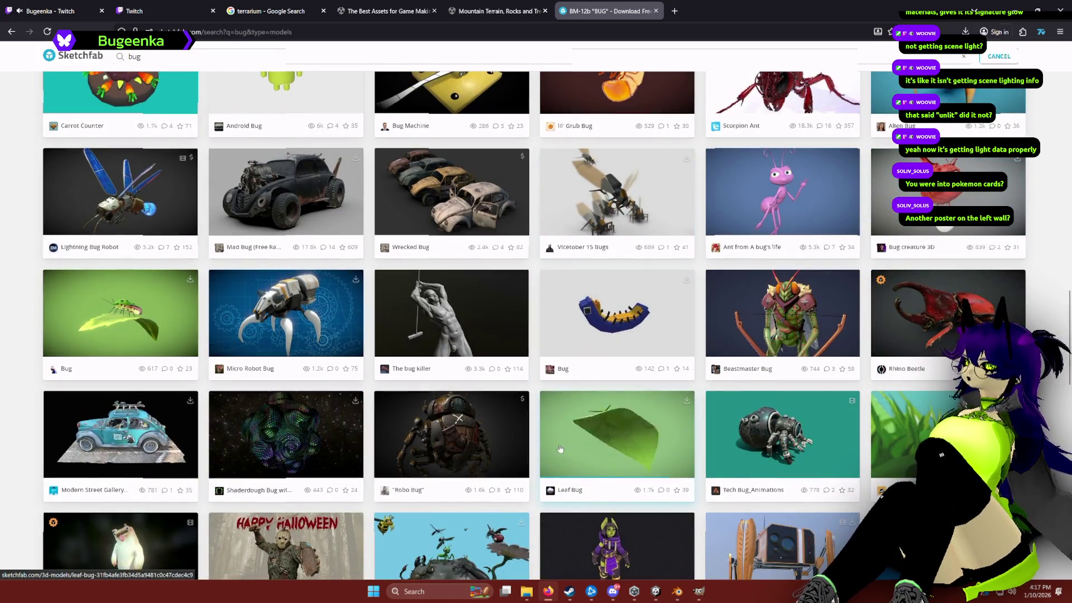
pyautogui.scroll(-4, 560, 447)
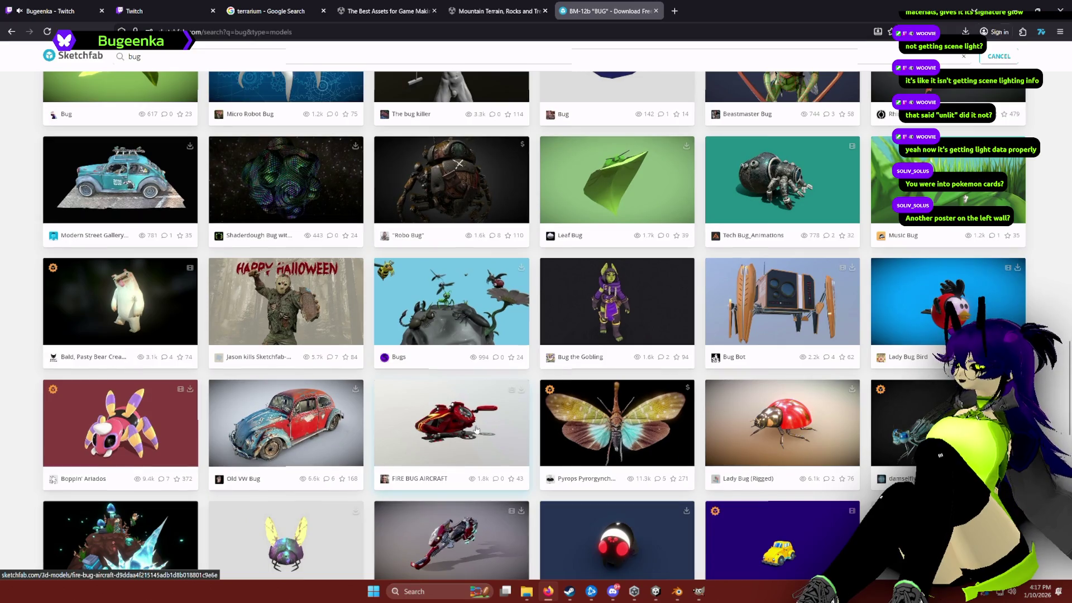
pyautogui.scroll(-5, 469, 428)
pyautogui.write('centip')
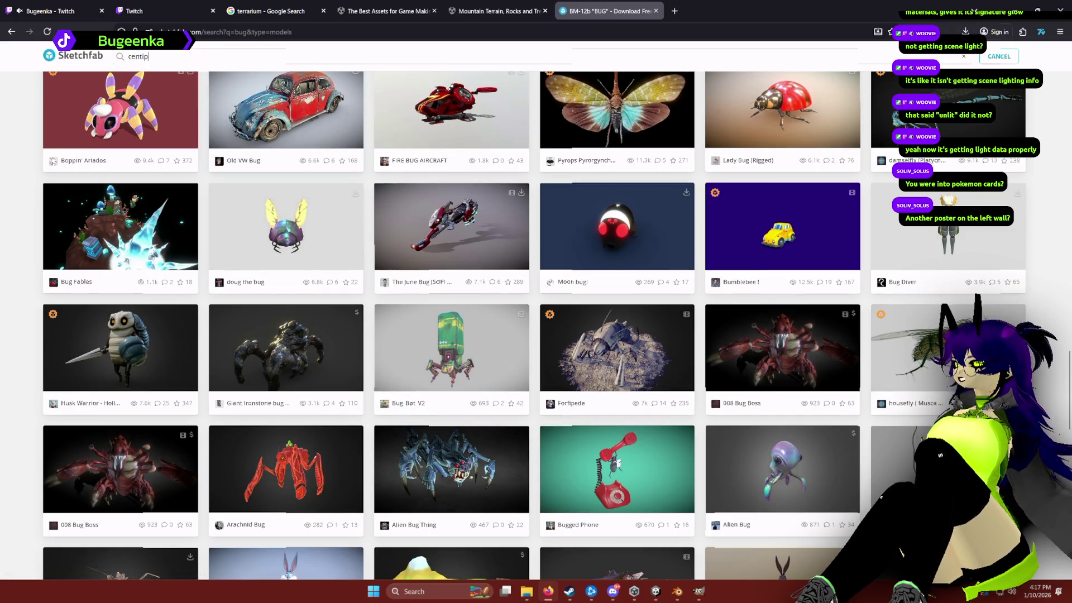
# Step: Run a Sketchfab search for 'centipede', scroll the results, then return to Unity
pyautogui.write('ede')
pyautogui.press('Return')
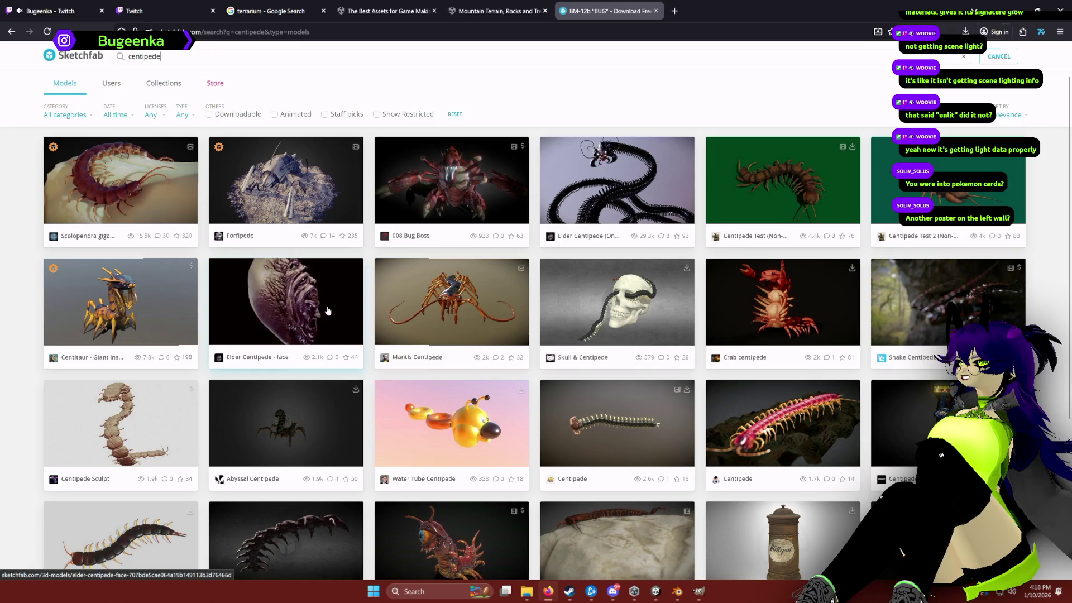
pyautogui.scroll(-2, 627, 236)
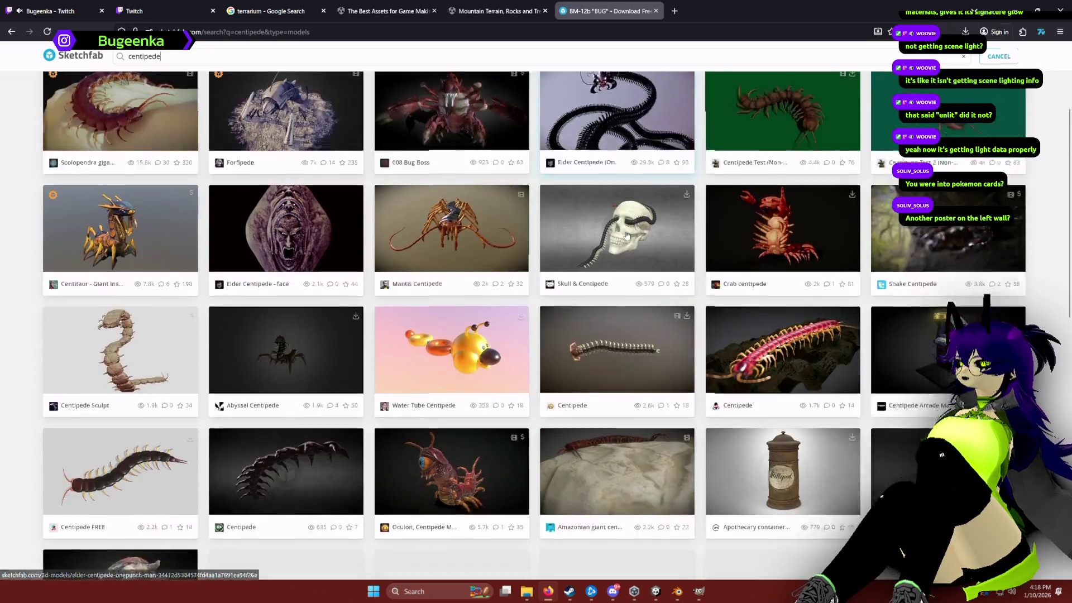
pyautogui.scroll(-2, 627, 236)
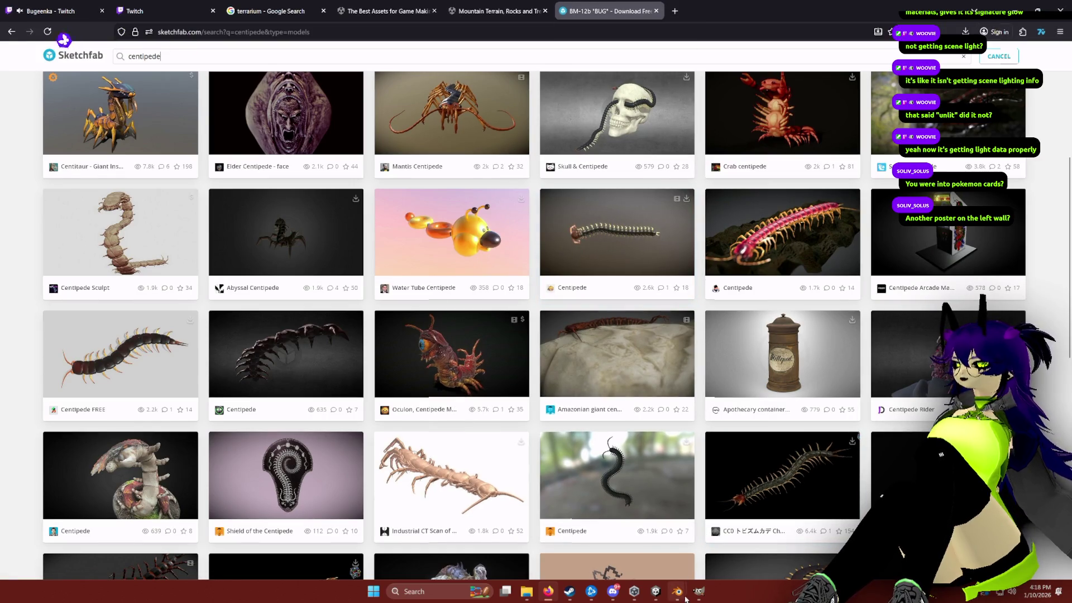
pyautogui.click(655, 592)
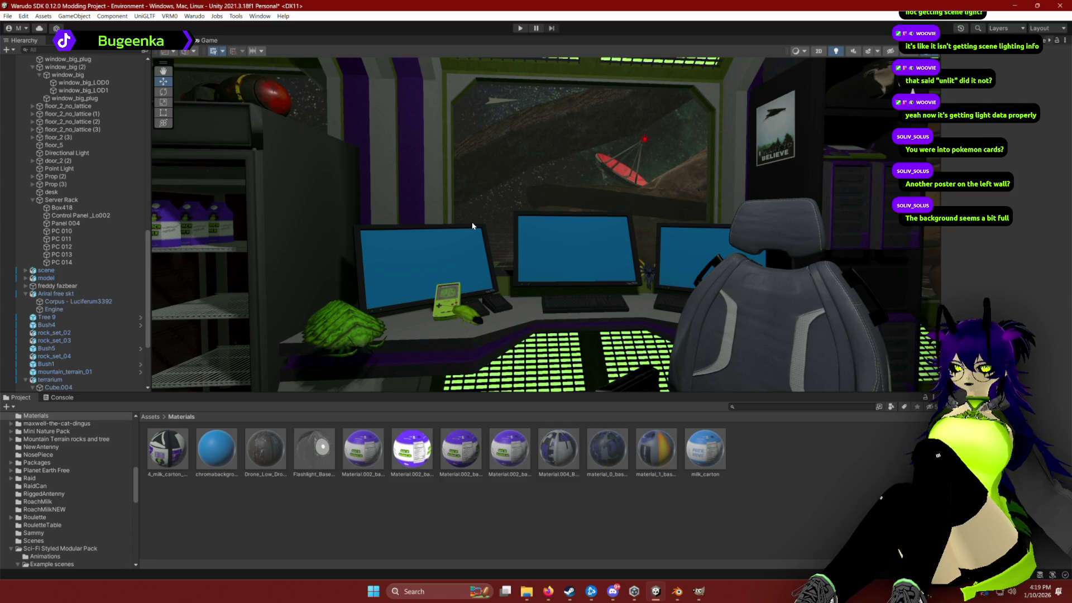
pyautogui.hotkey('alt', 'Tab')
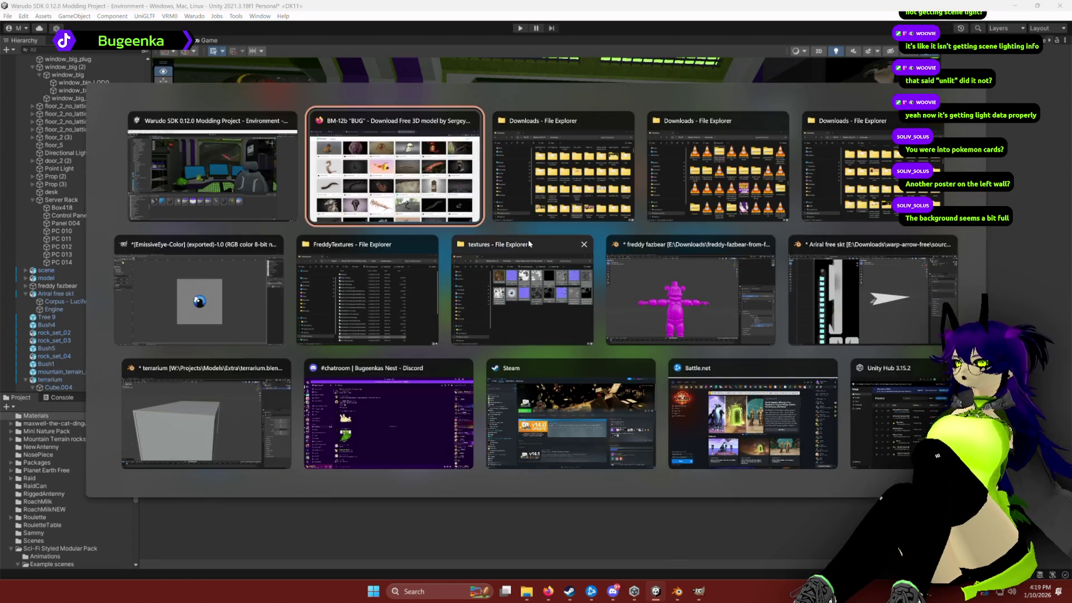
pyautogui.hotkey('ctrl', 'a')
pyautogui.write('w')
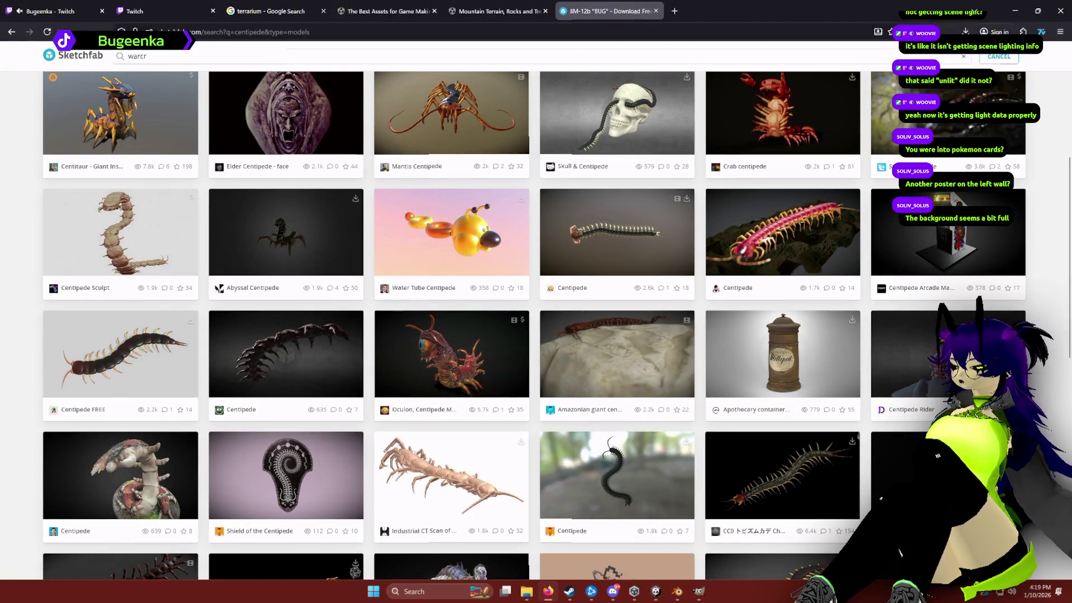
pyautogui.press('Return')
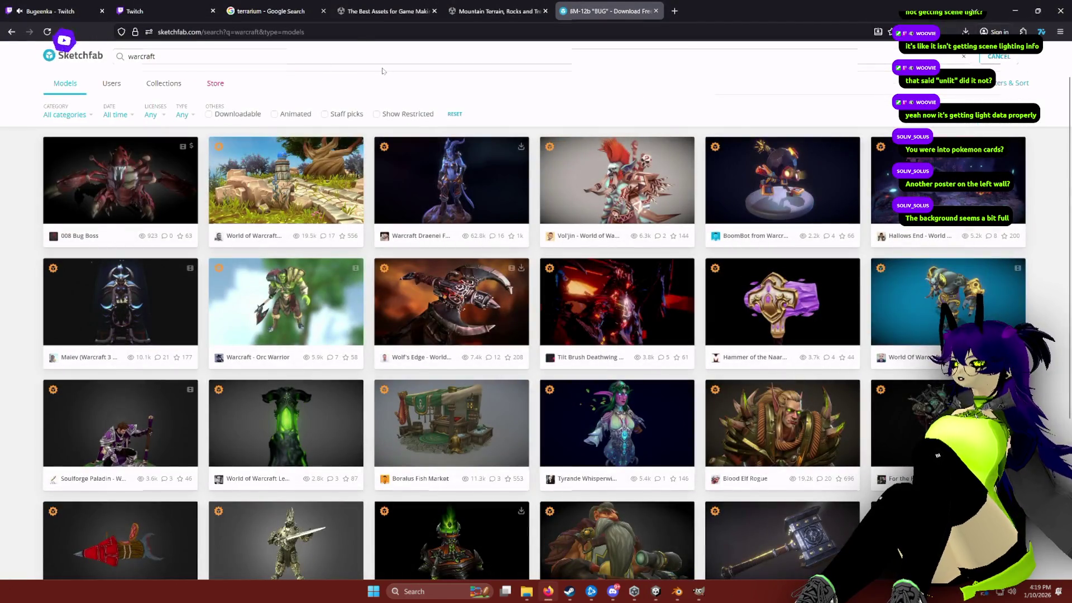
pyautogui.click(237, 114)
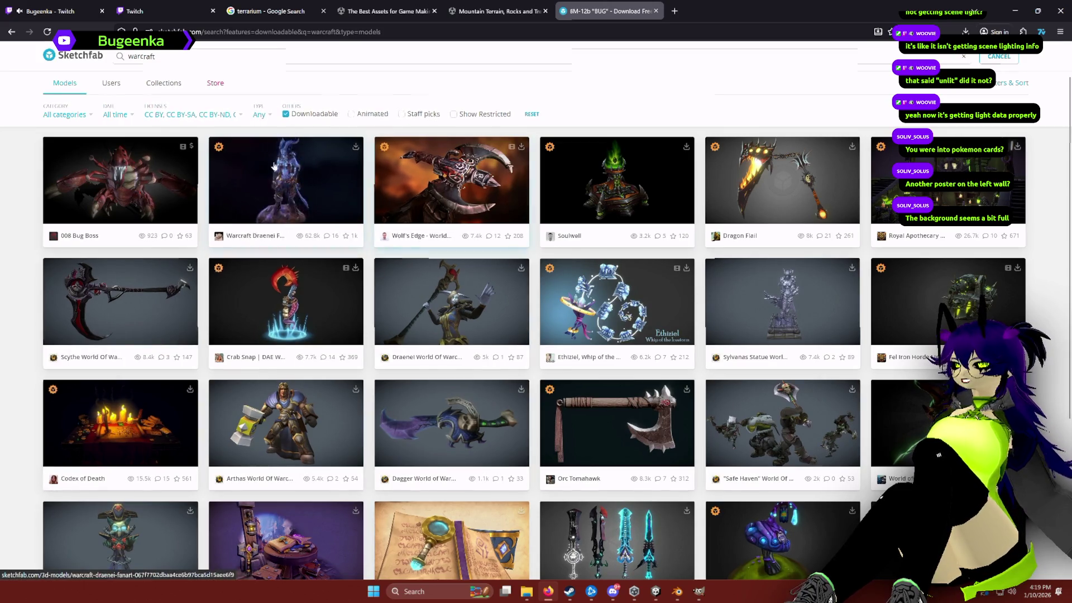
pyautogui.scroll(-2, 806, 98)
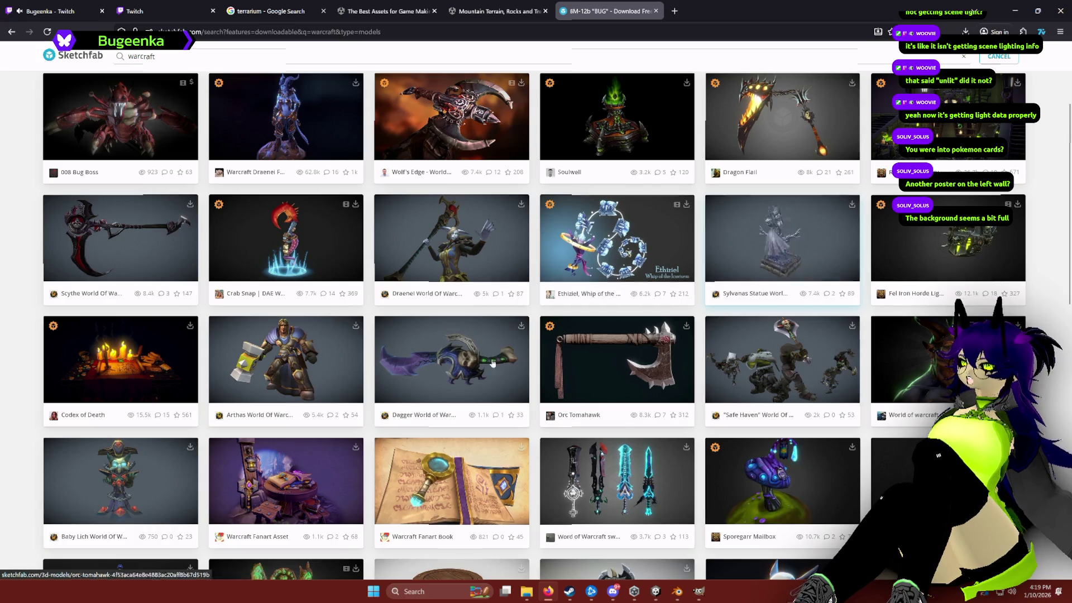
pyautogui.scroll(-2, 378, 353)
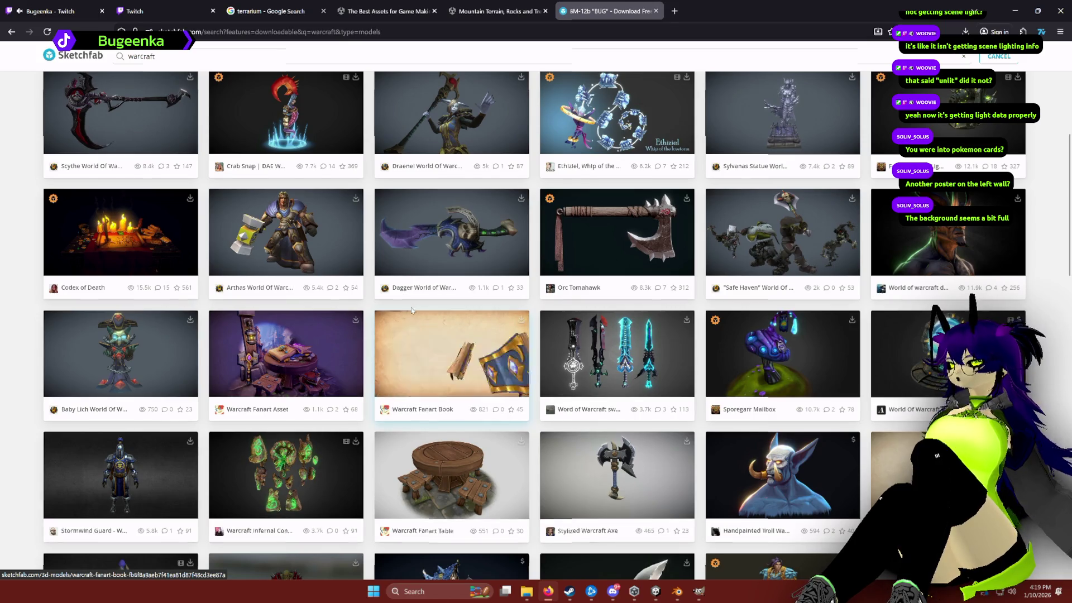
pyautogui.scroll(-4, 383, 352)
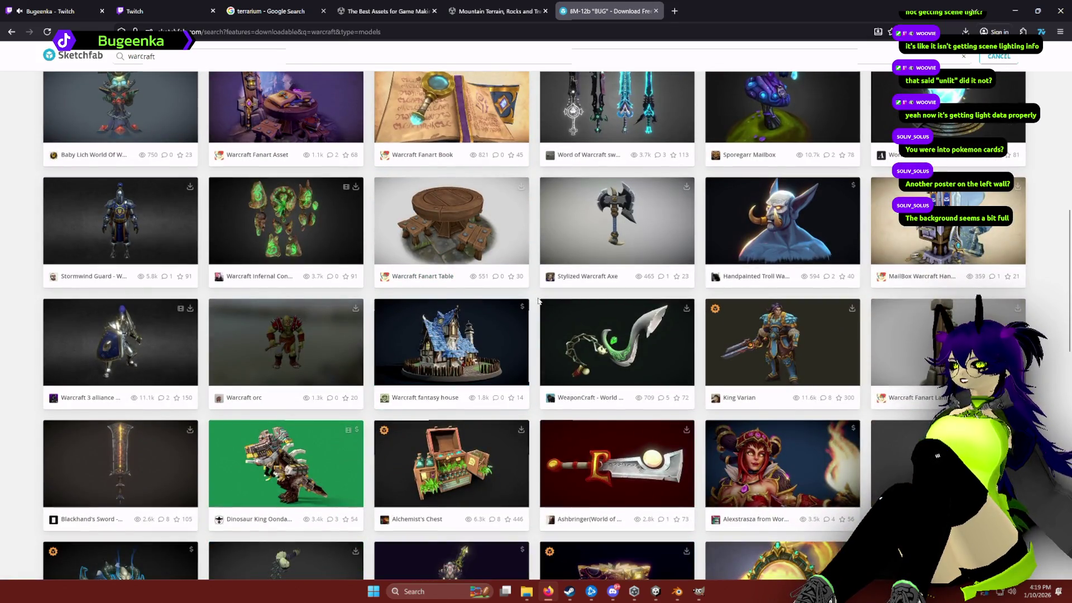
pyautogui.scroll(-4, 538, 302)
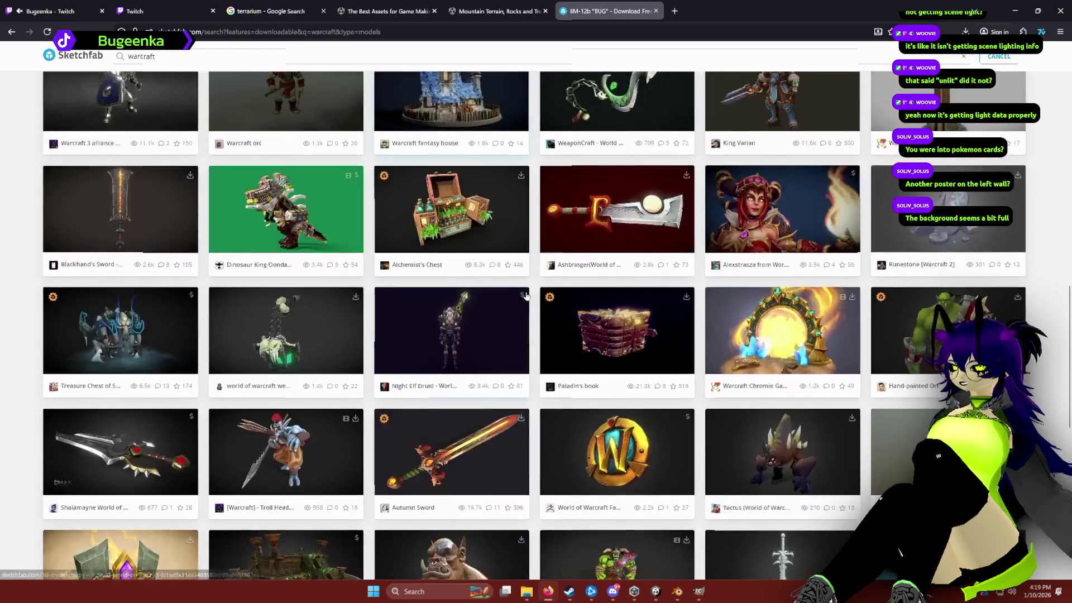
pyautogui.scroll(-3, 532, 283)
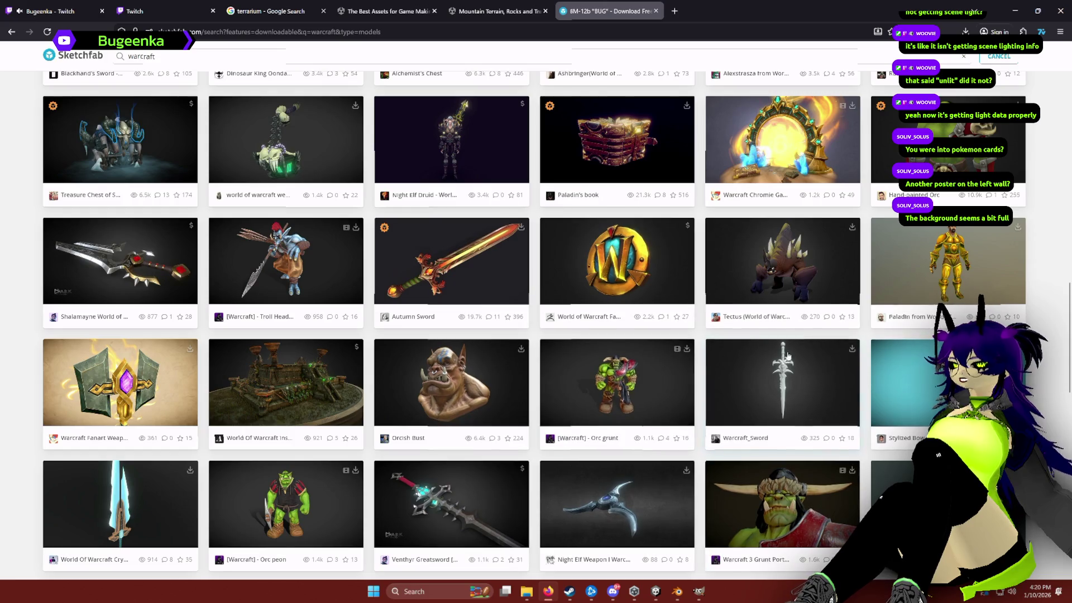
pyautogui.scroll(-3, 383, 271)
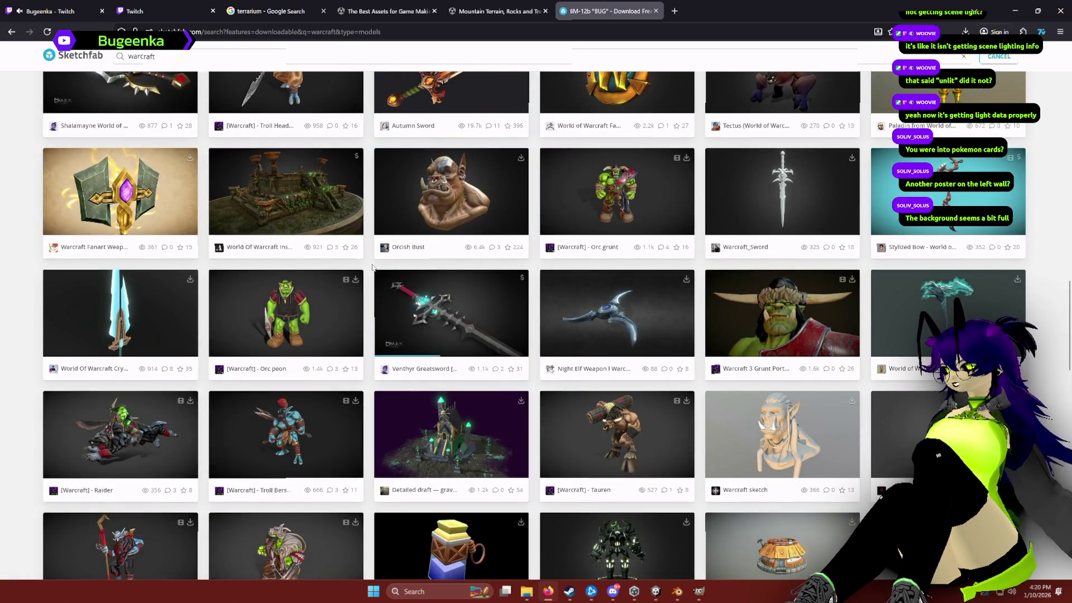
pyautogui.scroll(-5, 373, 267)
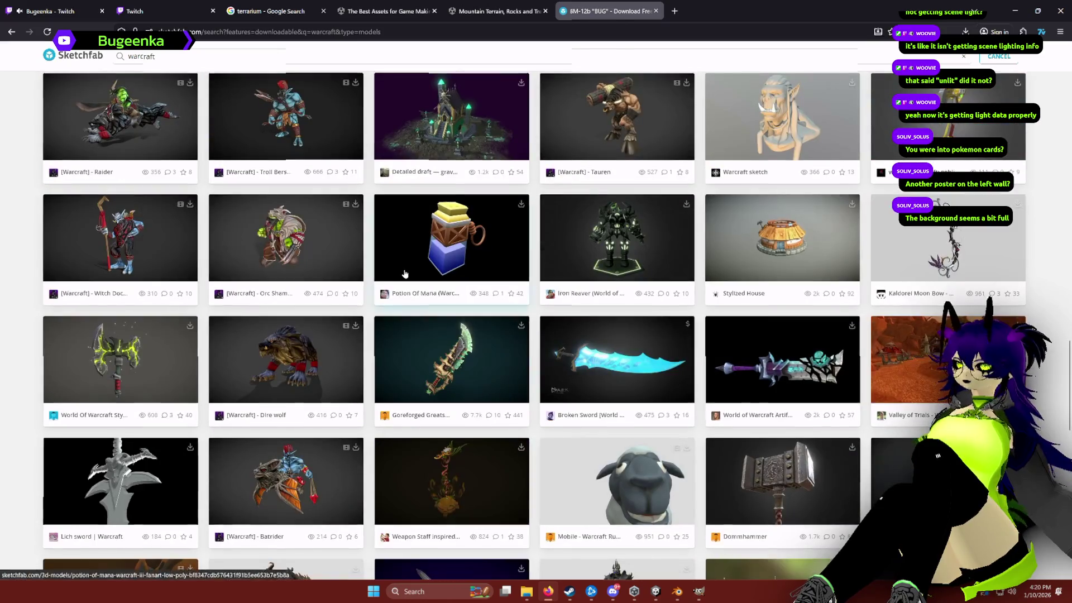
pyautogui.scroll(-2, 389, 250)
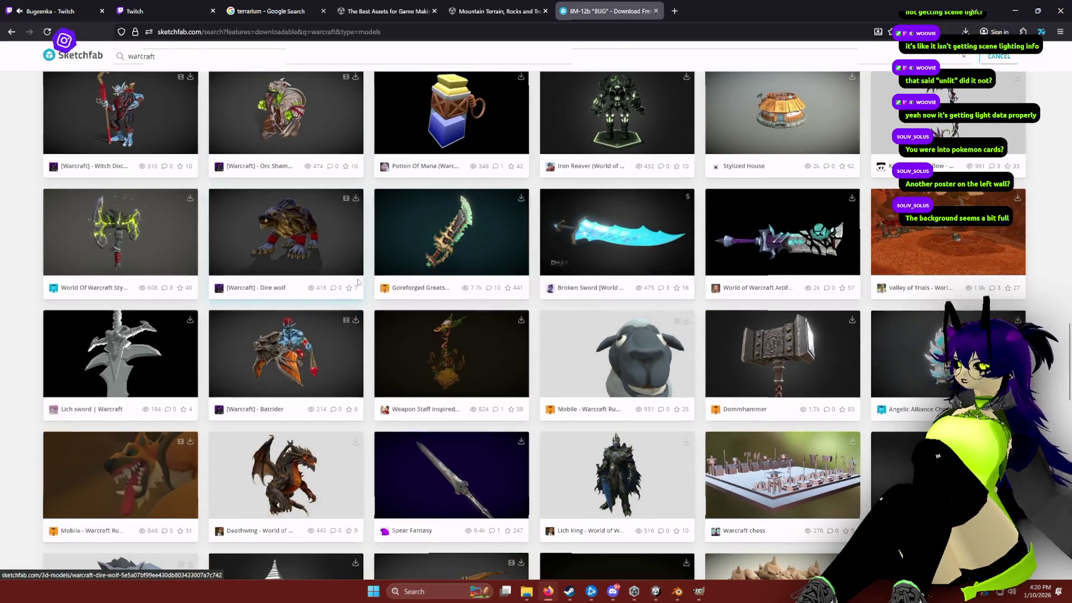
pyautogui.scroll(-2, 368, 275)
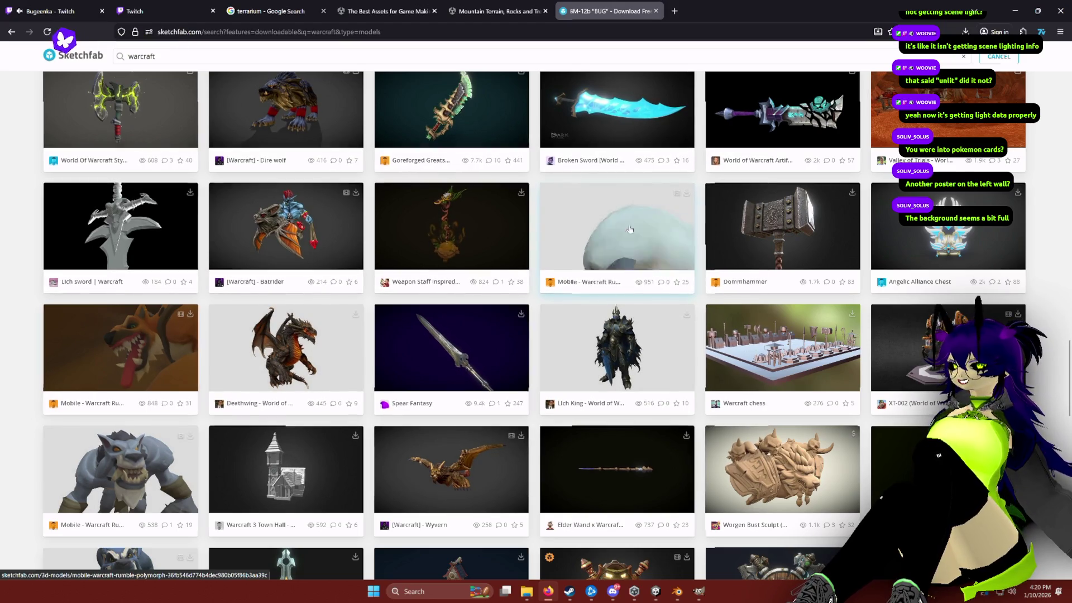
pyautogui.scroll(-5, 770, 351)
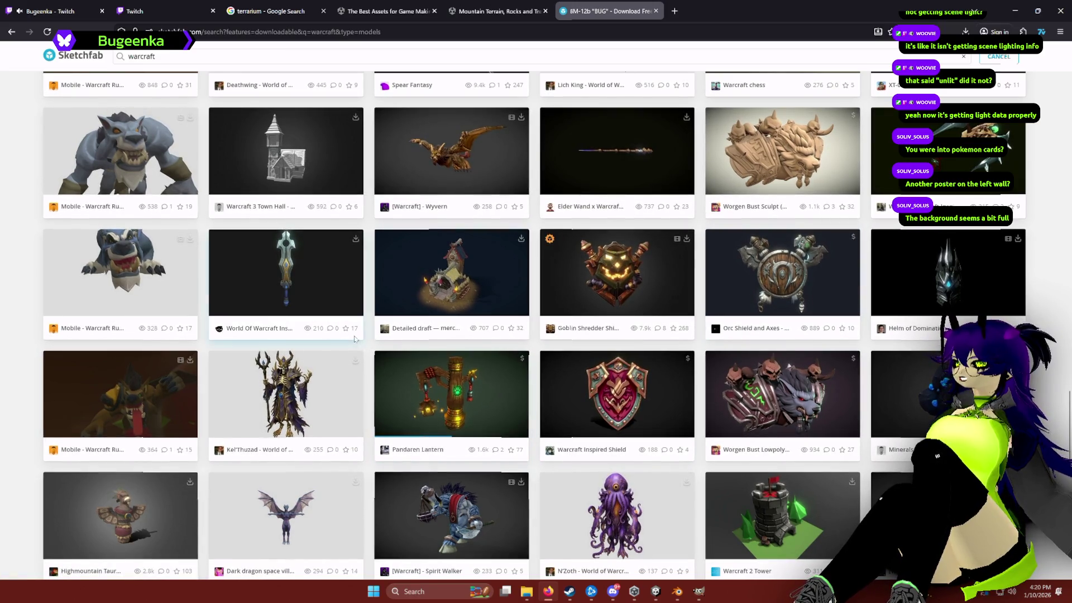
pyautogui.scroll(-3, 366, 346)
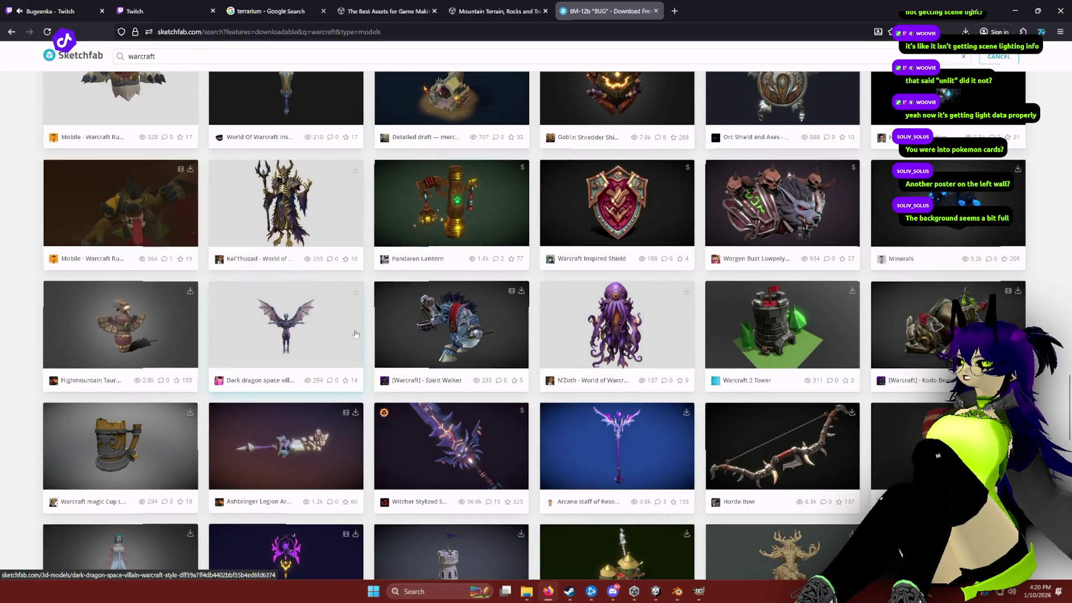
pyautogui.scroll(-3, 355, 335)
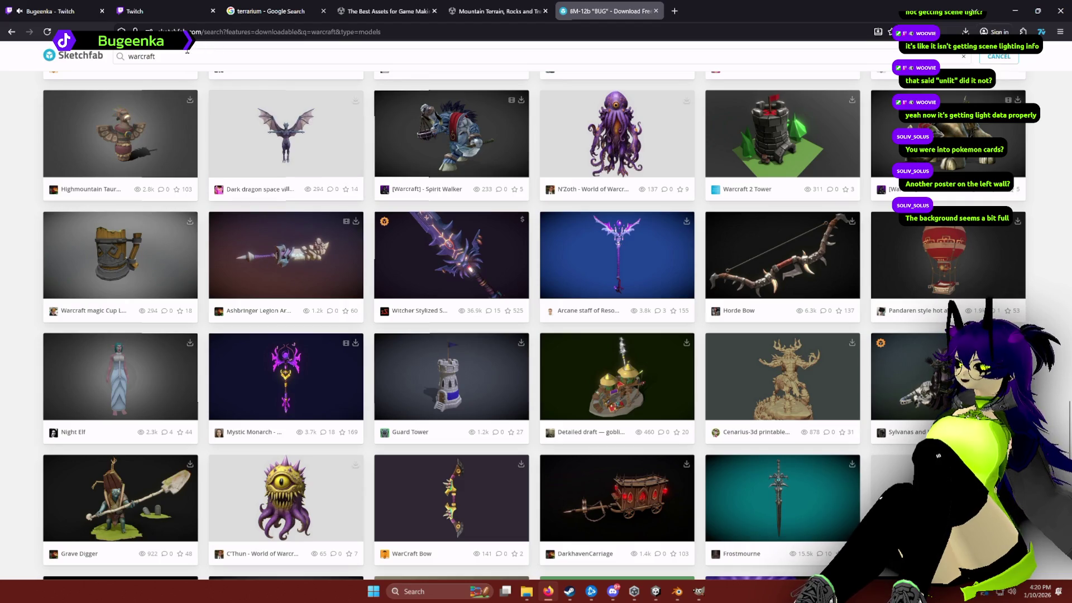
# Step: Open the Banner of the horde model and download it in obj format
pyautogui.click(433, 317)
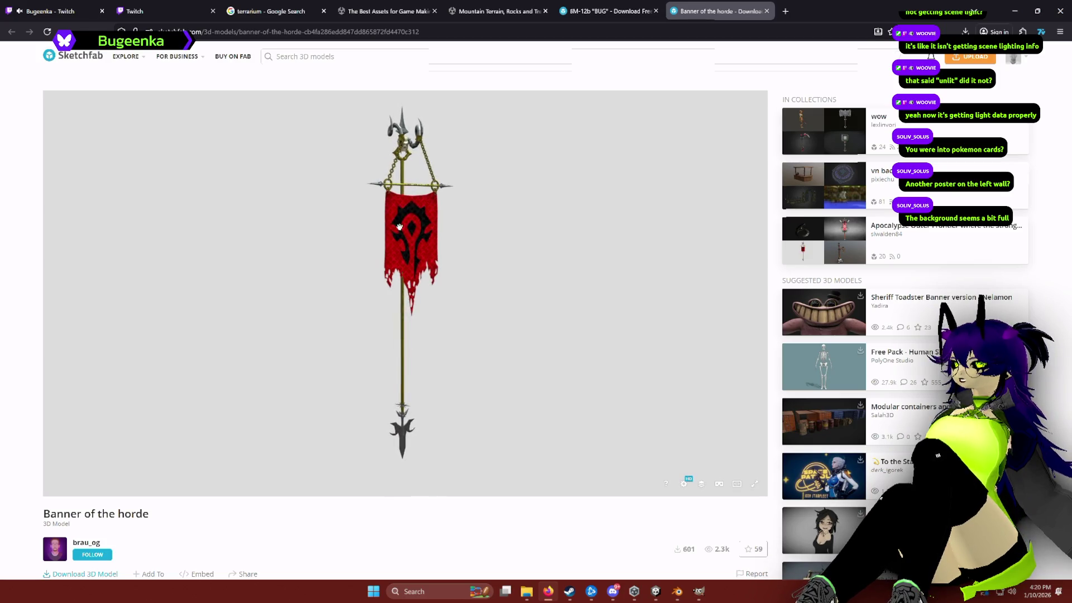
pyautogui.scroll(-3, 317, 539)
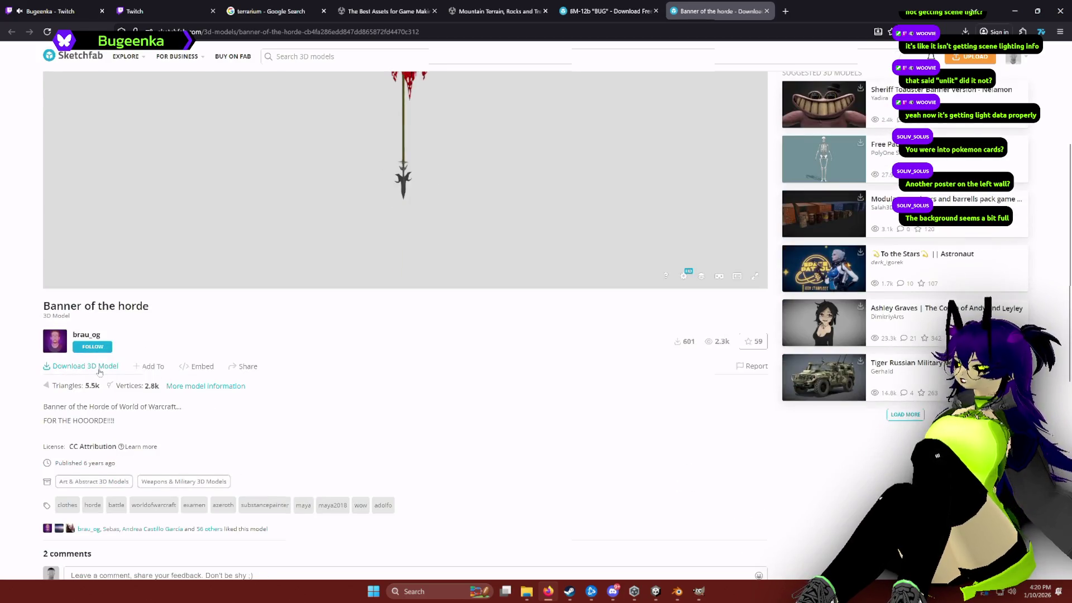
pyautogui.click(94, 369)
pyautogui.click(602, 326)
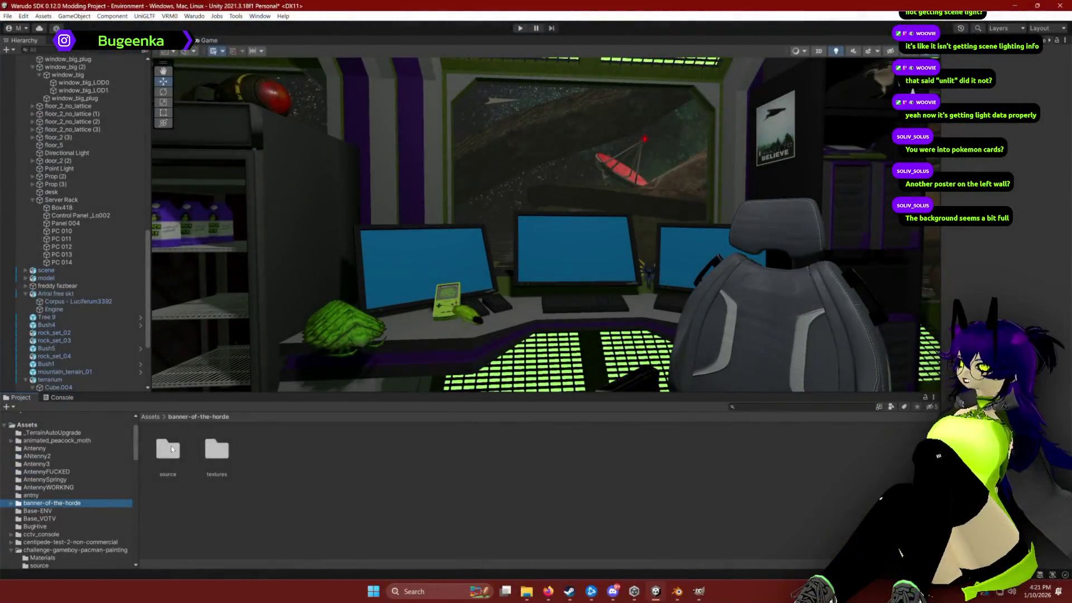
# Step: Open banner-of-the-horde/source, expand the banner-examen archive and drag its model into the scene
pyautogui.doubleClick(171, 448)
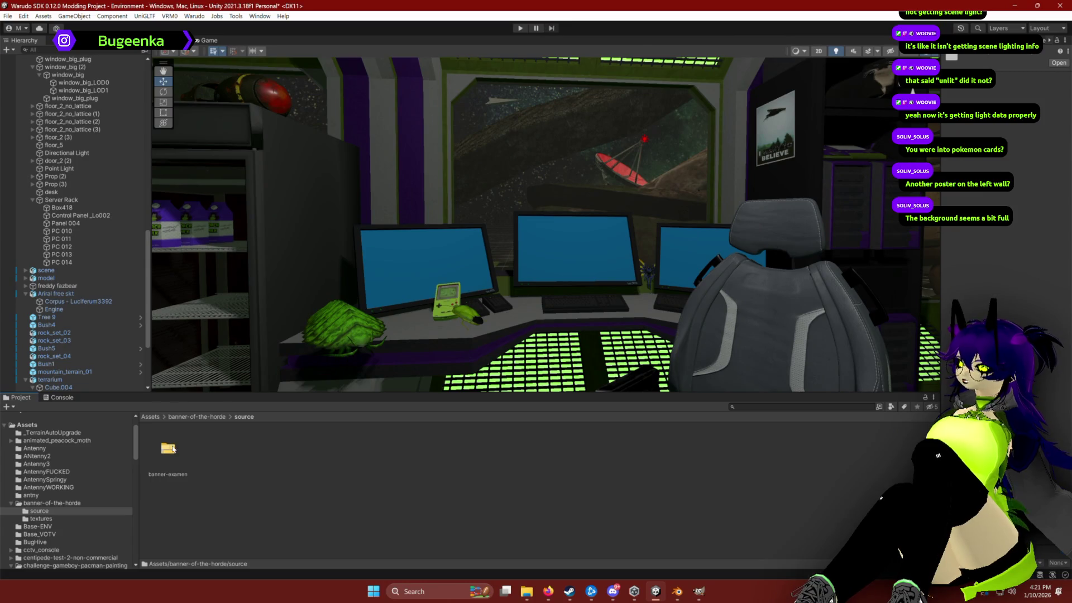
pyautogui.click(173, 453)
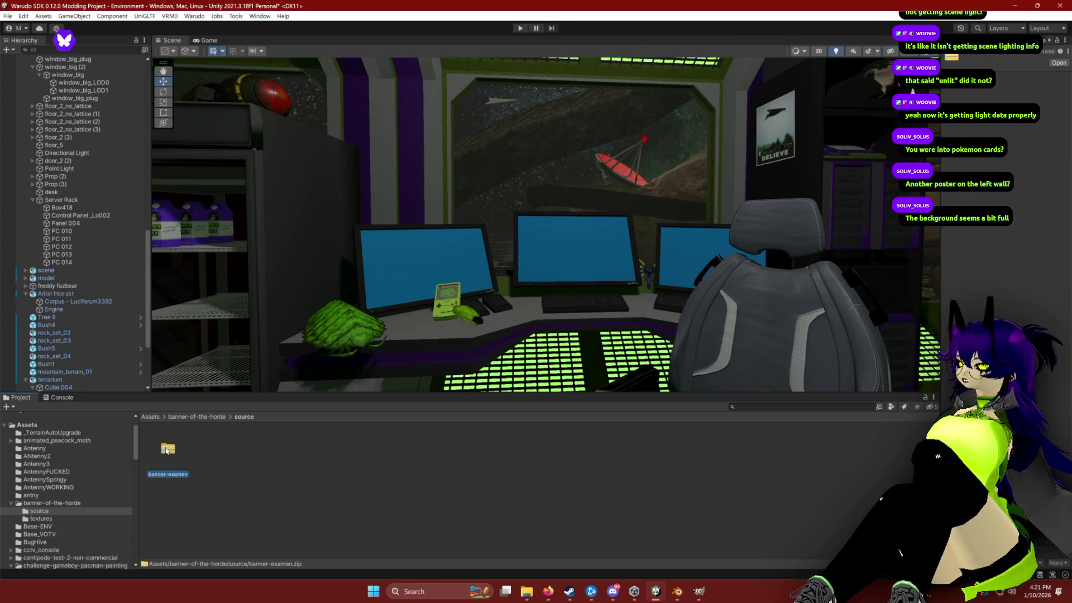
pyautogui.doubleClick(183, 472)
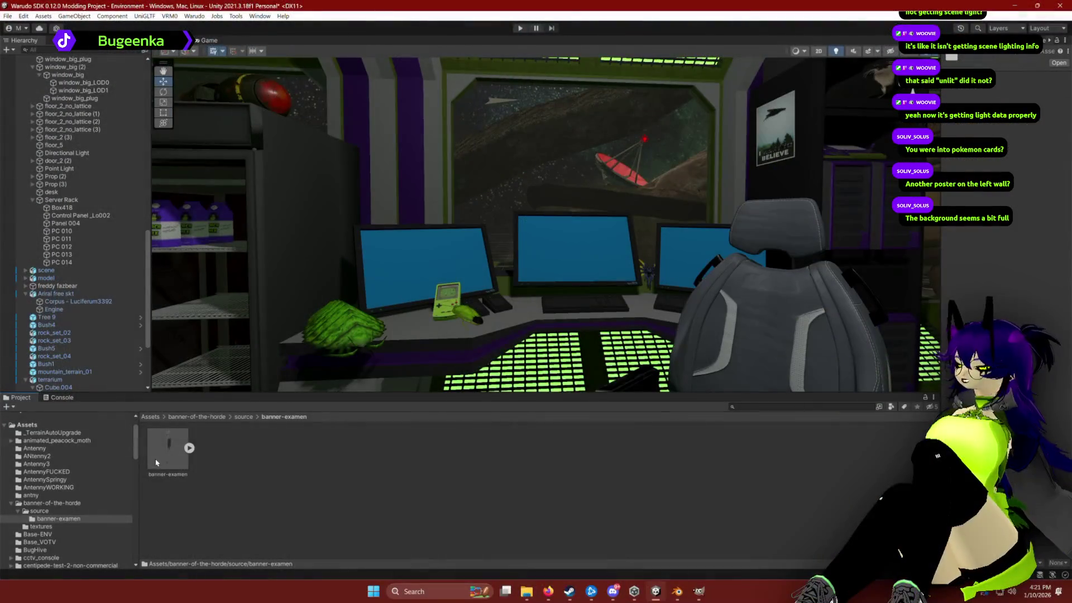
pyautogui.moveTo(478, 319); pyautogui.dragTo(514, 329)
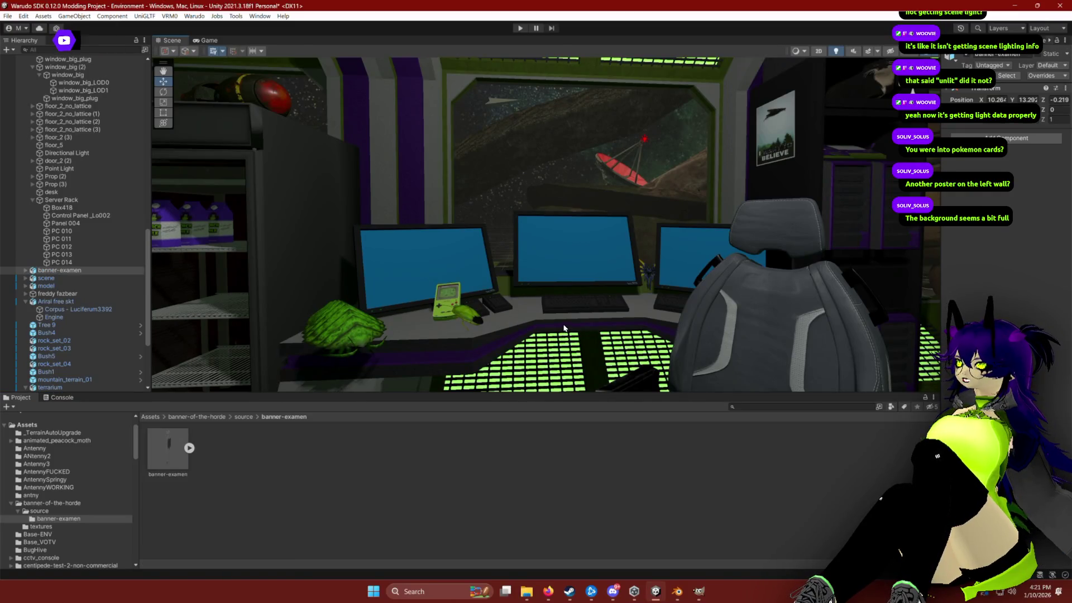
# Step: Unpack the banner-examen prefab completely and expand it to list its parts
pyautogui.press('f')
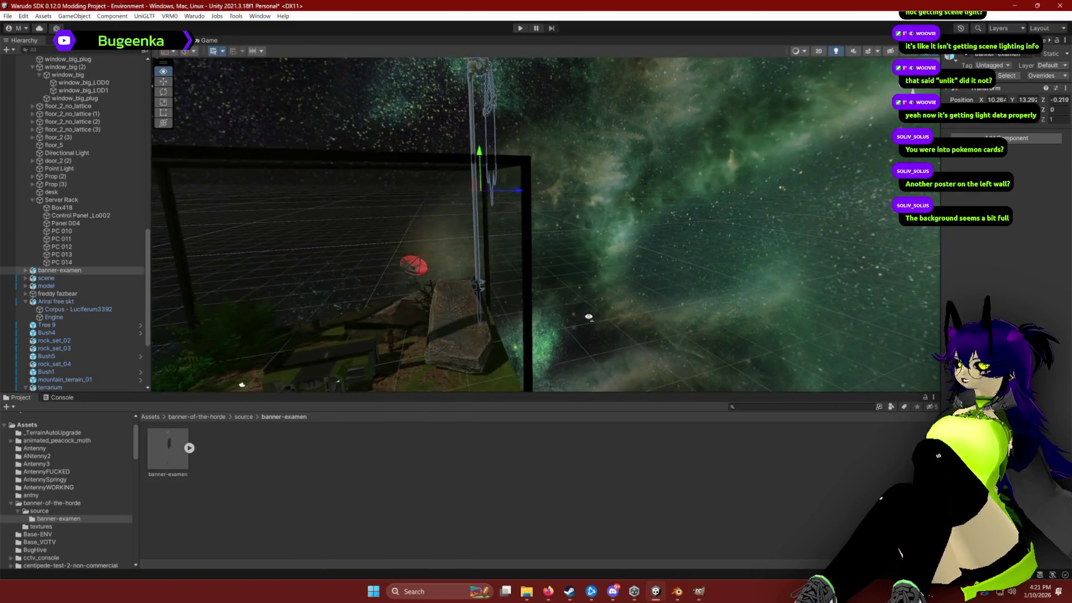
pyautogui.rightClick(56, 271)
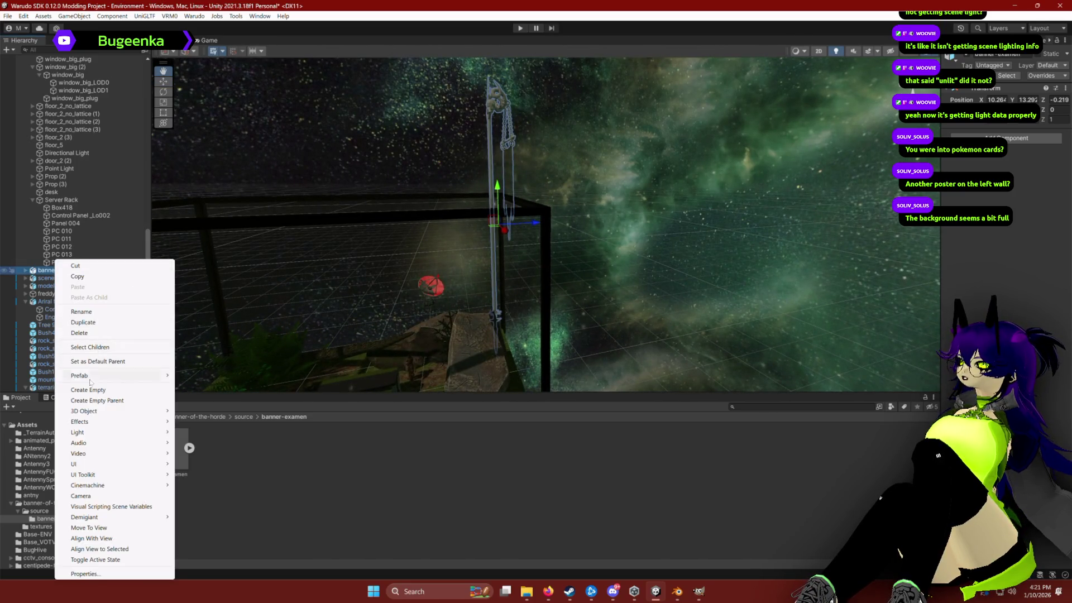
pyautogui.moveTo(93, 379)
pyautogui.click(199, 408)
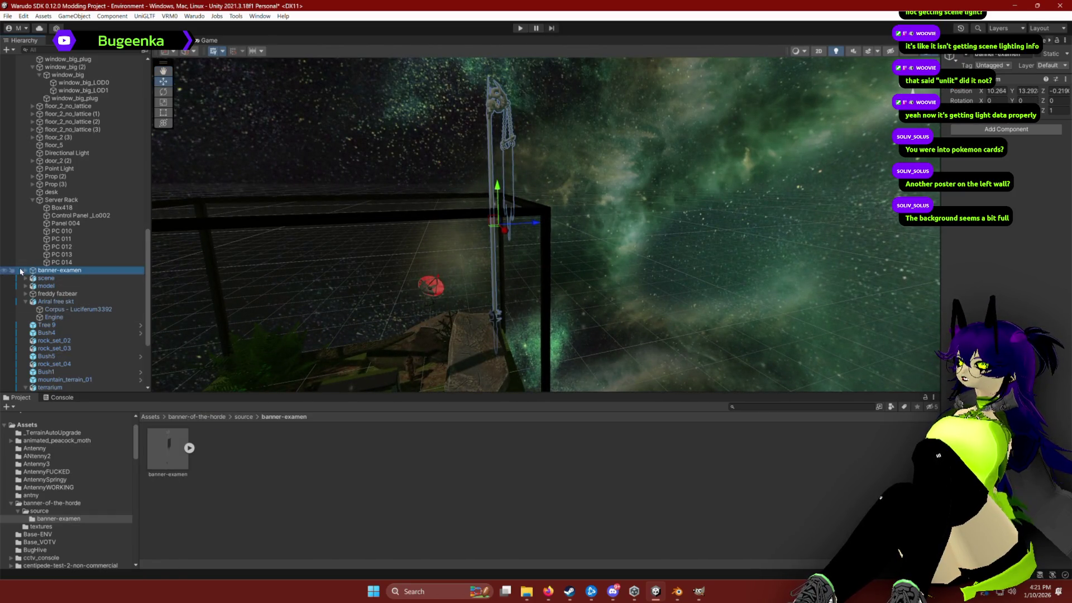
pyautogui.click(25, 270)
pyautogui.click(86, 278)
# Step: Delete the banner's long pole mesh
pyautogui.press('f')
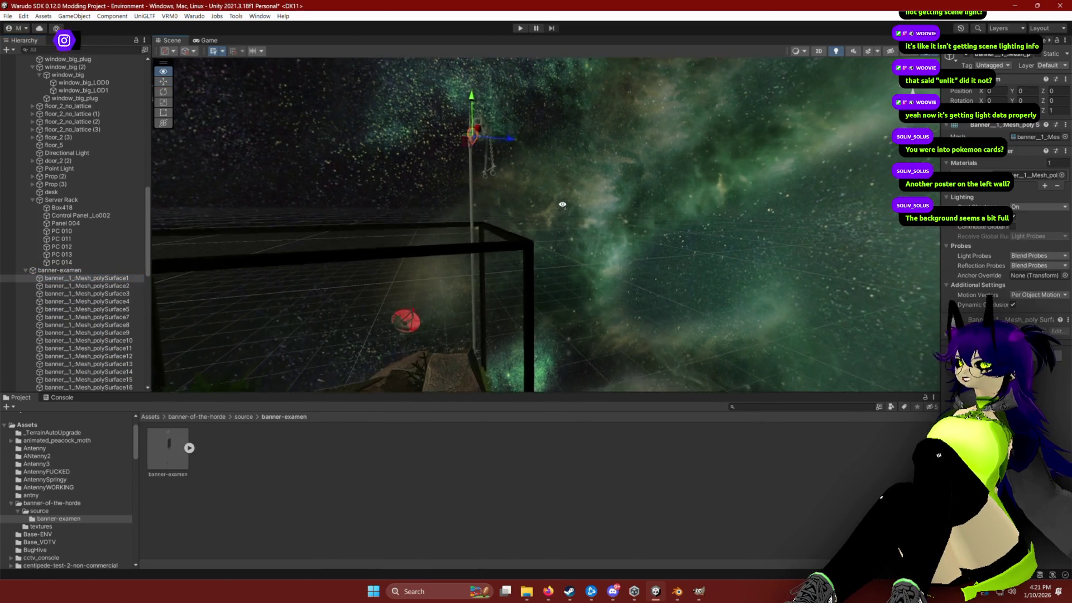
pyautogui.scroll(4, 483, 239)
pyautogui.moveTo(483, 239); pyautogui.dragTo(509, 243)
pyautogui.click(527, 194)
pyautogui.moveTo(527, 193); pyautogui.dragTo(533, 143)
pyautogui.press('Delete')
pyautogui.moveTo(593, 169); pyautogui.dragTo(567, 119)
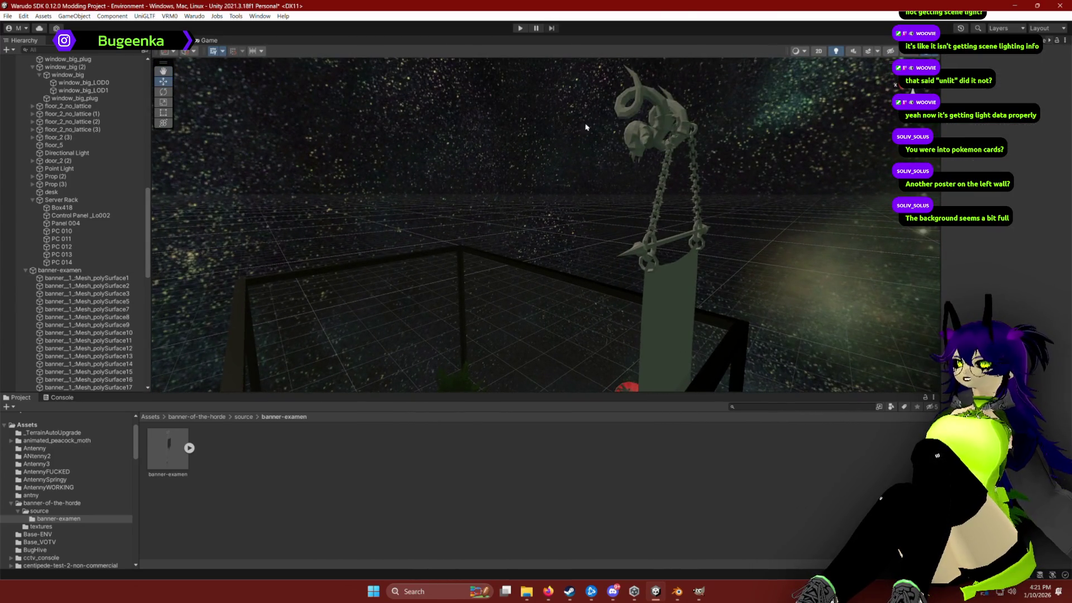
pyautogui.click(659, 127)
# Step: Zero the whole banner's Position in the Inspector, then shift it slightly along Z
pyautogui.click(111, 270)
pyautogui.press('f')
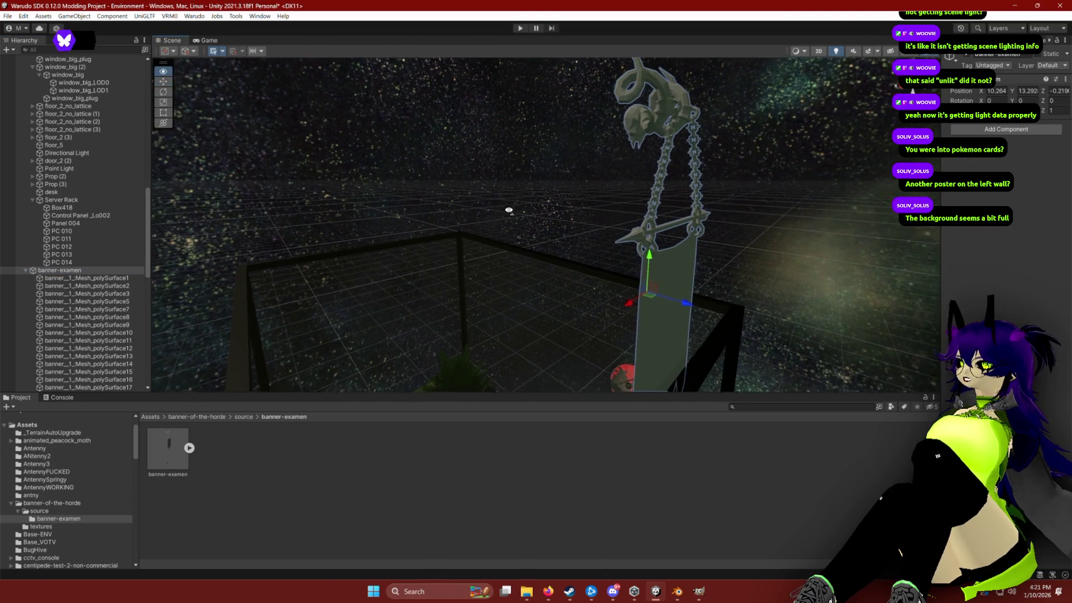
pyautogui.write('r')
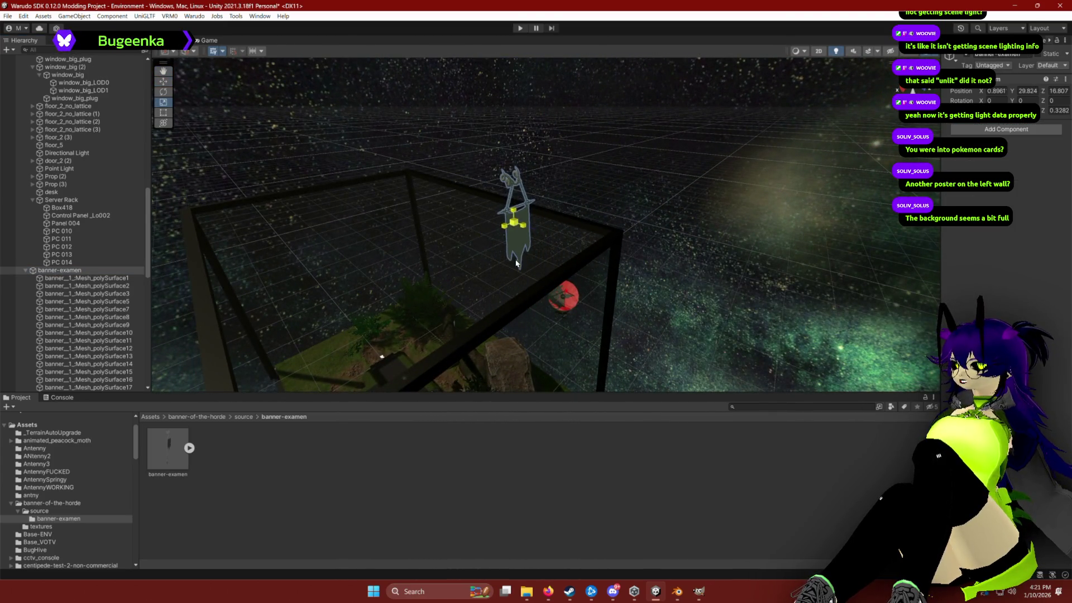
pyautogui.write('0')
pyautogui.press('Tab')
pyautogui.write('0')
pyautogui.press('Tab')
pyautogui.write('0')
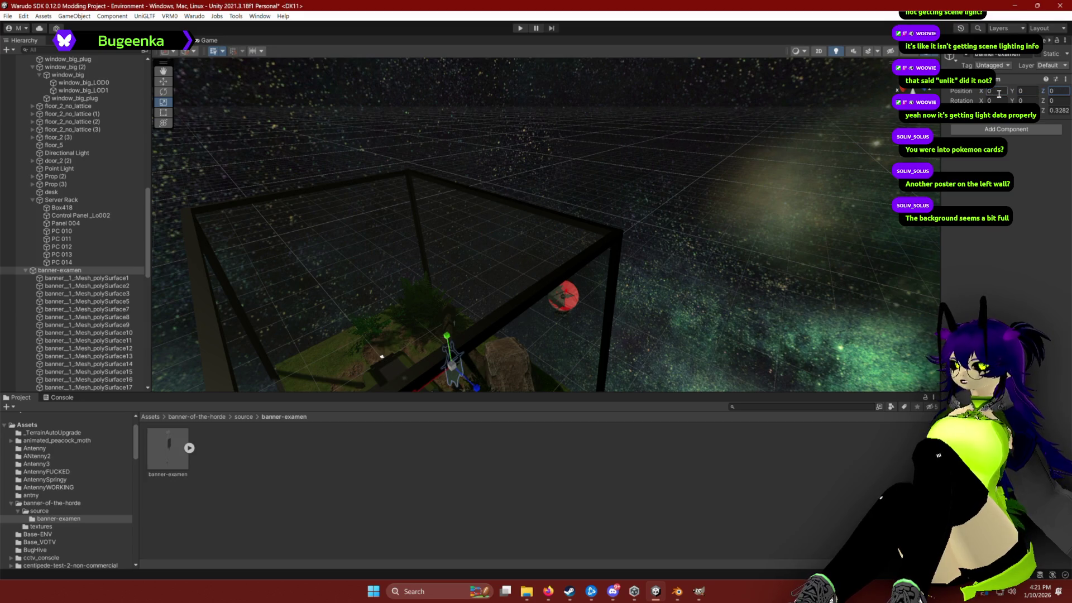
pyautogui.press('Return')
pyautogui.press('f')
pyautogui.moveTo(462, 260)
pyautogui.mouseDown()
pyautogui.moveTo(629, 161)
pyautogui.moveTo(620, 152)
pyautogui.moveTo(617, 164)
pyautogui.mouseUp()
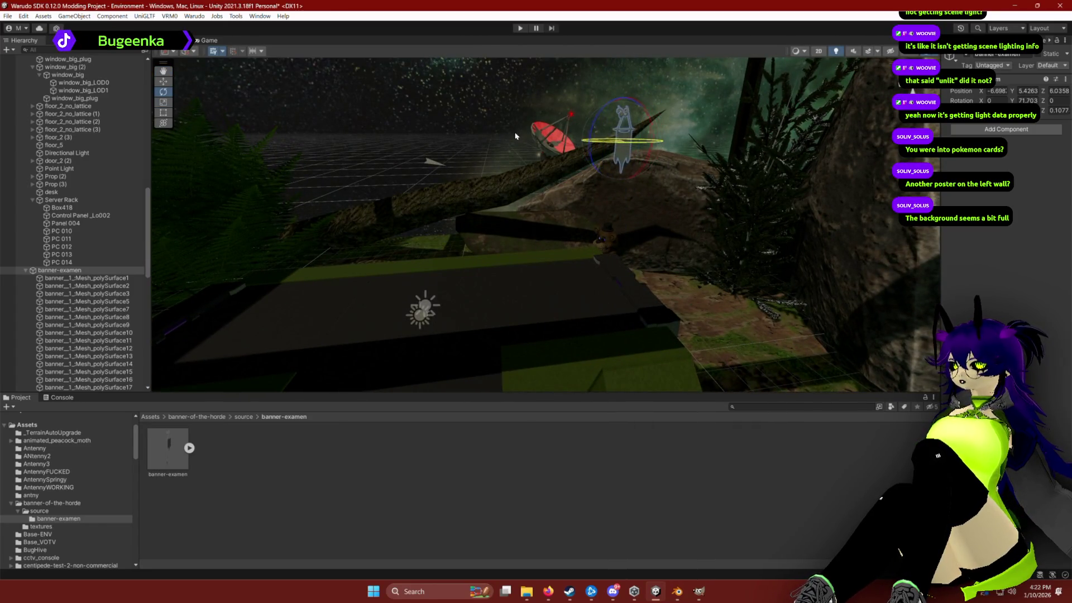
pyautogui.moveTo(423, 136)
pyautogui.mouseDown()
pyautogui.moveTo(443, 124)
pyautogui.moveTo(372, 131)
pyautogui.moveTo(531, 126)
pyautogui.mouseUp()
# Step: Move the banner toward the monitor wall and delete its three hook pieces
pyautogui.moveTo(407, 122)
pyautogui.mouseDown()
pyautogui.moveTo(385, 98)
pyautogui.moveTo(544, 126)
pyautogui.moveTo(548, 314)
pyautogui.moveTo(555, 239)
pyautogui.moveTo(585, 232)
pyautogui.moveTo(495, 211)
pyautogui.moveTo(501, 191)
pyautogui.moveTo(635, 215)
pyautogui.mouseUp()
pyautogui.scroll(5, 559, 235)
pyautogui.click(640, 145)
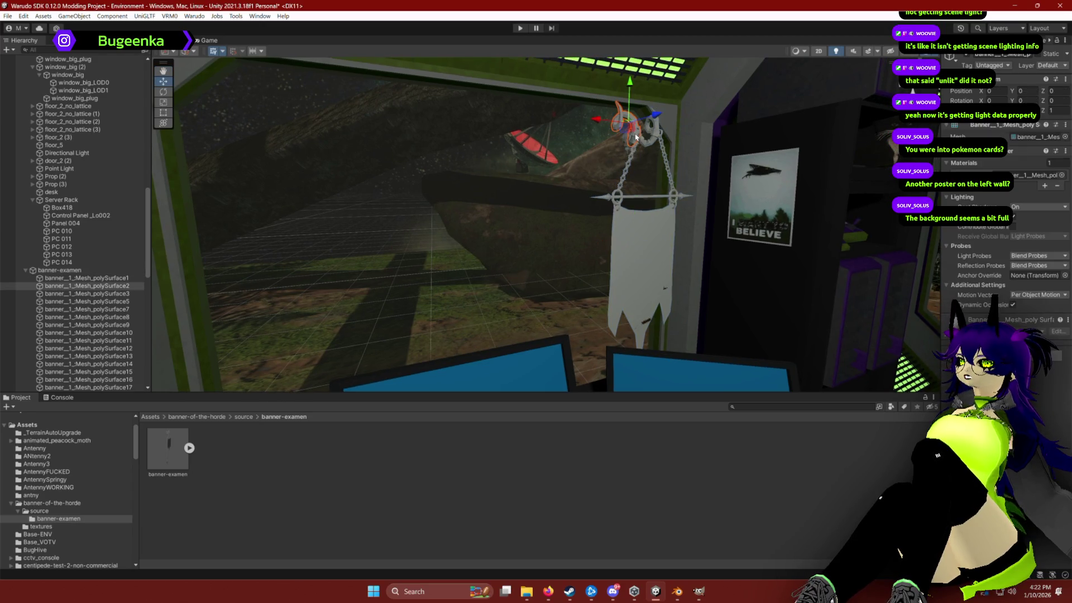
pyautogui.press('Delete')
pyautogui.click(645, 143)
pyautogui.press('Delete')
pyautogui.click(628, 143)
pyautogui.press('Delete')
pyautogui.moveTo(641, 146); pyautogui.dragTo(679, 226)
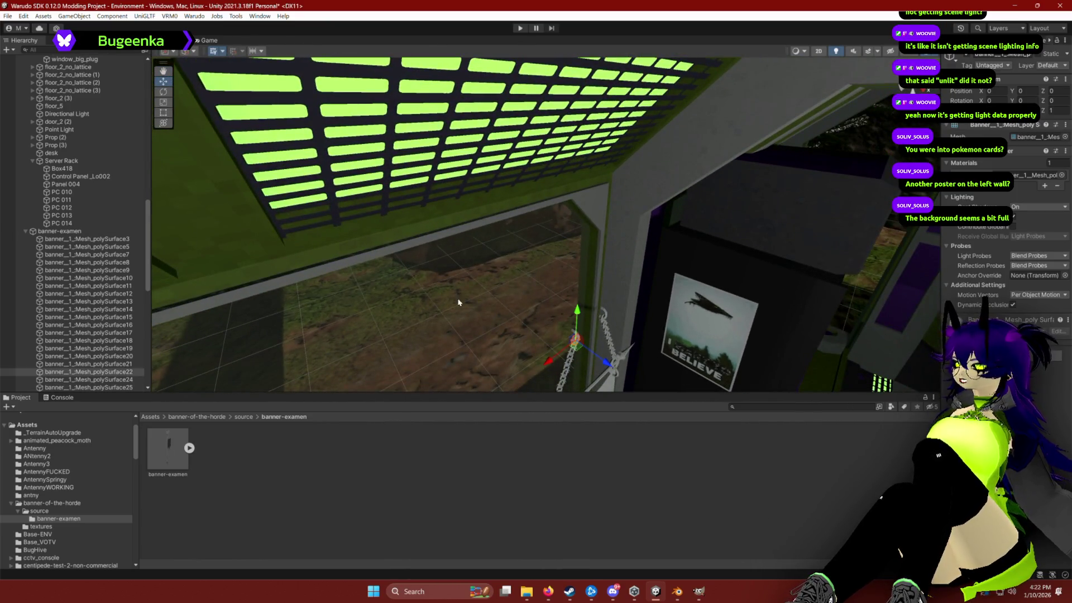
# Step: Raise the banner higher up the wall and shift it left beside the poster
pyautogui.click(86, 231)
pyautogui.press('f')
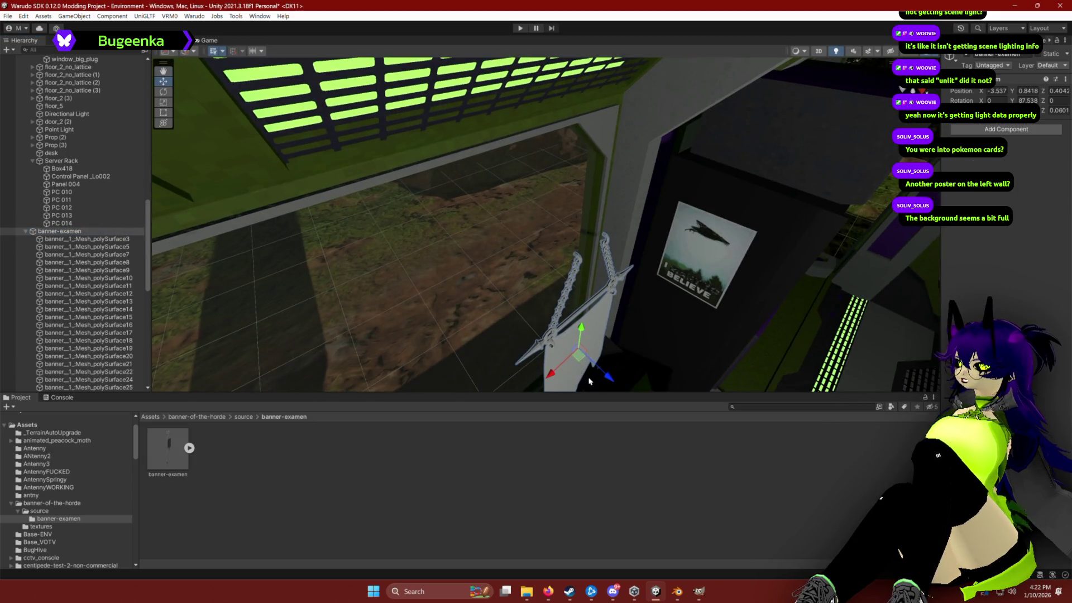
pyautogui.moveTo(601, 347); pyautogui.dragTo(598, 265)
pyautogui.moveTo(613, 308); pyautogui.dragTo(560, 263)
pyautogui.moveTo(540, 219); pyautogui.dragTo(539, 251)
pyautogui.moveTo(556, 287)
pyautogui.mouseDown()
pyautogui.moveTo(511, 270)
pyautogui.moveTo(523, 262)
pyautogui.moveTo(311, 334)
pyautogui.mouseUp()
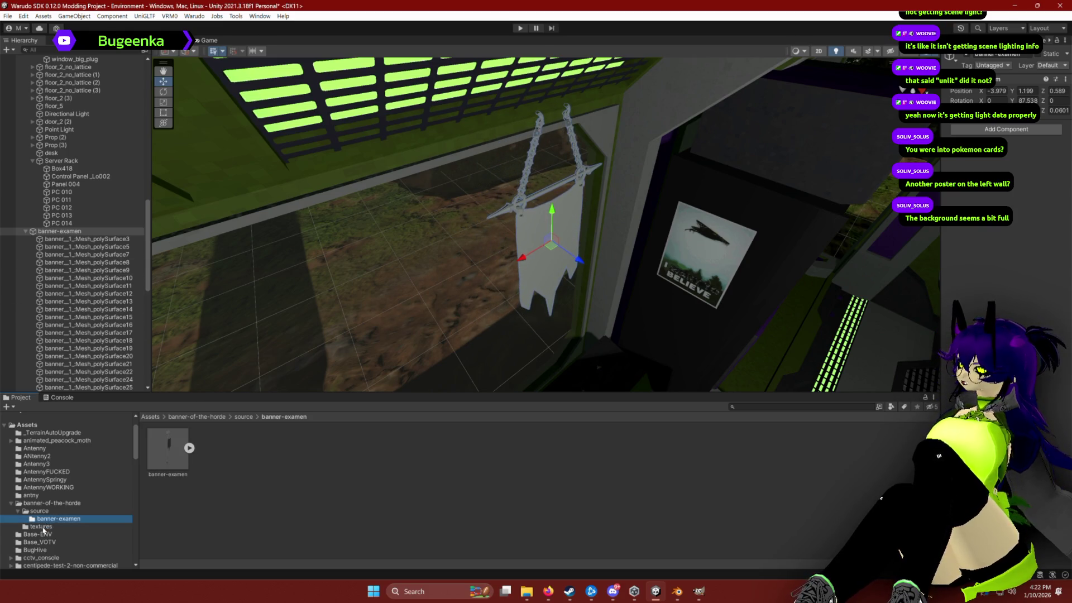
# Step: Apply the red uv-examen Horde texture from the textures folder to the banner cloth
pyautogui.click(50, 526)
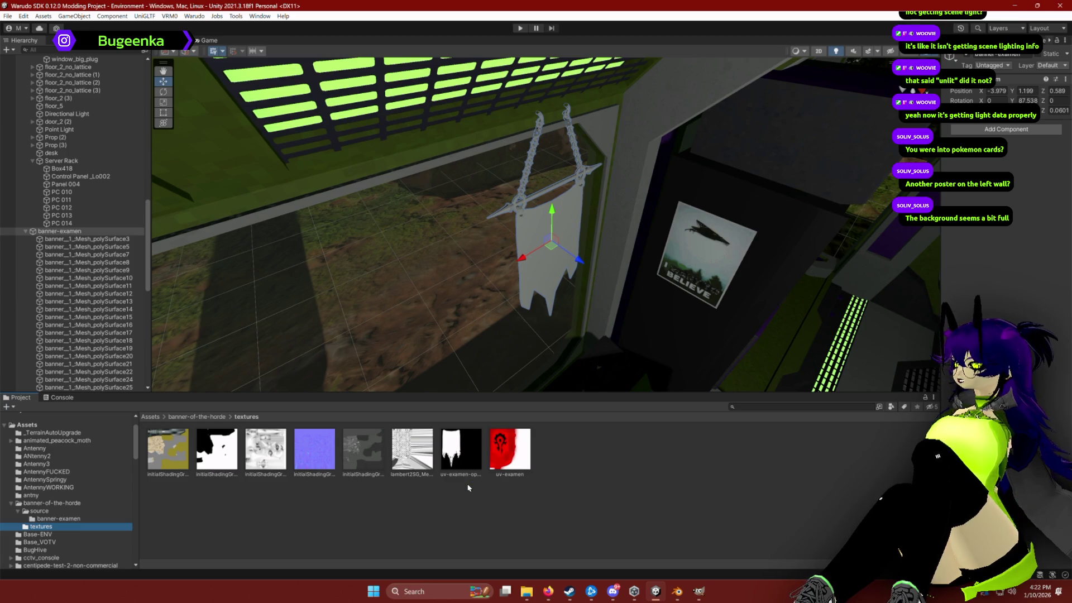
pyautogui.moveTo(504, 448)
pyautogui.mouseDown()
pyautogui.moveTo(546, 268)
pyautogui.moveTo(547, 279)
pyautogui.mouseUp()
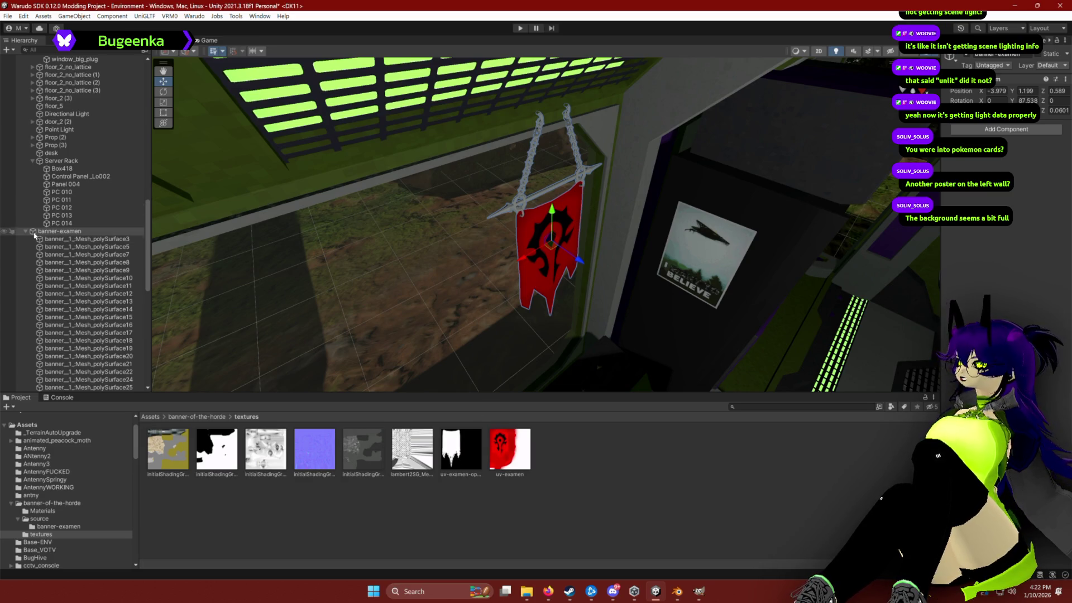
pyautogui.click(53, 241)
# Step: Drop the uv-examen texture onto the banner once more
pyautogui.moveTo(371, 454); pyautogui.dragTo(521, 183)
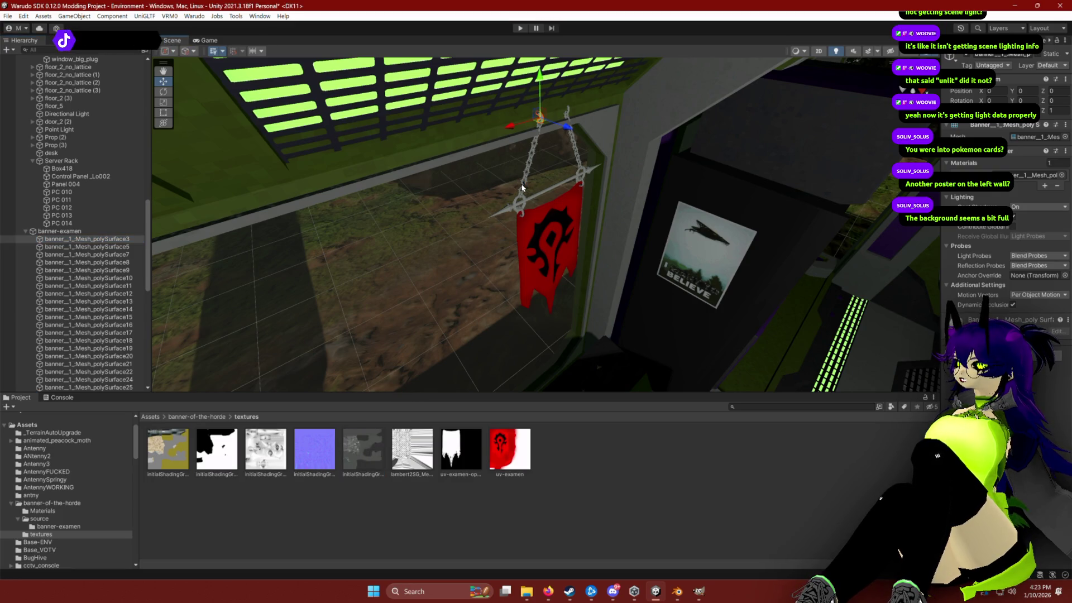
pyautogui.scroll(5, 527, 201)
pyautogui.scroll(-5, 532, 193)
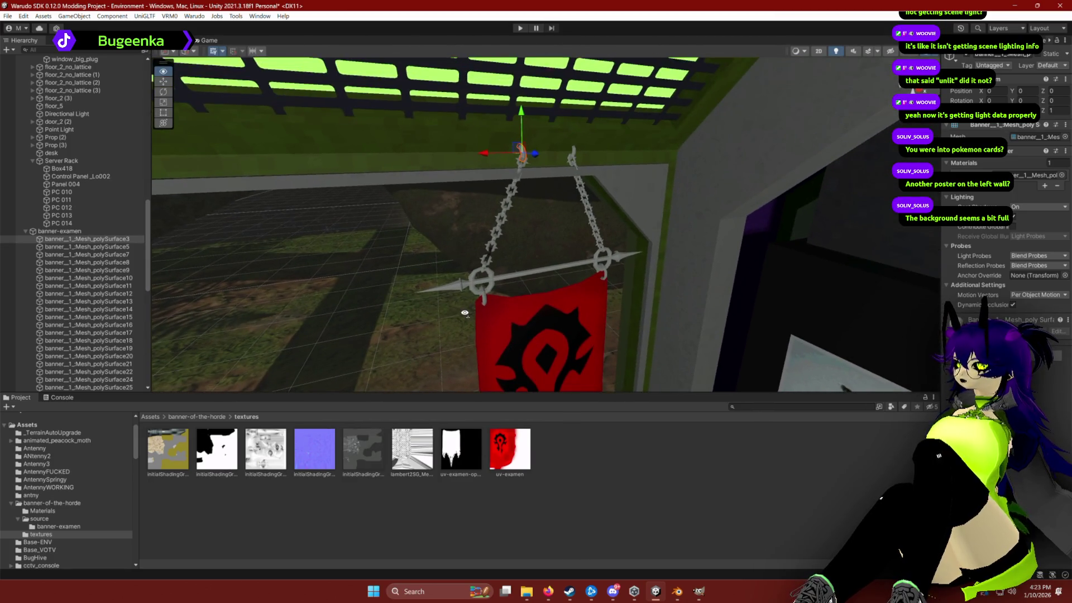
pyautogui.scroll(-2, 464, 311)
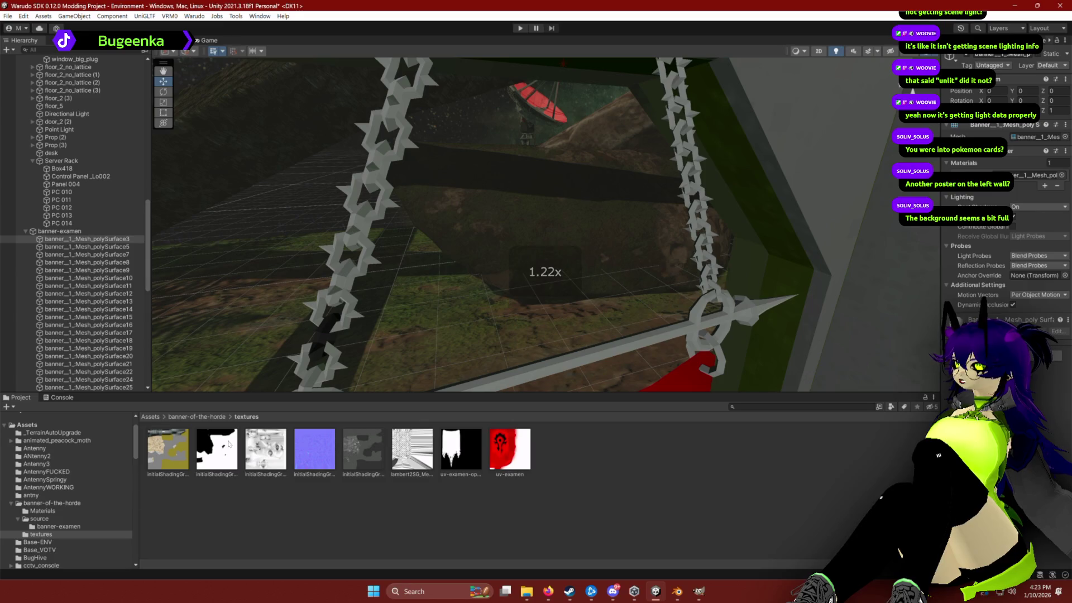
# Step: Give the first banner material Metallic 1 and Smoothness 0.4
pyautogui.click(42, 511)
pyautogui.click(172, 461)
pyautogui.moveTo(1010, 108); pyautogui.dragTo(1041, 108)
pyautogui.click(1042, 120)
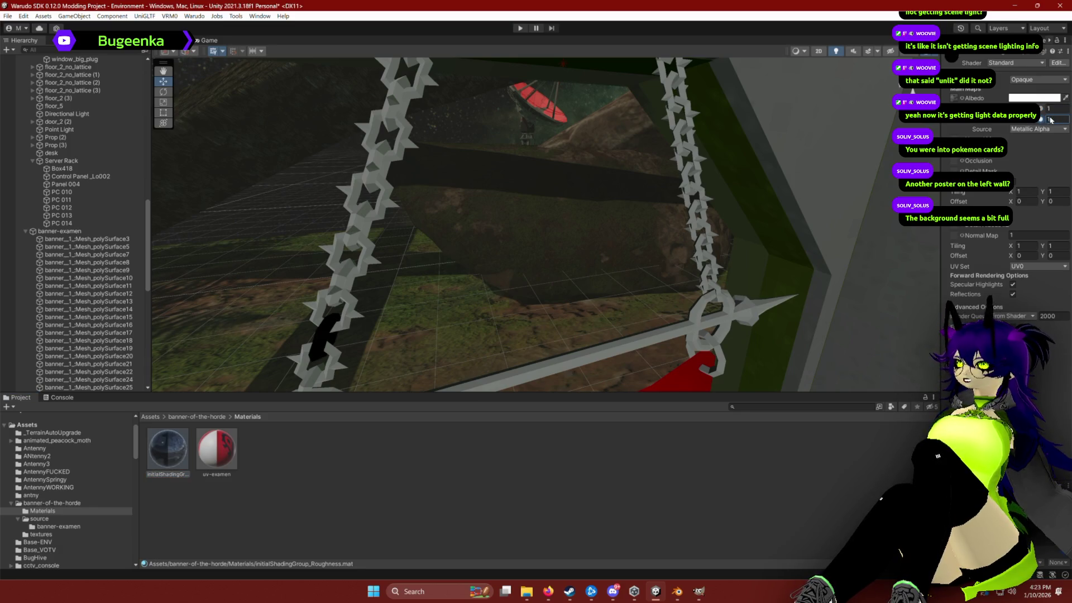
pyautogui.moveTo(1016, 122); pyautogui.dragTo(1025, 124)
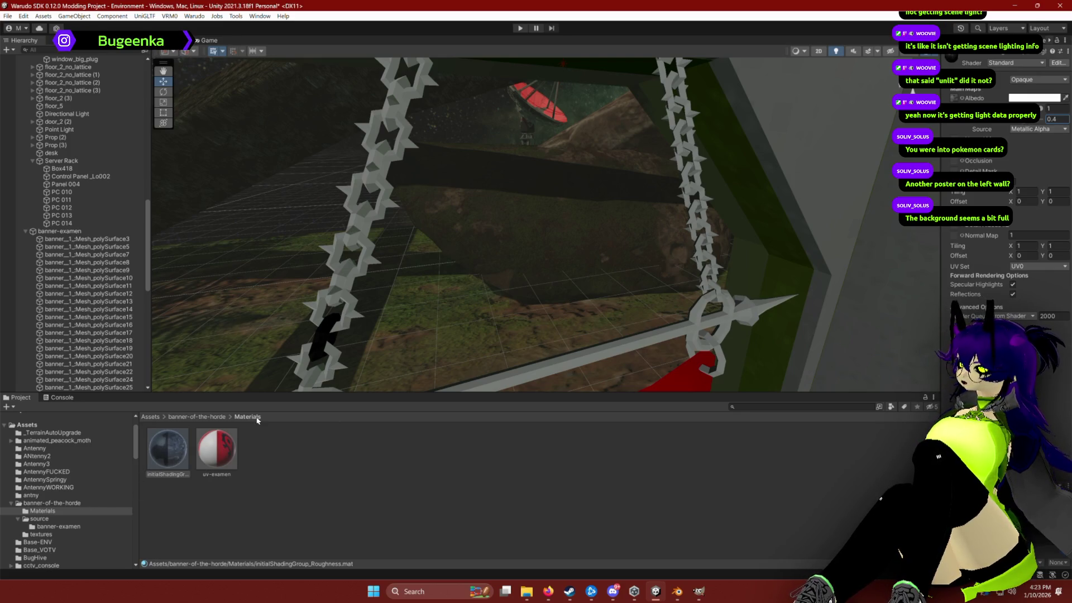
# Step: Apply the metallic material to a chain link and toggle scene lighting to check shading
pyautogui.moveTo(163, 456); pyautogui.dragTo(317, 315)
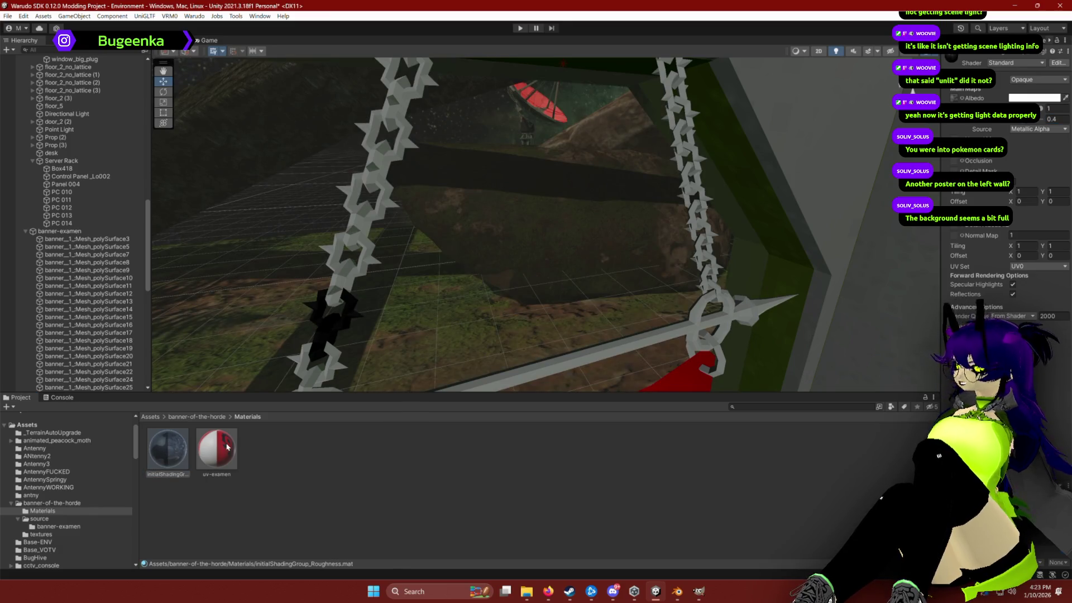
pyautogui.click(837, 51)
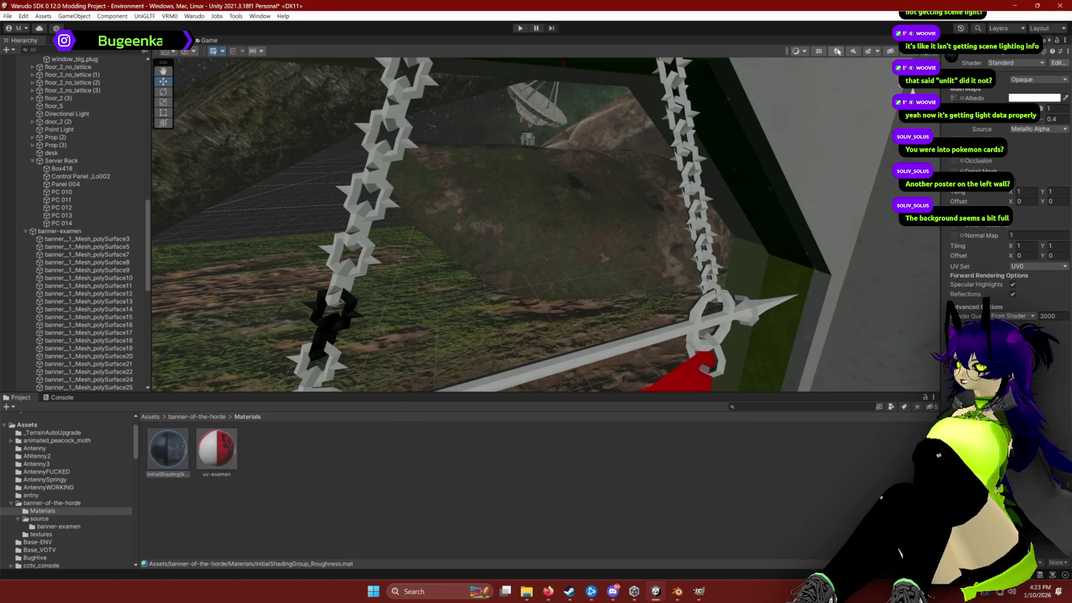
pyautogui.click(837, 51)
pyautogui.click(42, 533)
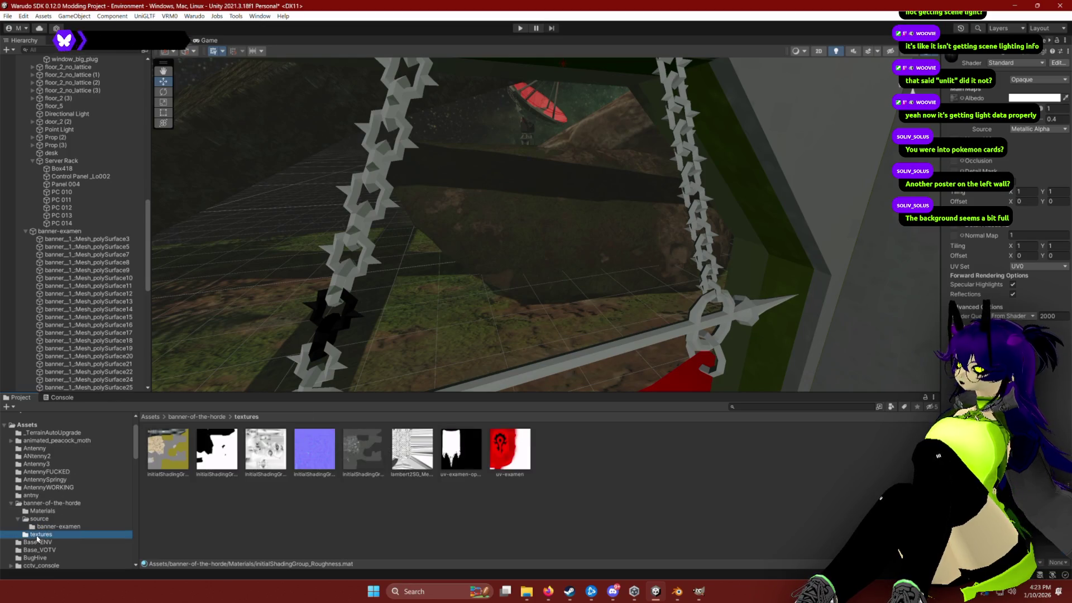
# Step: Try the base colour texture on a chain link and inspect each banner texture
pyautogui.moveTo(164, 455); pyautogui.dragTo(342, 298)
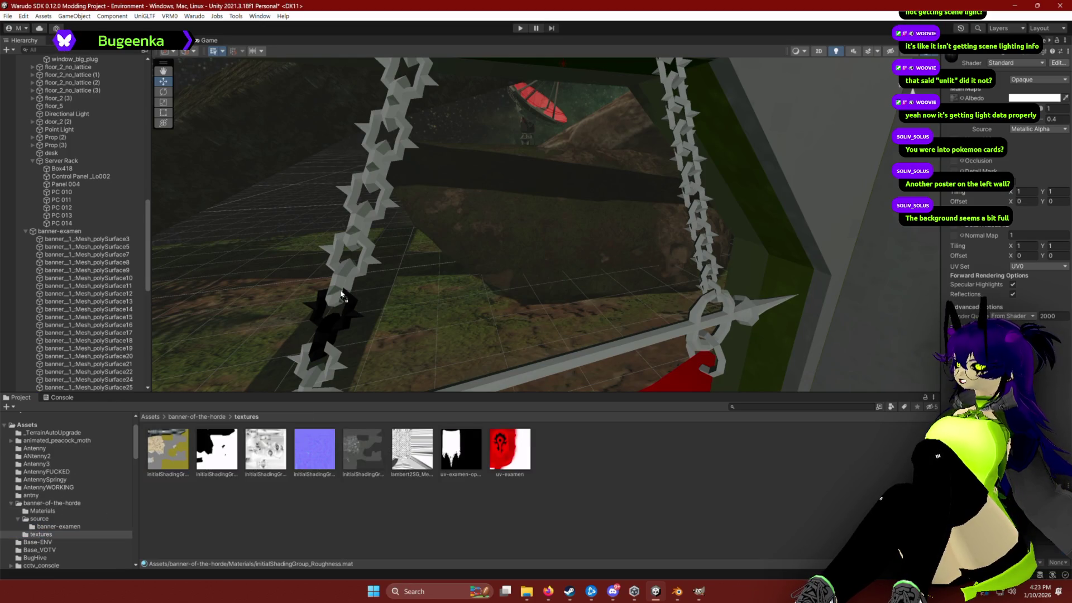
pyautogui.click(334, 287)
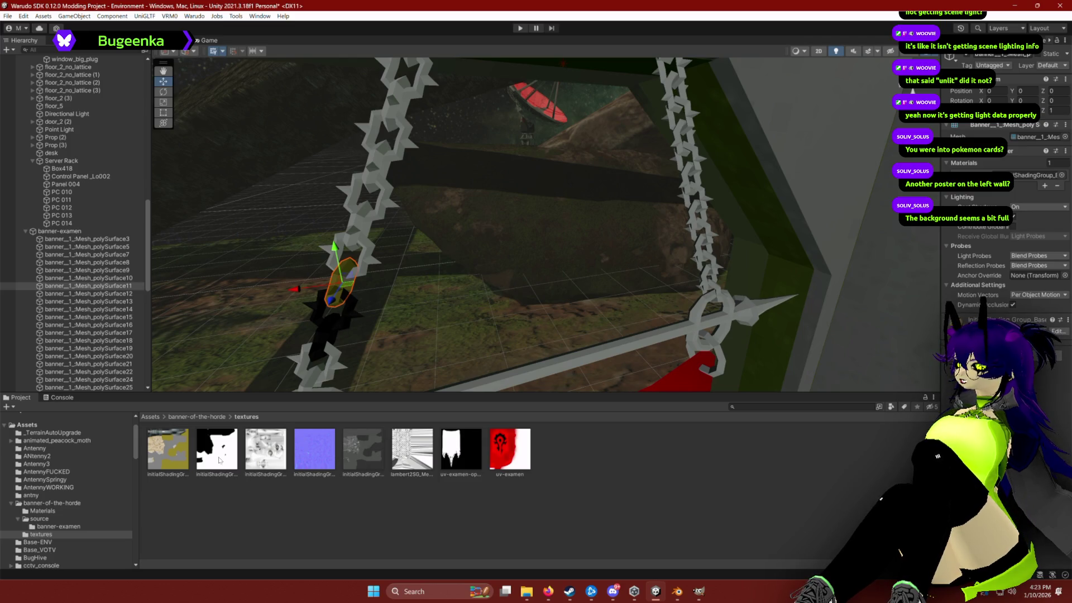
pyautogui.click(159, 460)
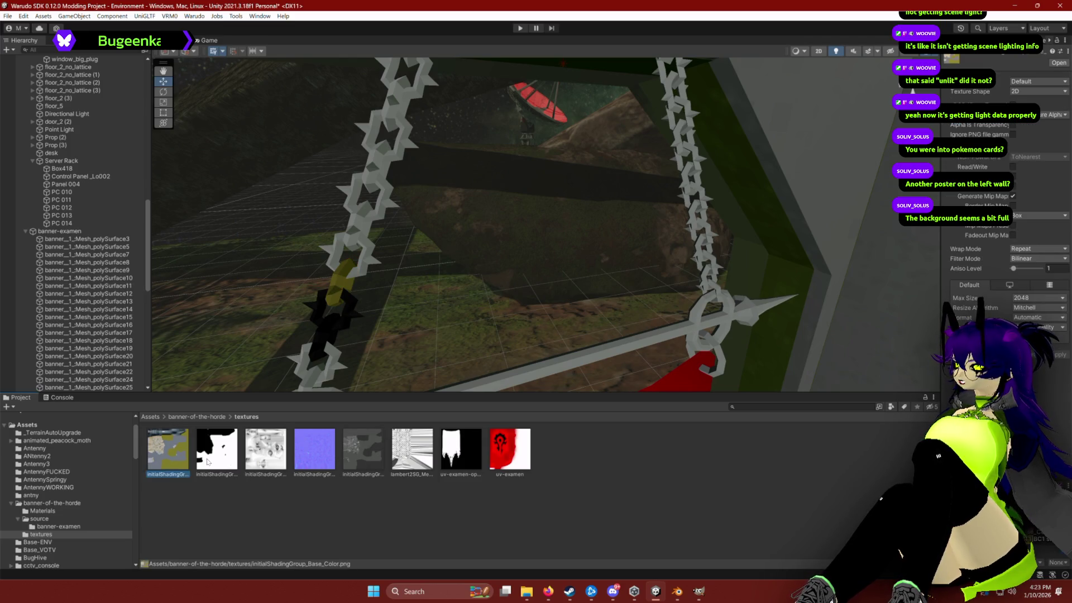
pyautogui.click(273, 453)
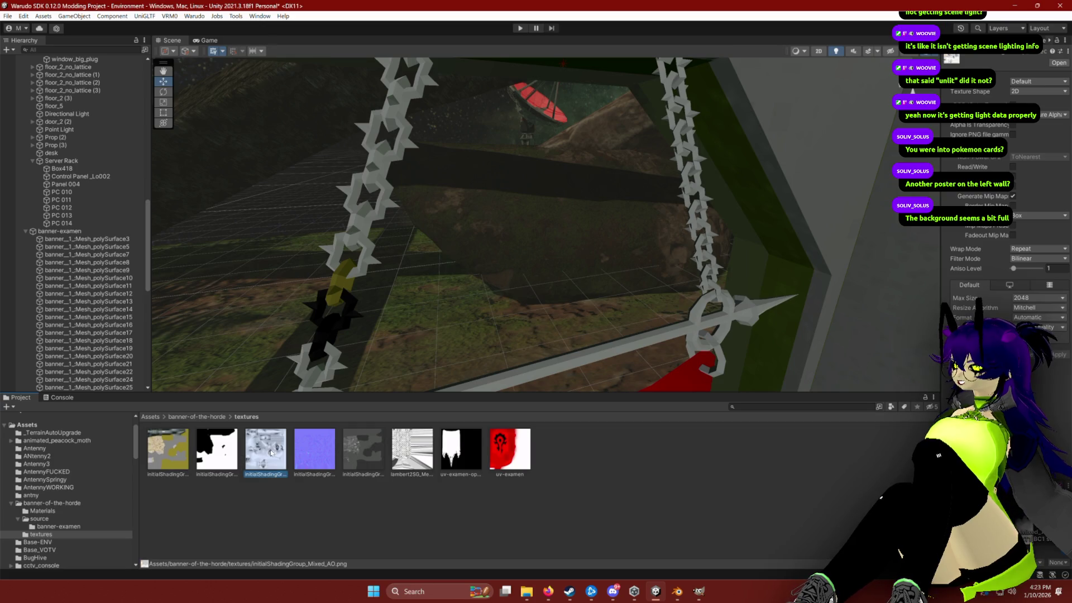
pyautogui.click(314, 452)
pyautogui.click(362, 452)
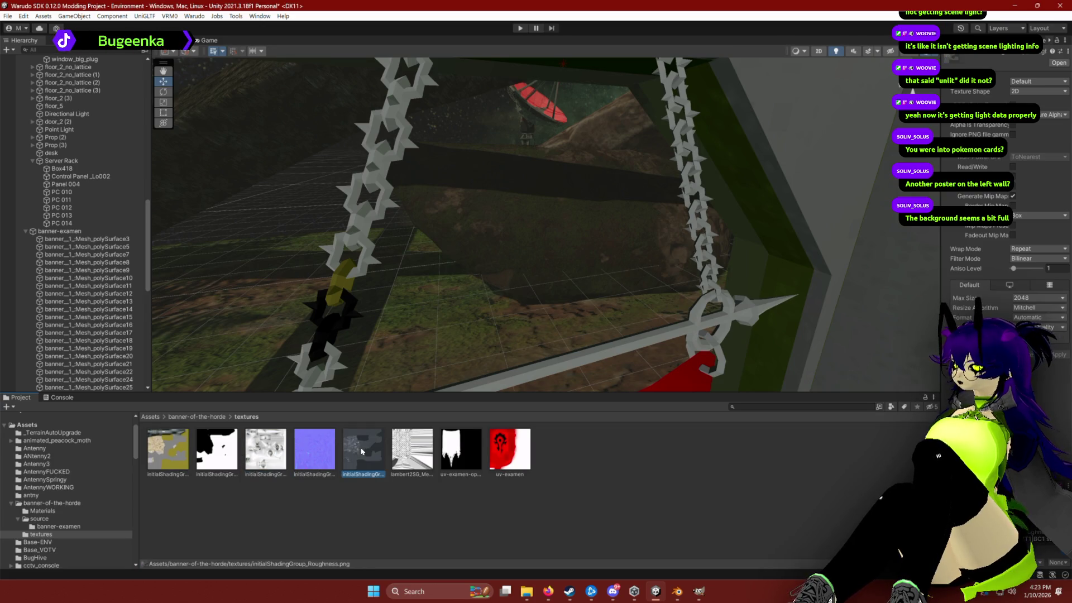
pyautogui.click(413, 448)
pyautogui.click(184, 451)
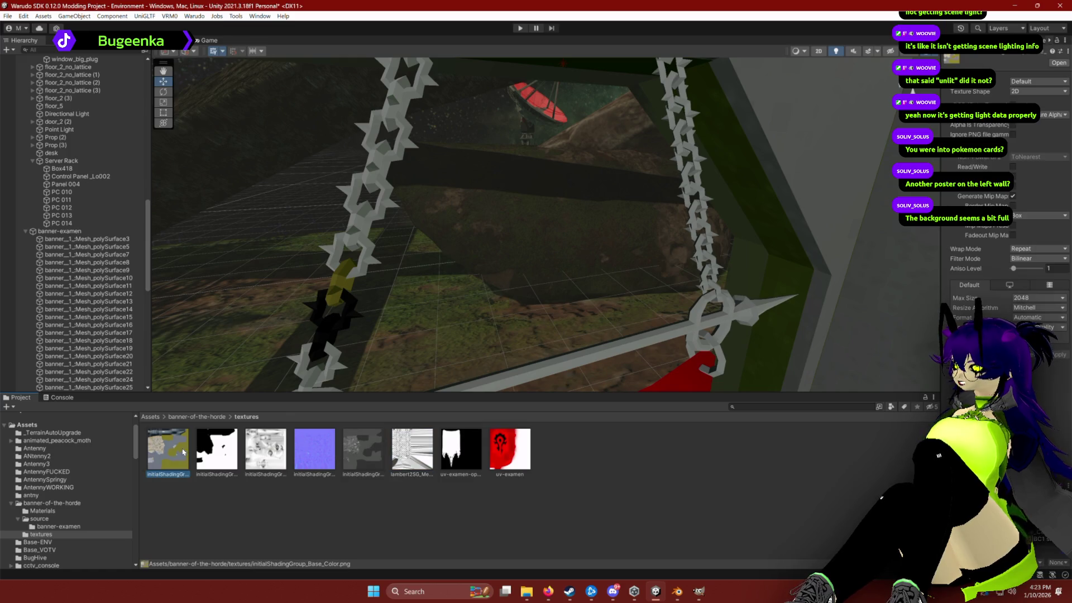
pyautogui.click(219, 452)
# Step: Test the base colour and uv-examen textures on the chain, then reset it to grey-white
pyautogui.moveTo(271, 385); pyautogui.dragTo(344, 309)
pyautogui.moveTo(186, 440); pyautogui.dragTo(337, 287)
pyautogui.click(363, 451)
pyautogui.click(412, 450)
pyautogui.click(510, 459)
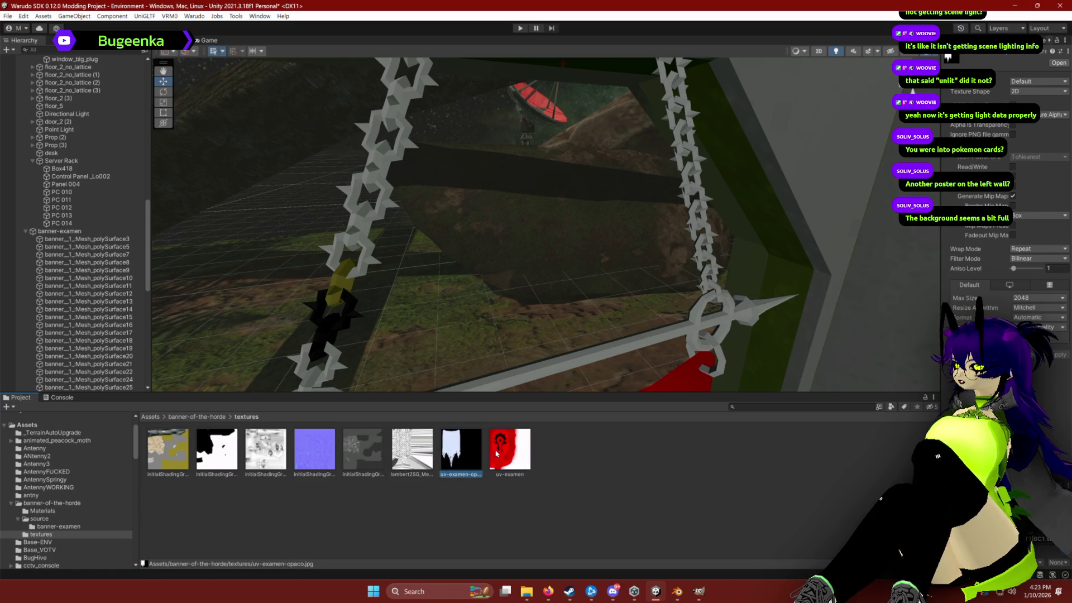
pyautogui.moveTo(333, 285); pyautogui.dragTo(463, 372)
pyautogui.moveTo(362, 291); pyautogui.dragTo(339, 288)
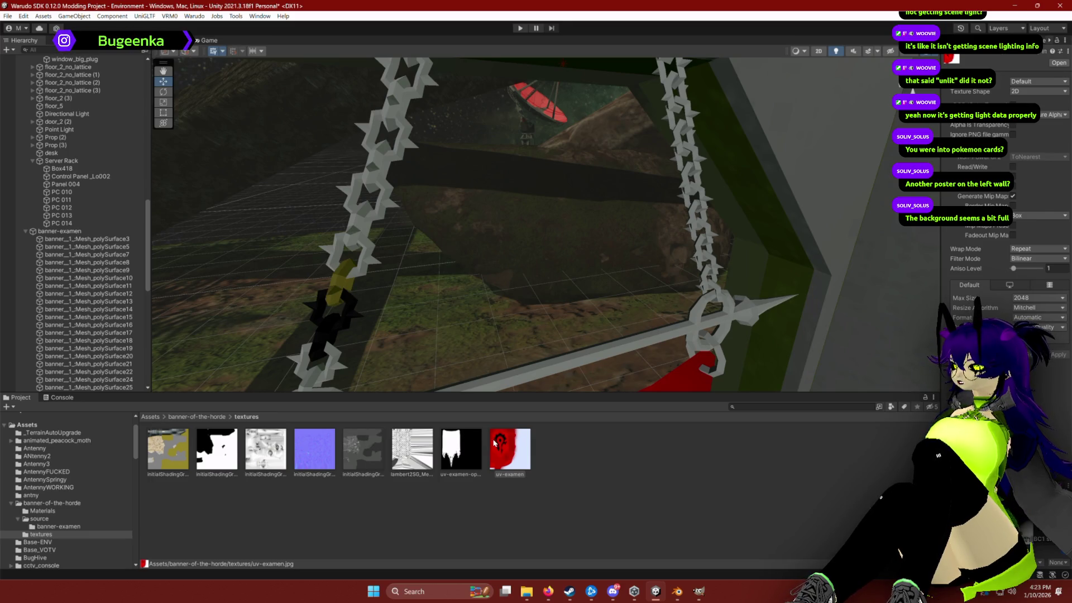
# Step: Apply the yellow material from Materials to the lower chain links
pyautogui.click(51, 512)
pyautogui.moveTo(167, 450); pyautogui.dragTo(322, 310)
pyautogui.moveTo(182, 449)
pyautogui.mouseDown()
pyautogui.moveTo(324, 341)
pyautogui.moveTo(318, 358)
pyautogui.mouseUp()
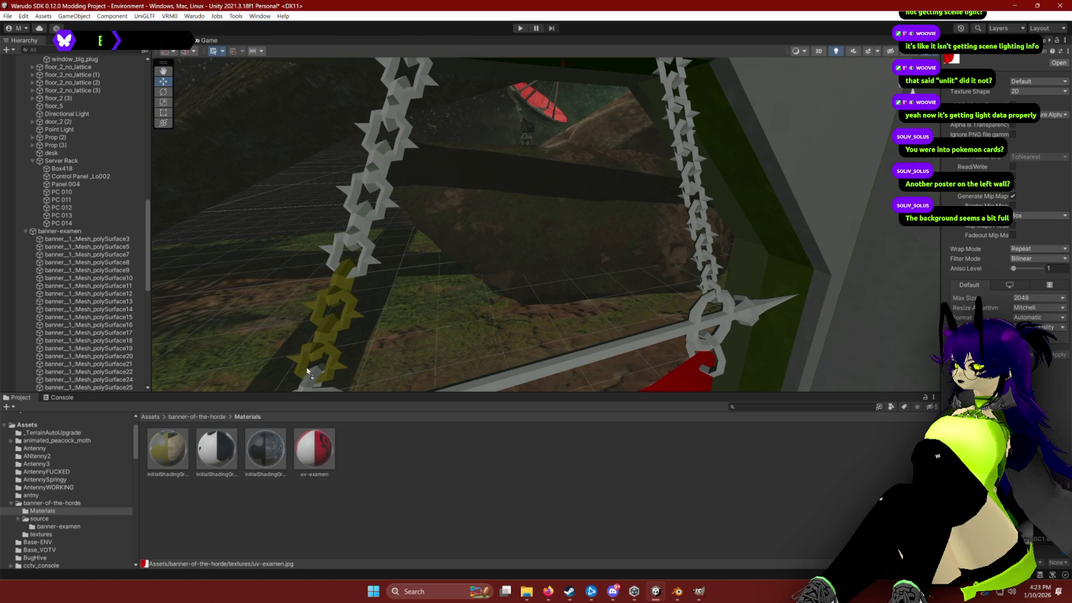
# Step: Make the banner rod and rings gold, testing other materials on the rod and cloth
pyautogui.scroll(10, 359, 352)
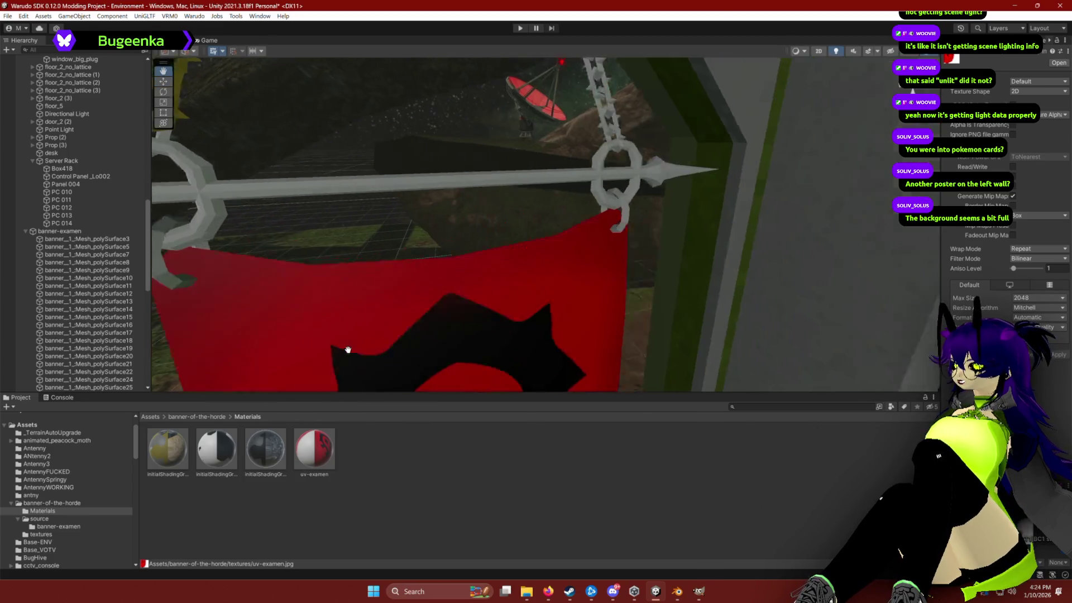
pyautogui.scroll(-5, 348, 350)
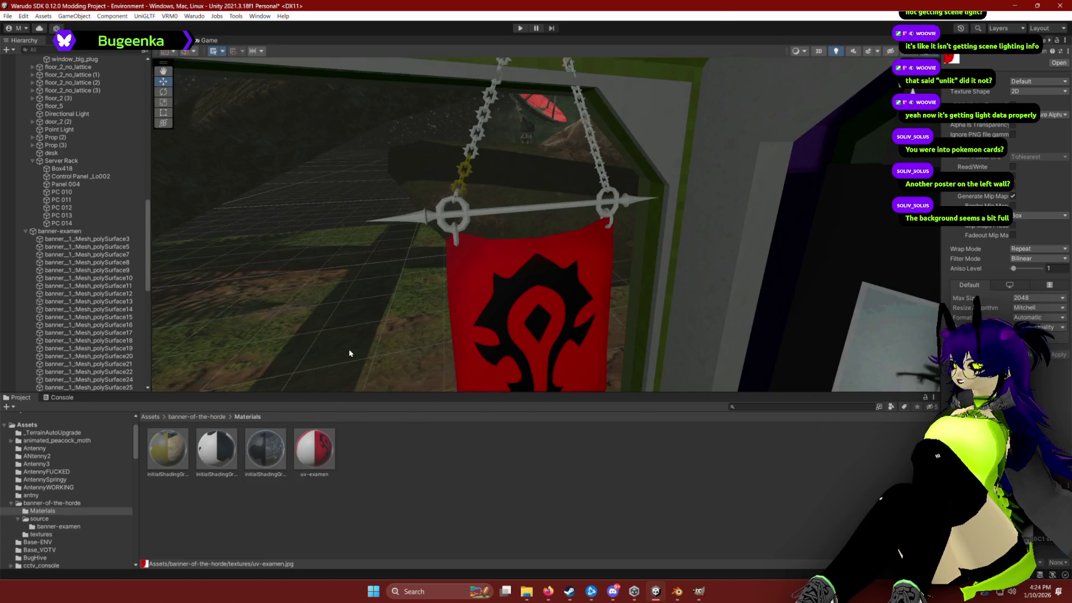
pyautogui.moveTo(275, 383); pyautogui.dragTo(408, 222)
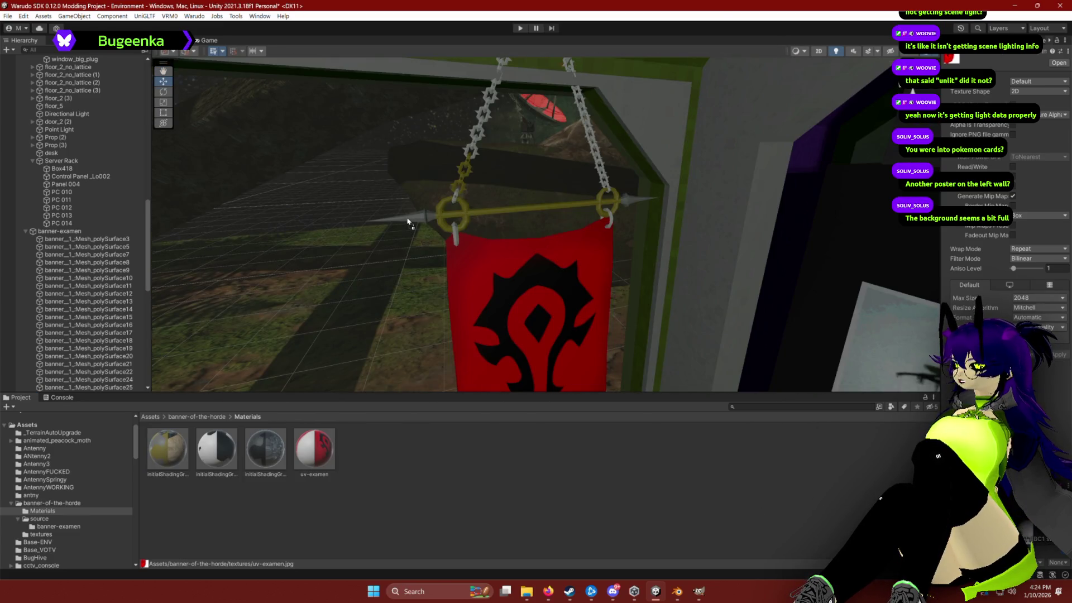
pyautogui.moveTo(215, 460)
pyautogui.mouseDown()
pyautogui.moveTo(354, 287)
pyautogui.moveTo(461, 238)
pyautogui.moveTo(440, 240)
pyautogui.moveTo(612, 223)
pyautogui.mouseUp()
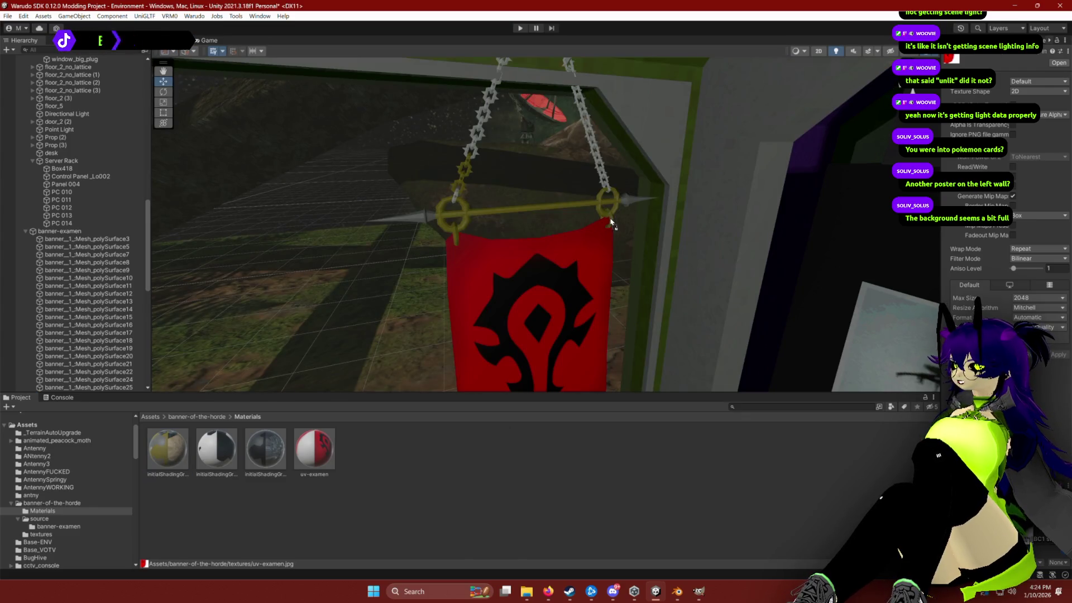
pyautogui.moveTo(229, 433)
pyautogui.mouseDown()
pyautogui.moveTo(465, 335)
pyautogui.moveTo(609, 189)
pyautogui.mouseUp()
pyautogui.press('f')
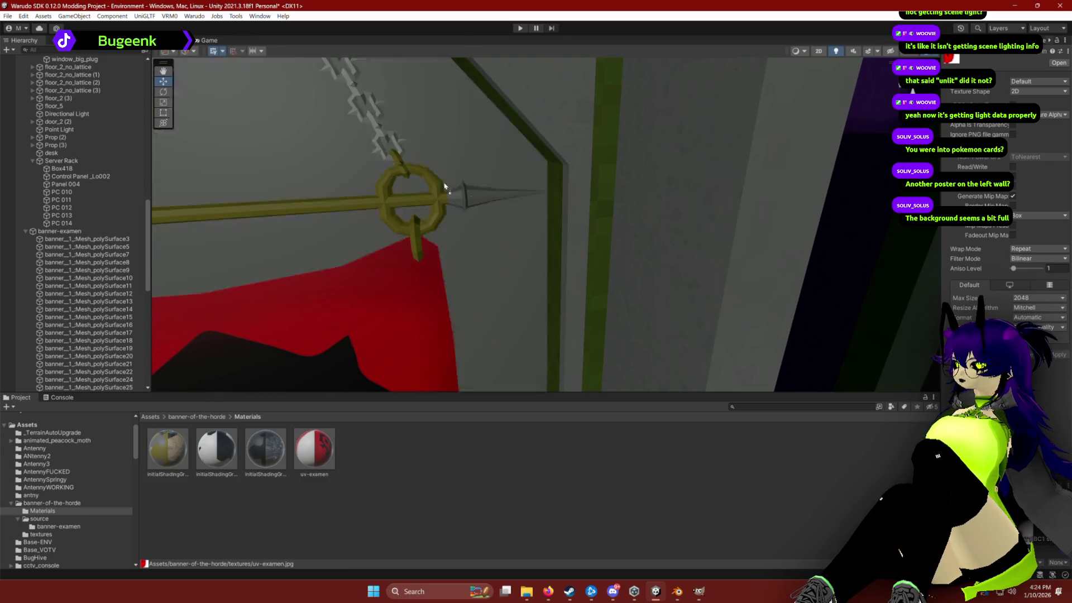
pyautogui.moveTo(380, 154)
pyautogui.mouseDown()
pyautogui.moveTo(340, 136)
pyautogui.moveTo(380, 181)
pyautogui.moveTo(485, 204)
pyautogui.moveTo(512, 187)
pyautogui.moveTo(534, 213)
pyautogui.moveTo(541, 276)
pyautogui.moveTo(536, 152)
pyautogui.mouseUp()
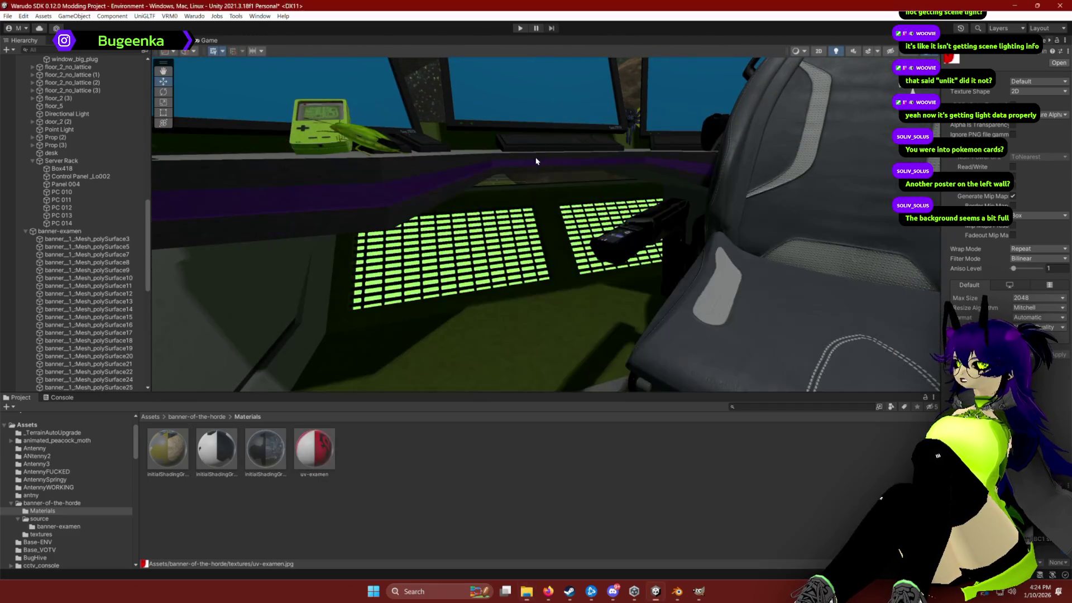
# Step: Turn the remaining white links of the left chain gold, working upward
pyautogui.scroll(-10, 556, 216)
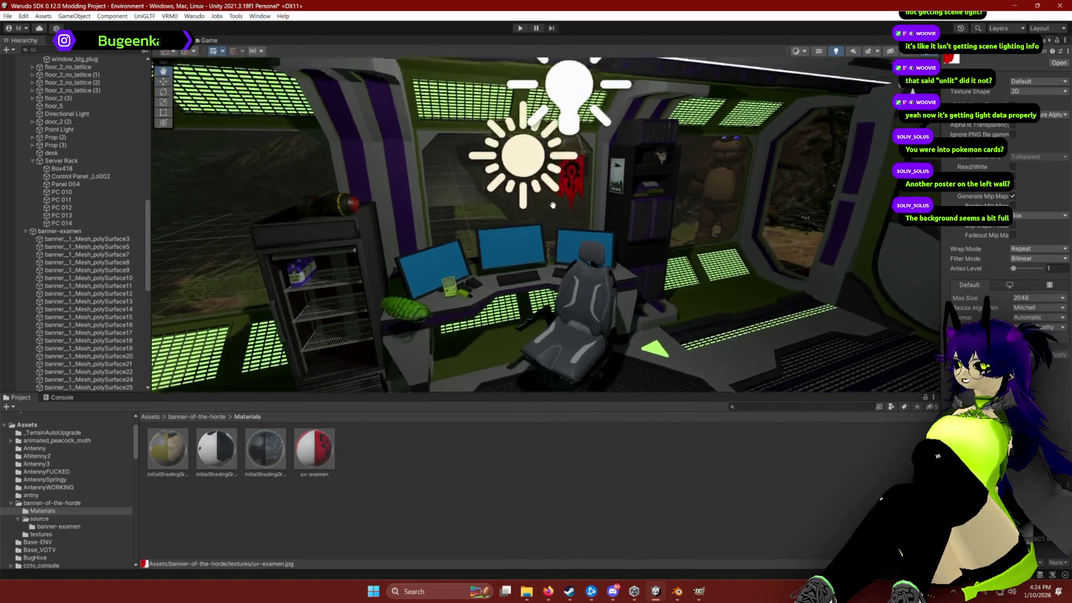
pyautogui.scroll(10, 557, 205)
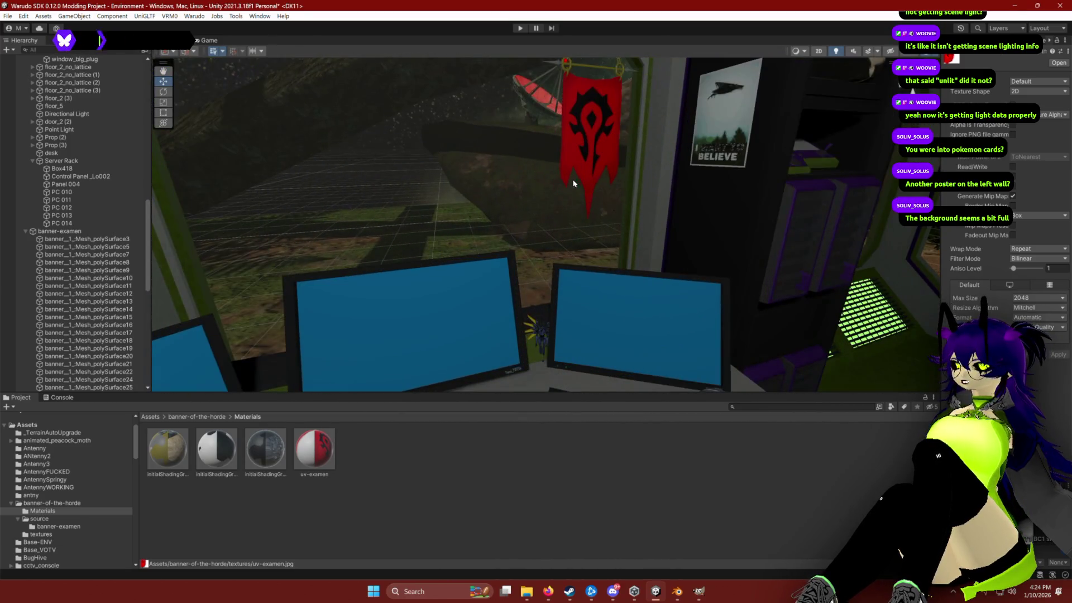
pyautogui.scroll(3, 572, 204)
pyautogui.moveTo(169, 444); pyautogui.dragTo(421, 209)
pyautogui.moveTo(186, 447); pyautogui.dragTo(454, 147)
pyautogui.moveTo(160, 462)
pyautogui.mouseDown()
pyautogui.moveTo(336, 235)
pyautogui.moveTo(330, 274)
pyautogui.moveTo(216, 387)
pyautogui.moveTo(450, 107)
pyautogui.mouseUp()
pyautogui.moveTo(166, 461); pyautogui.dragTo(462, 92)
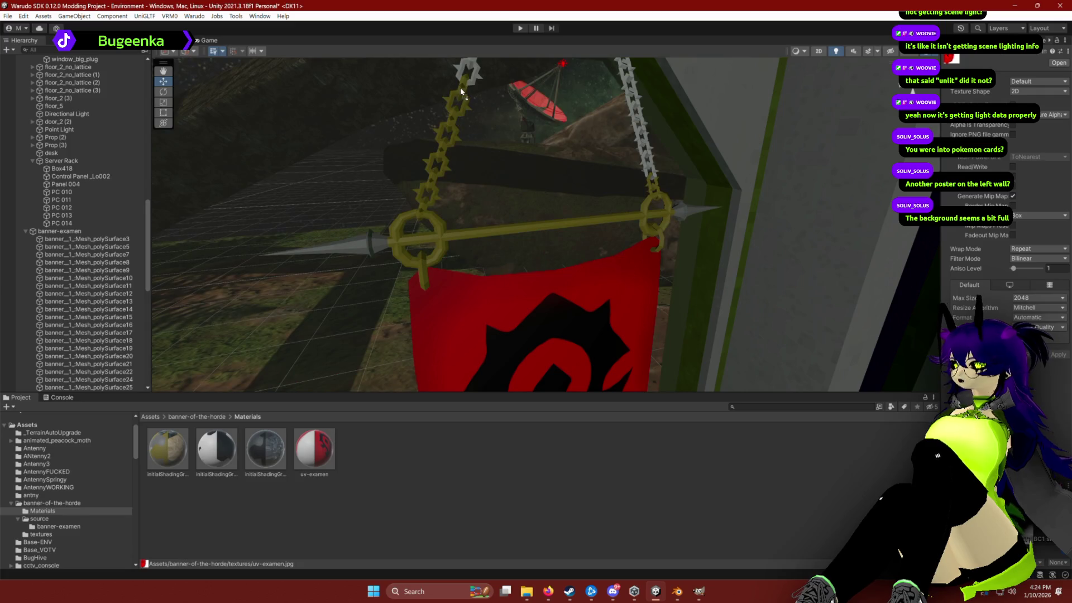
# Step: Make the upper left chain links and the chain top gold
pyautogui.scroll(-2, 475, 84)
pyautogui.scroll(2, 451, 205)
pyautogui.moveTo(523, 116)
pyautogui.mouseDown()
pyautogui.moveTo(335, 279)
pyautogui.moveTo(296, 328)
pyautogui.moveTo(258, 328)
pyautogui.moveTo(473, 139)
pyautogui.moveTo(465, 165)
pyautogui.mouseUp()
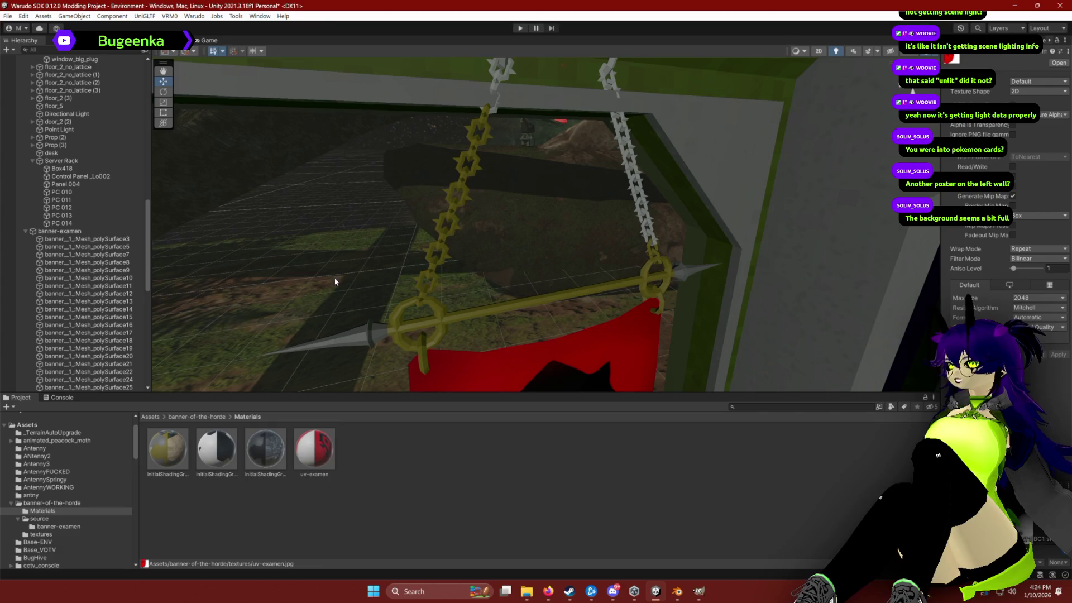
pyautogui.moveTo(170, 445)
pyautogui.mouseDown()
pyautogui.moveTo(445, 108)
pyautogui.moveTo(494, 115)
pyautogui.mouseUp()
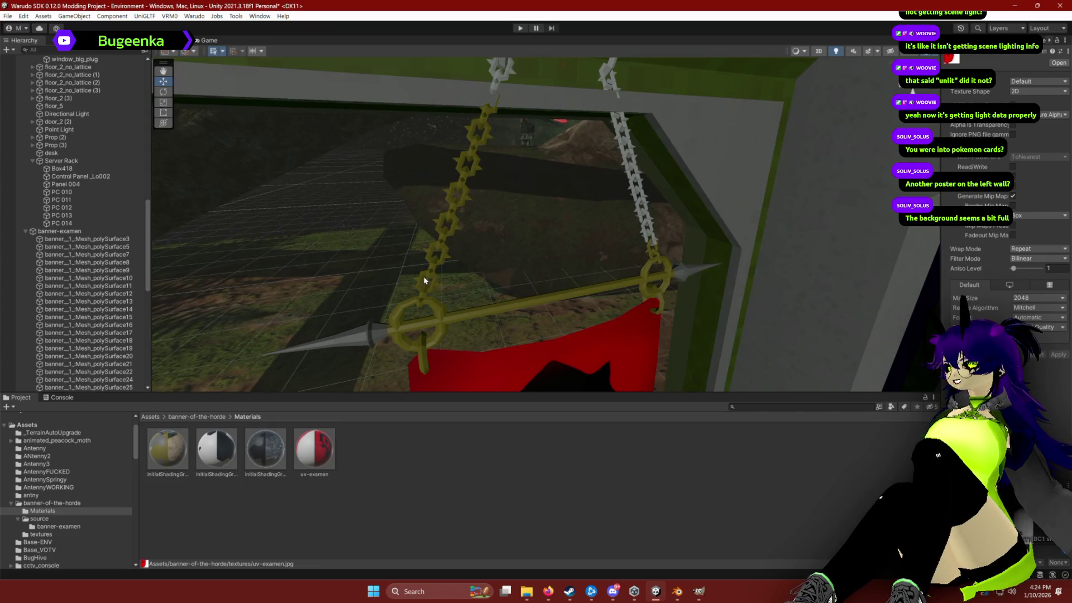
pyautogui.scroll(-3, 533, 162)
pyautogui.moveTo(167, 449)
pyautogui.mouseDown()
pyautogui.moveTo(515, 165)
pyautogui.moveTo(486, 175)
pyautogui.moveTo(515, 149)
pyautogui.mouseUp()
# Step: Apply the gold material to the left and right chain hooks
pyautogui.moveTo(161, 470); pyautogui.dragTo(525, 146)
pyautogui.moveTo(178, 458)
pyautogui.mouseDown()
pyautogui.moveTo(488, 270)
pyautogui.moveTo(625, 147)
pyautogui.mouseUp()
pyautogui.moveTo(263, 447)
pyautogui.mouseDown()
pyautogui.moveTo(415, 283)
pyautogui.moveTo(615, 161)
pyautogui.mouseUp()
pyautogui.moveTo(173, 454); pyautogui.dragTo(627, 163)
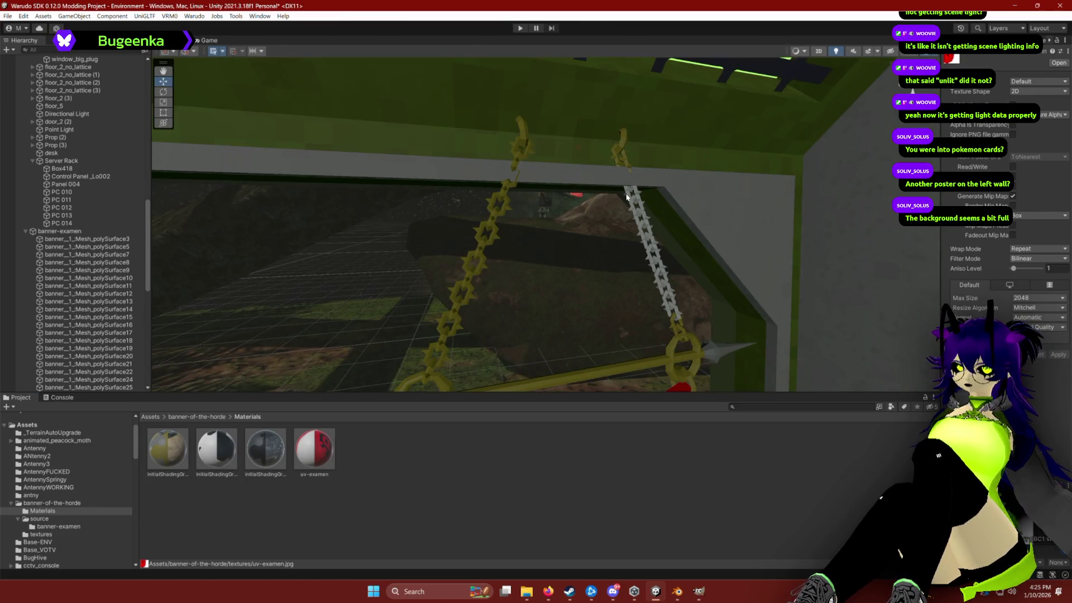
pyautogui.moveTo(246, 446)
pyautogui.mouseDown()
pyautogui.moveTo(577, 182)
pyautogui.moveTo(623, 194)
pyautogui.mouseUp()
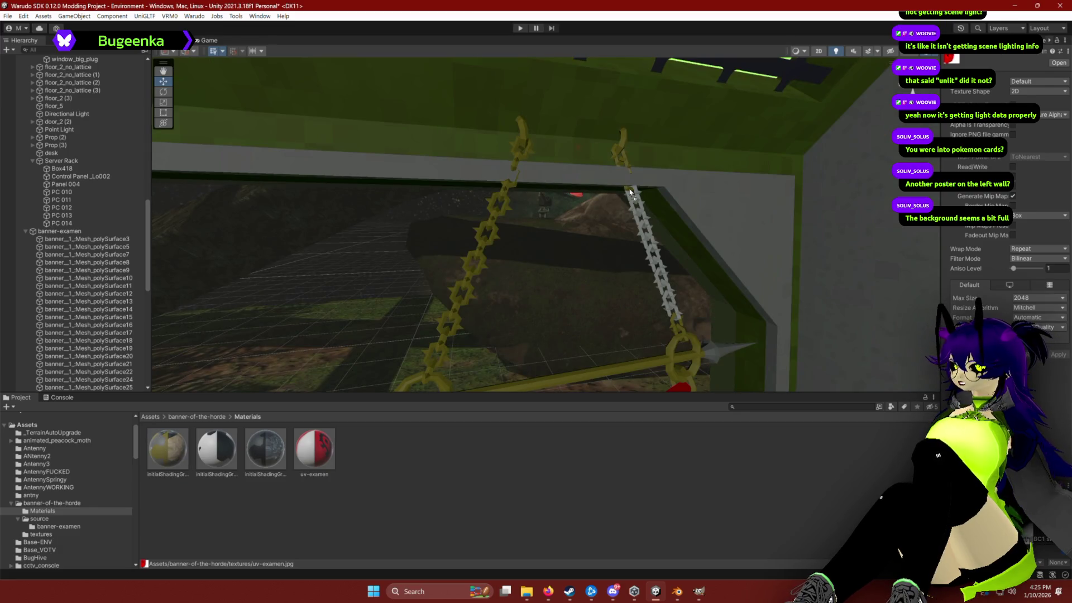
pyautogui.moveTo(170, 448)
pyautogui.mouseDown()
pyautogui.moveTo(594, 211)
pyautogui.moveTo(634, 201)
pyautogui.moveTo(402, 350)
pyautogui.moveTo(478, 282)
pyautogui.moveTo(519, 284)
pyautogui.moveTo(642, 235)
pyautogui.moveTo(639, 226)
pyautogui.mouseUp()
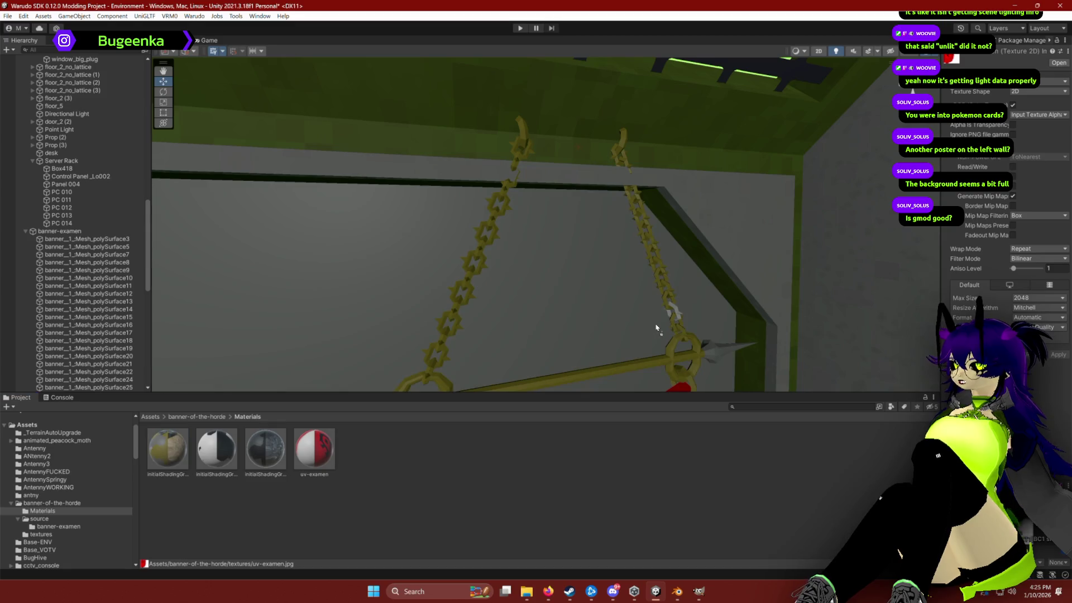
# Step: Set the gold material's Metallic slider to 1
pyautogui.moveTo(581, 363)
pyautogui.mouseDown()
pyautogui.moveTo(586, 376)
pyautogui.moveTo(589, 340)
pyautogui.moveTo(602, 330)
pyautogui.moveTo(596, 346)
pyautogui.mouseUp()
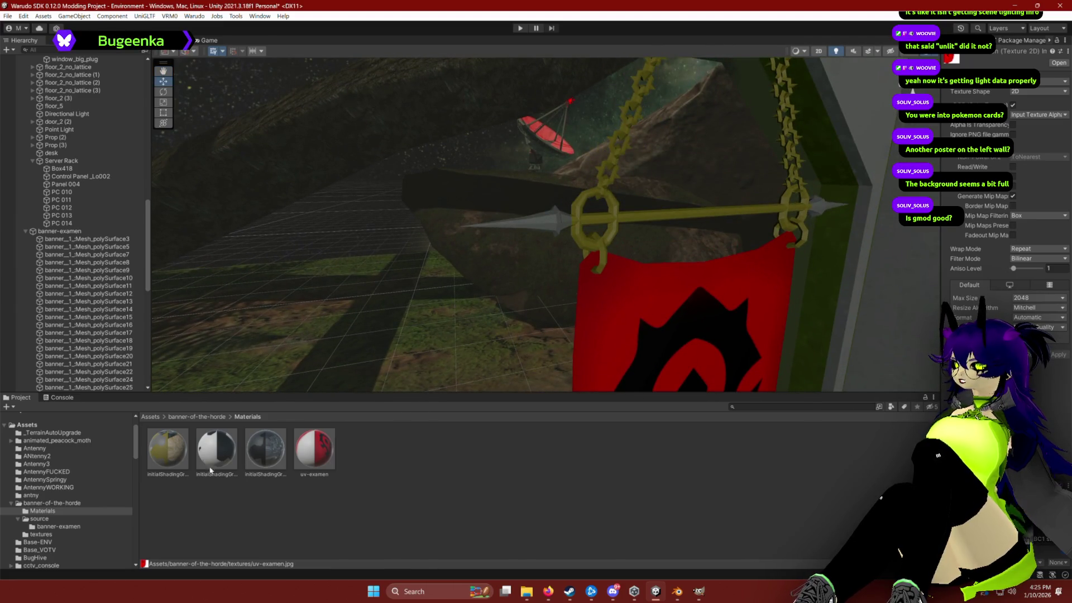
pyautogui.click(171, 459)
pyautogui.moveTo(1013, 111)
pyautogui.mouseDown()
pyautogui.moveTo(1055, 112)
pyautogui.moveTo(1032, 123)
pyautogui.moveTo(1019, 110)
pyautogui.moveTo(1043, 109)
pyautogui.moveTo(1009, 121)
pyautogui.moveTo(1043, 120)
pyautogui.moveTo(1015, 114)
pyautogui.mouseUp()
pyautogui.click(37, 521)
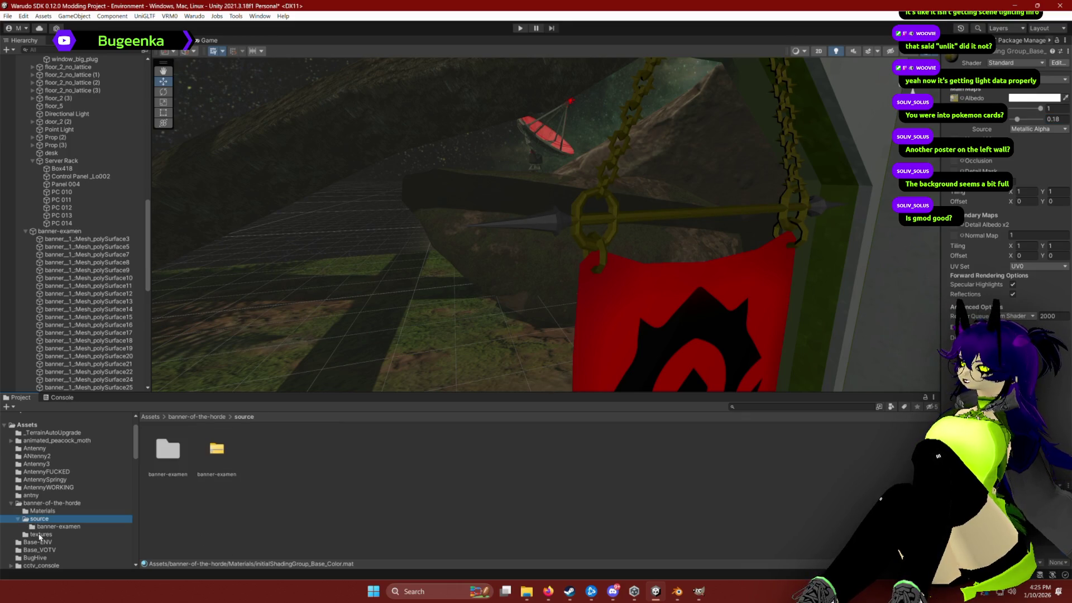
# Step: Inspect the banner textures' import settings and select the spear mesh
pyautogui.click(43, 536)
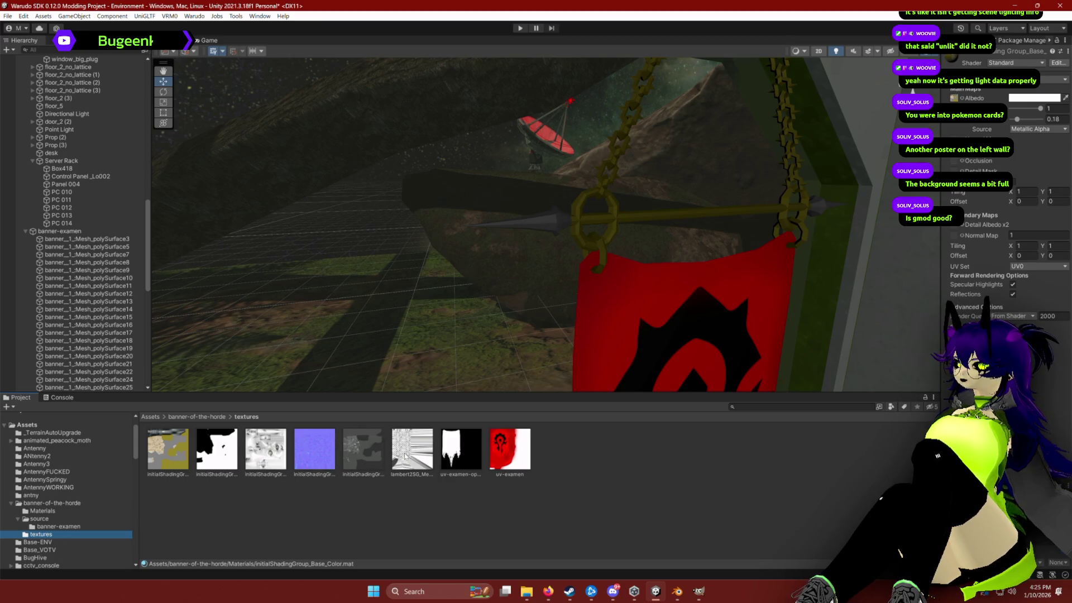
pyautogui.click(171, 450)
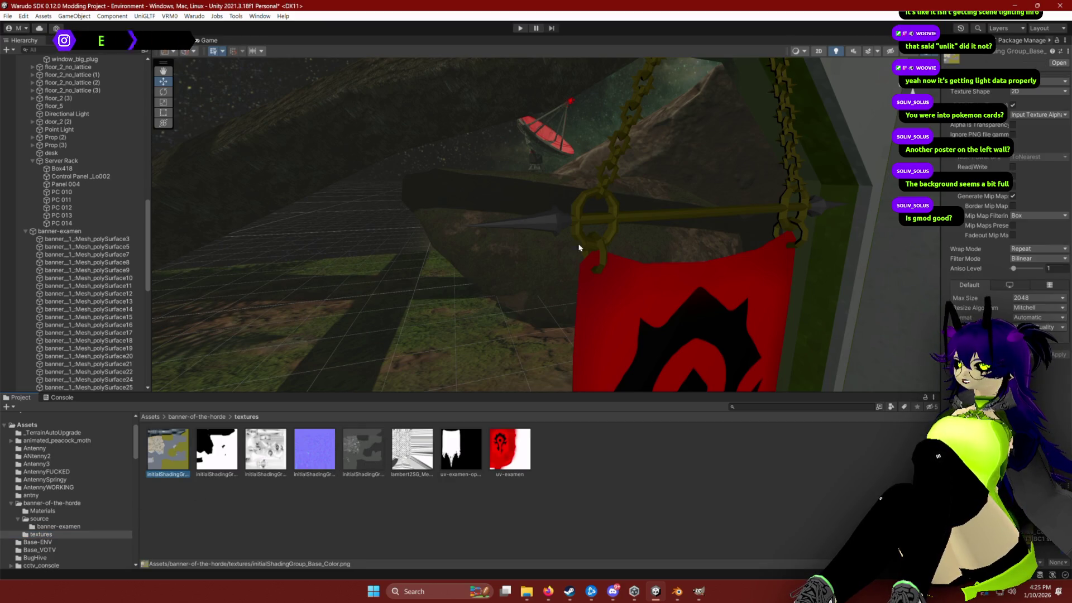
pyautogui.click(611, 224)
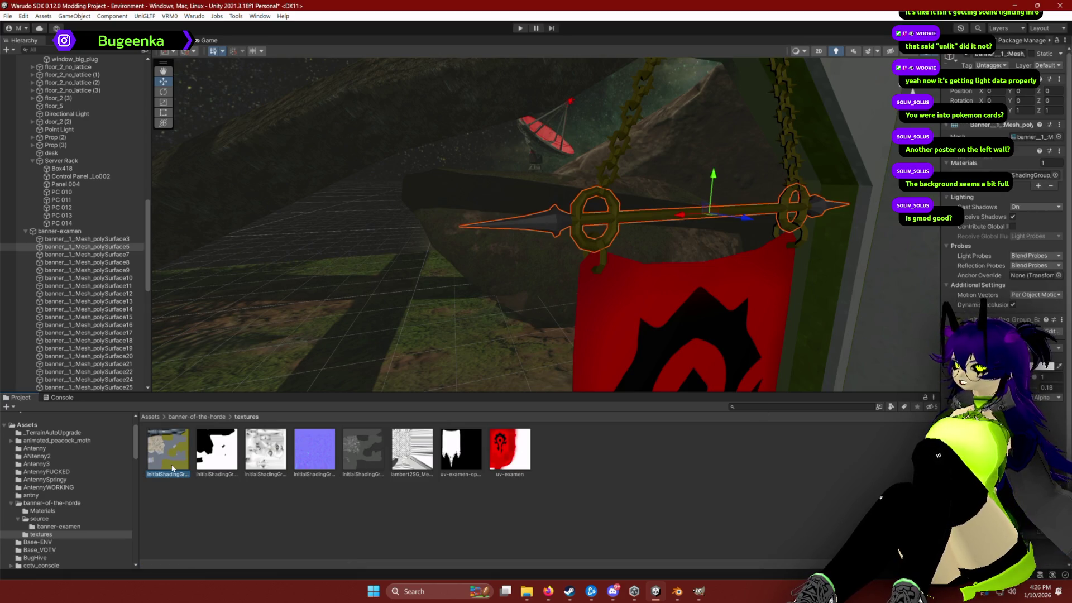
pyautogui.click(217, 455)
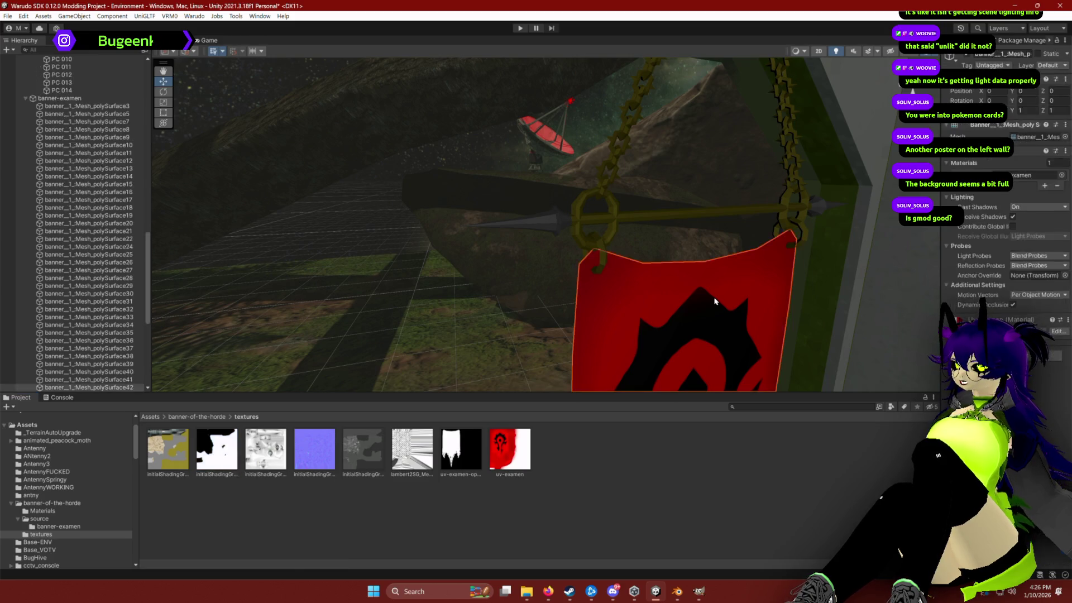
pyautogui.click(615, 221)
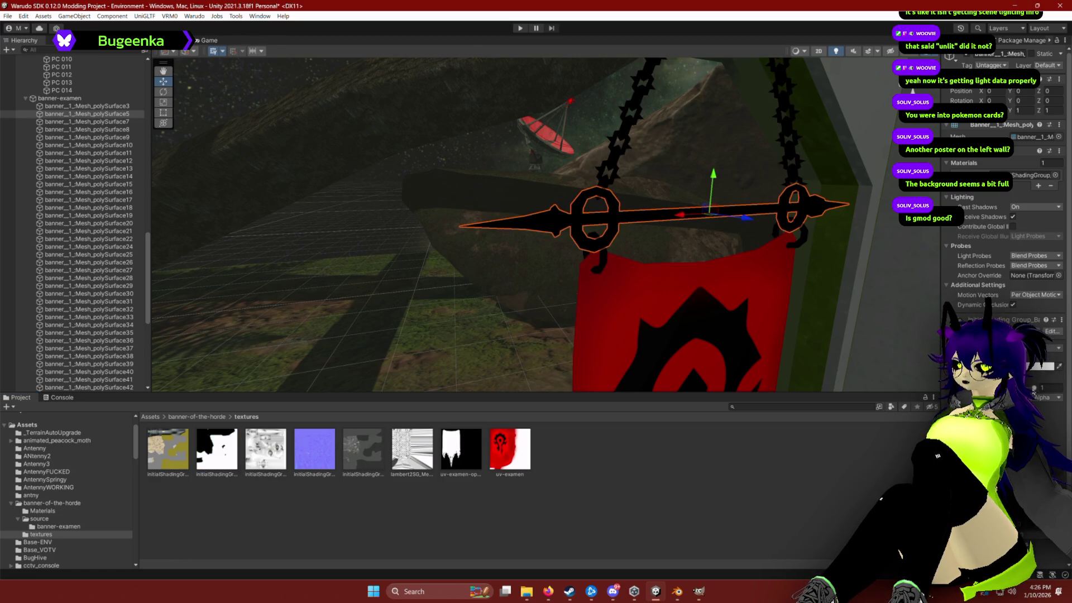
# Step: Edit the spear material's Metallic and Smoothness values until the metal reads olive-gold
pyautogui.write('0.19')
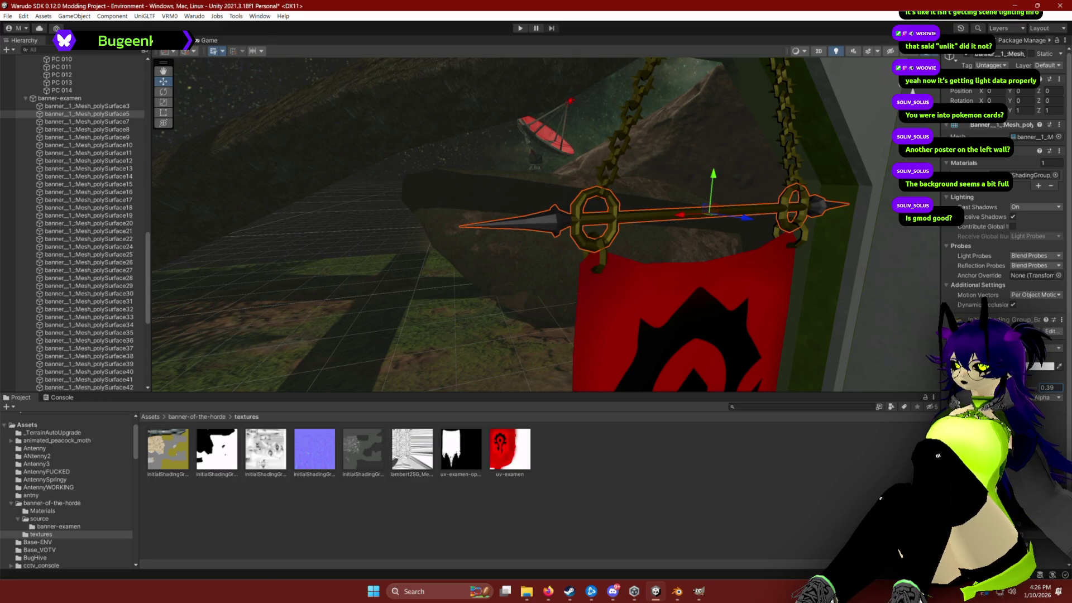
pyautogui.write('0.280.72')
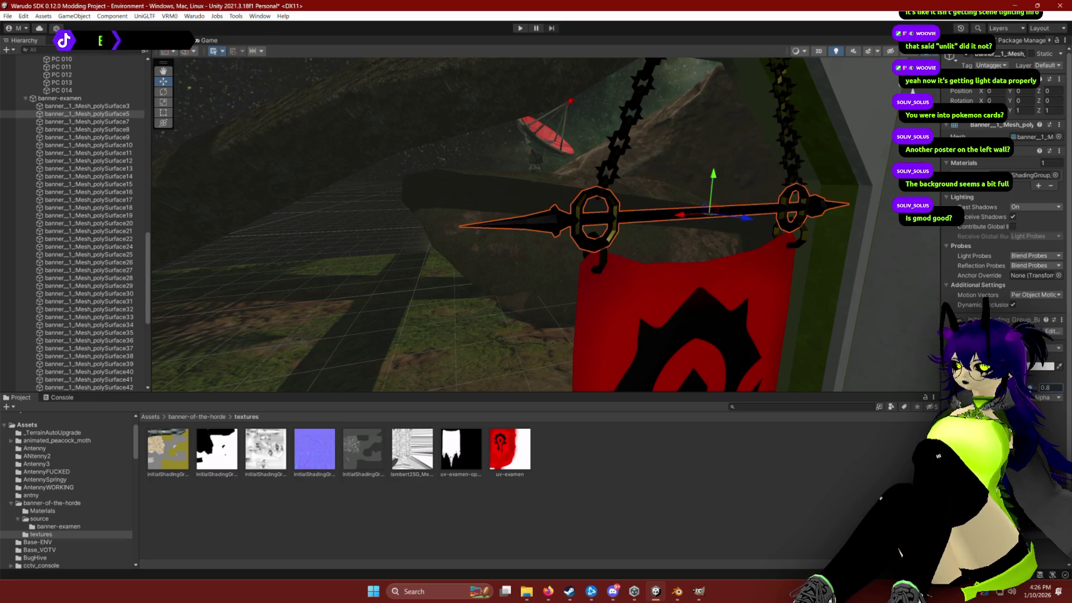
pyautogui.write('0.11')
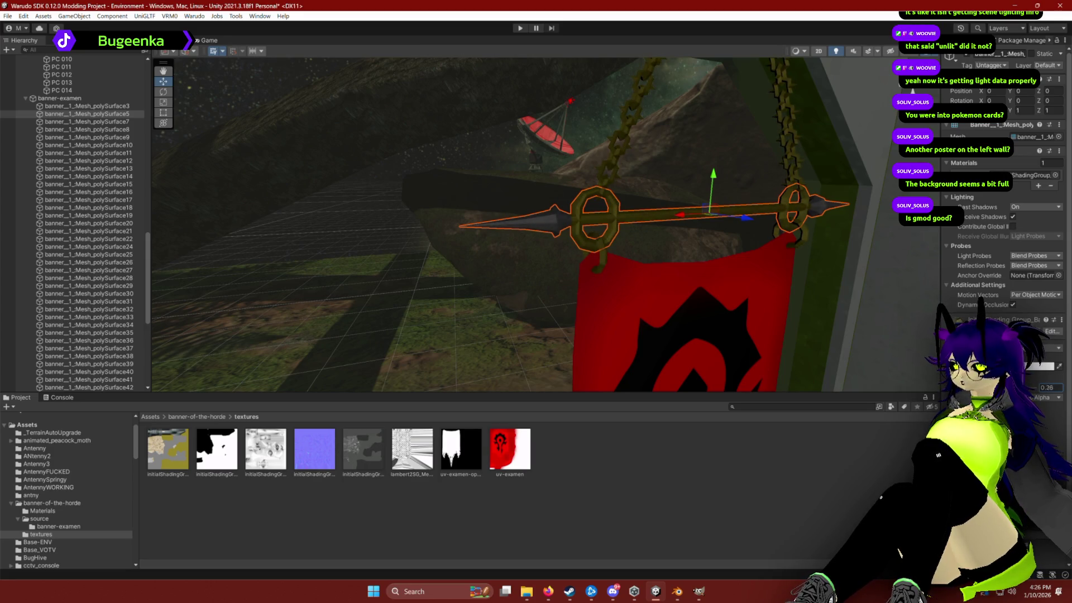
pyautogui.write('0.5')
pyautogui.press('Return')
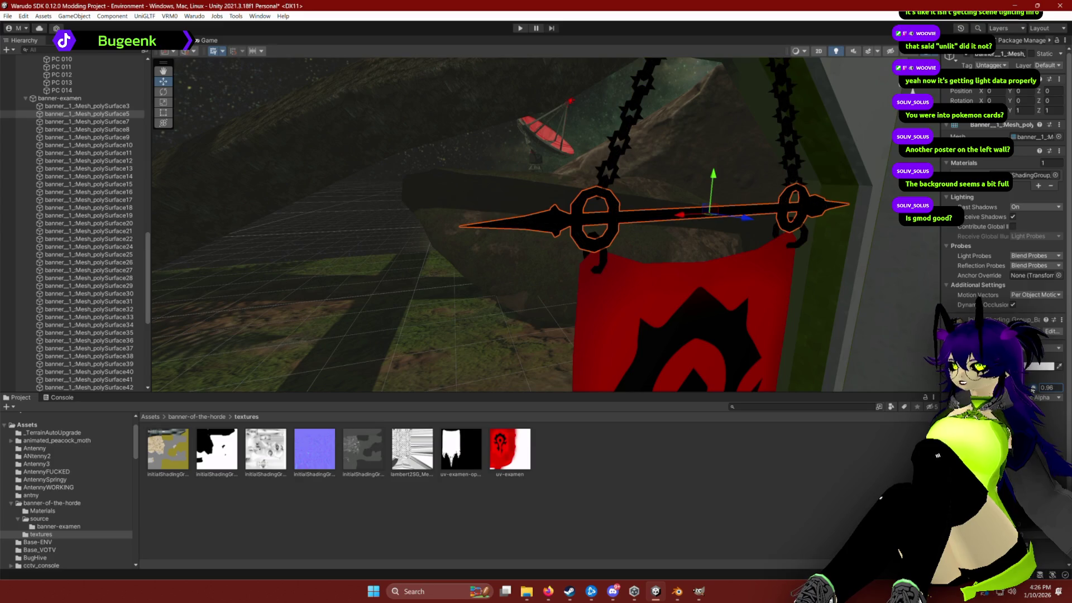
pyautogui.moveTo(1035, 388); pyautogui.dragTo(1025, 388)
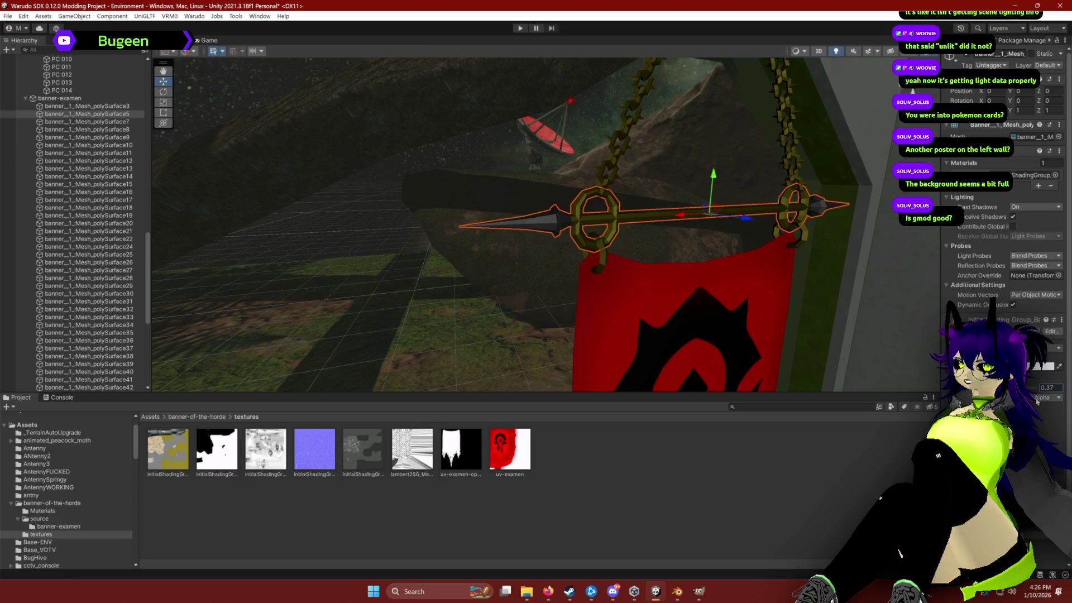
pyautogui.click(317, 459)
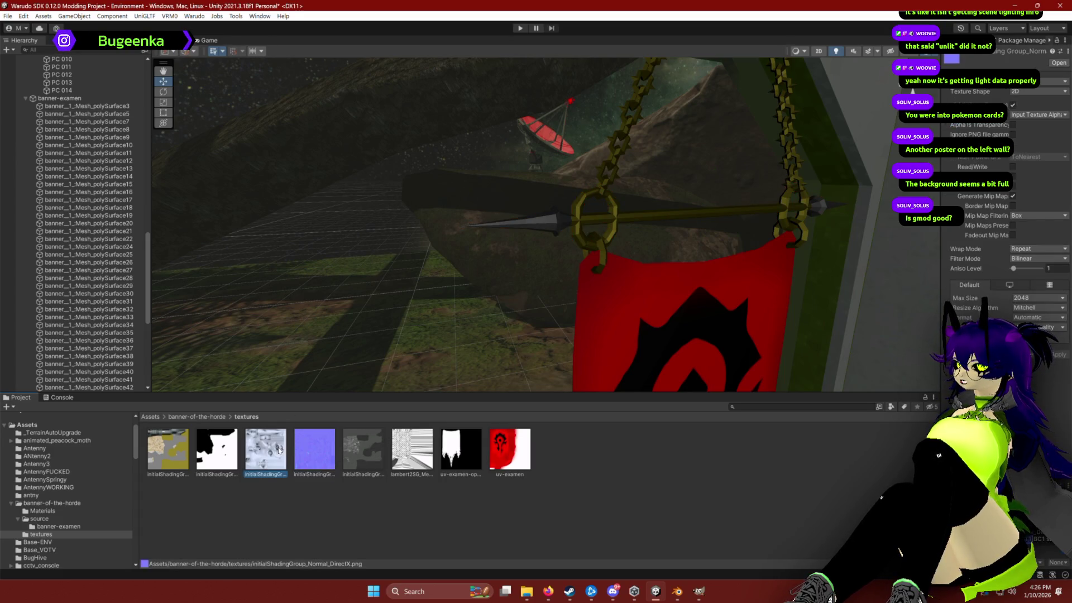
pyautogui.click(580, 224)
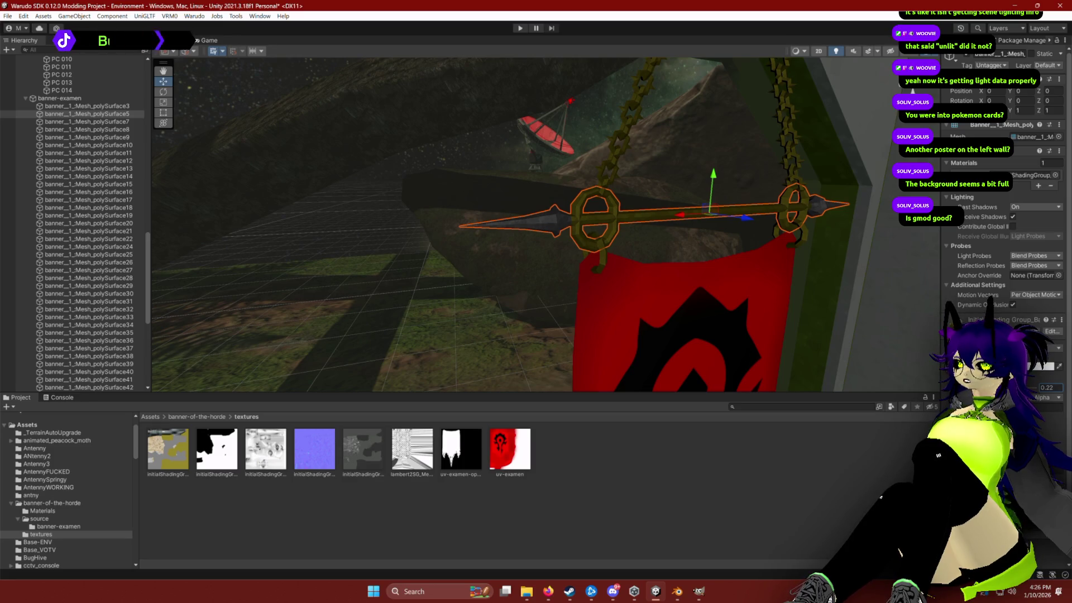
# Step: Inspect the uv-examen-opaco texture and review the finished red banner from around it
pyautogui.click(461, 450)
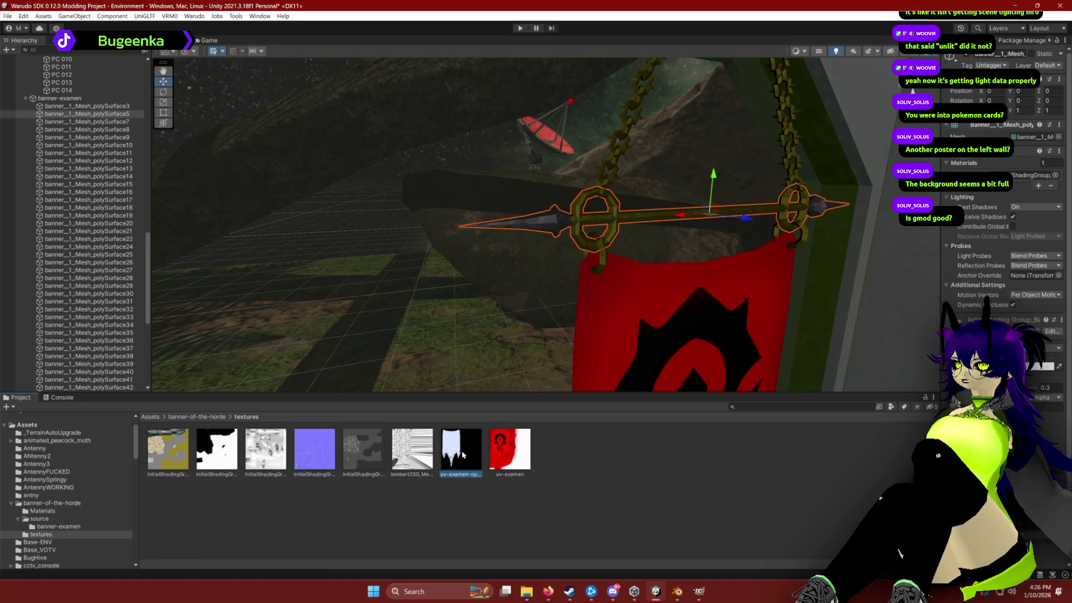
pyautogui.click(667, 339)
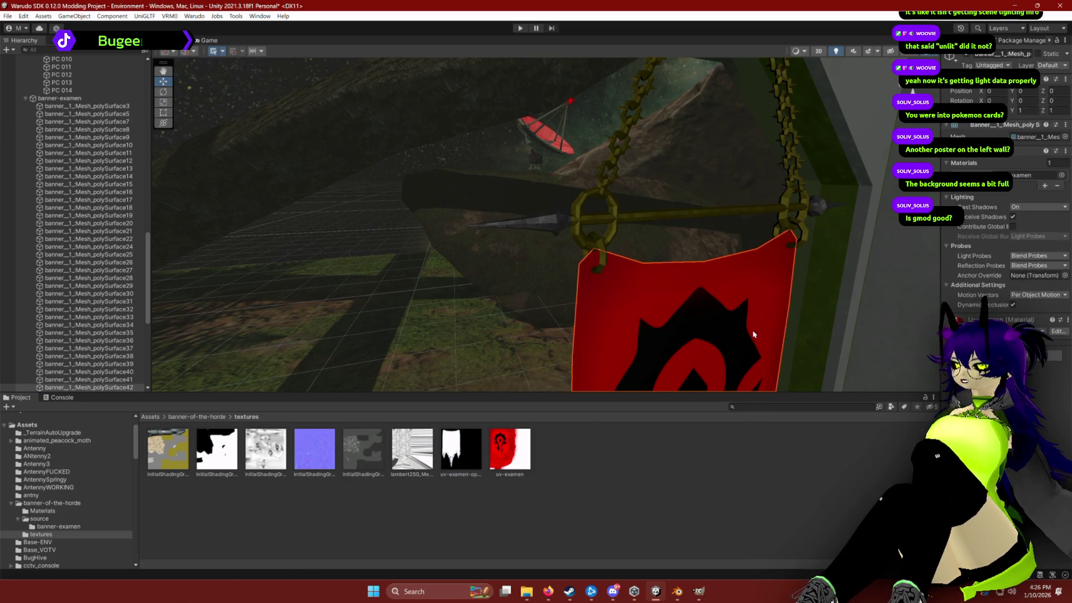
pyautogui.moveTo(805, 296)
pyautogui.mouseDown()
pyautogui.moveTo(785, 271)
pyautogui.moveTo(766, 299)
pyautogui.mouseUp()
pyautogui.scroll(-5, 759, 279)
pyautogui.scroll(5, 665, 279)
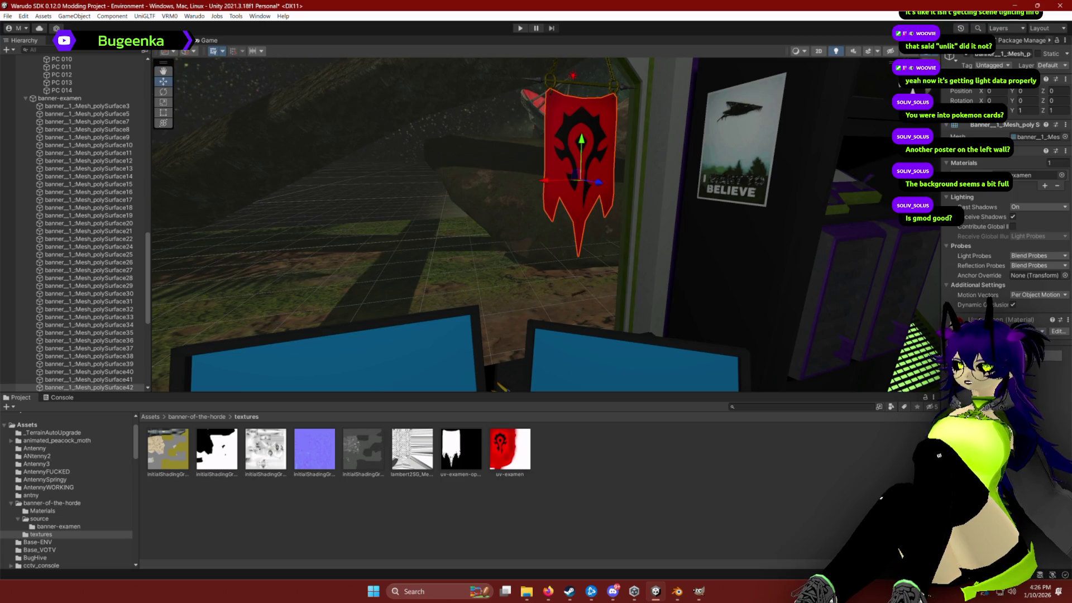
# Step: Switch the banner material to Cutout rendering with an alpha cutoff of 0.5
pyautogui.scroll(-1, 1005, 196)
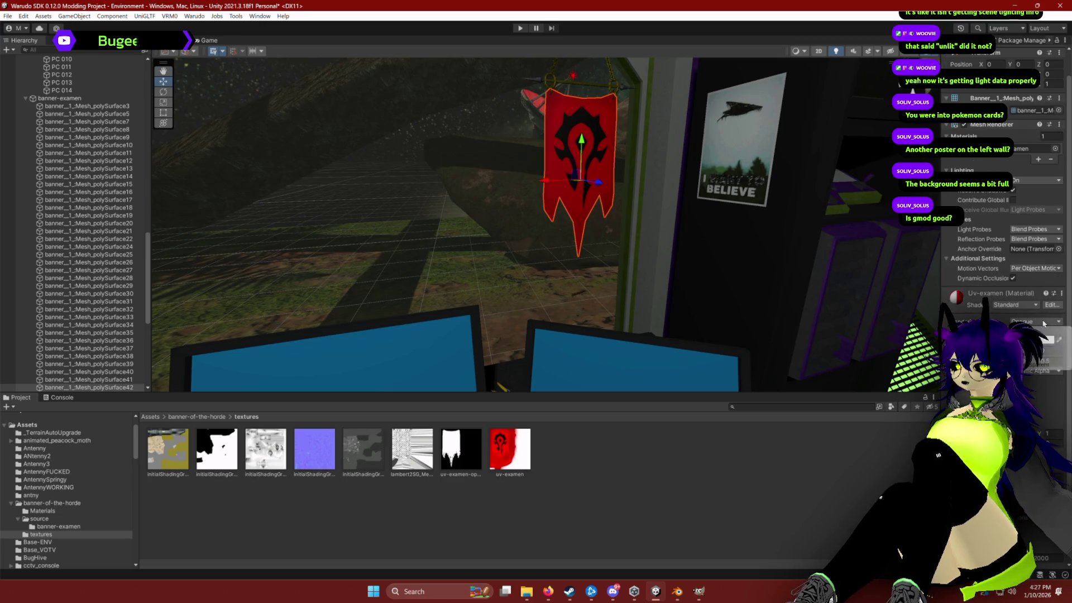
pyautogui.click(1038, 343)
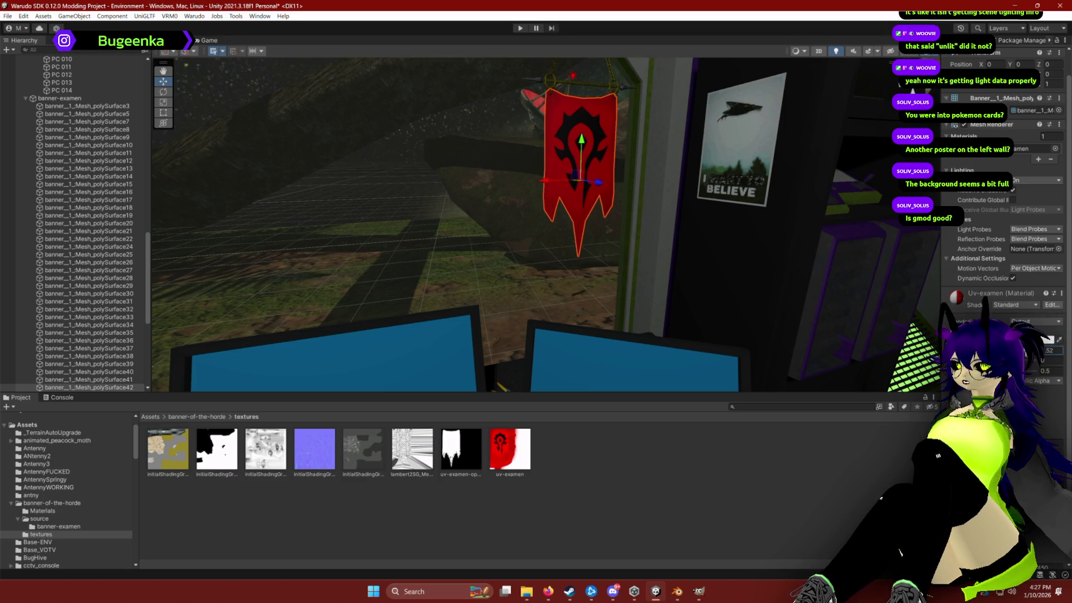
pyautogui.click(1050, 360)
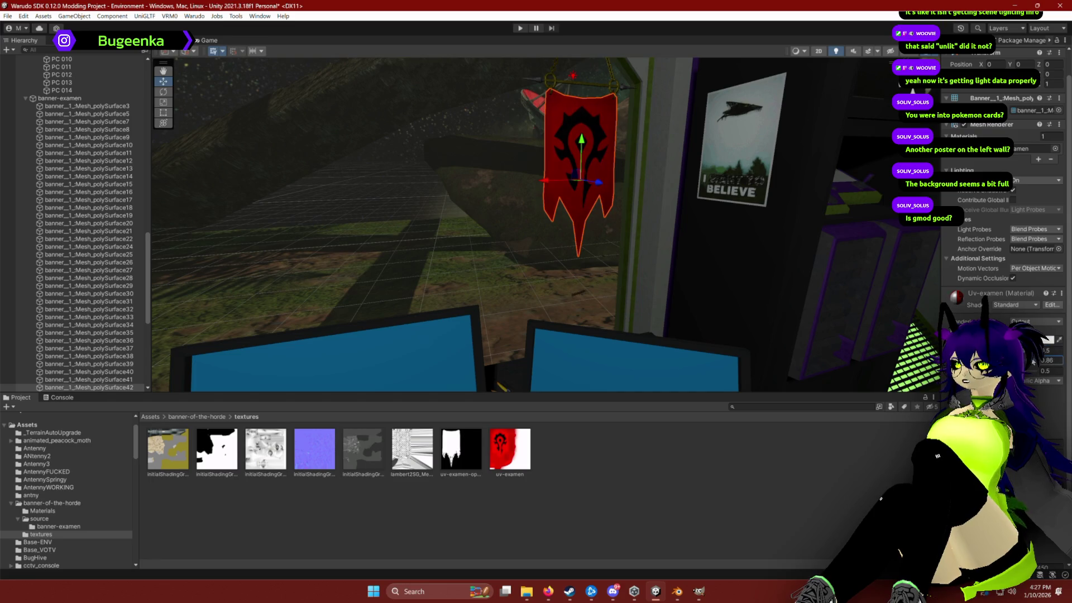
pyautogui.click(1042, 371)
pyautogui.write('1')
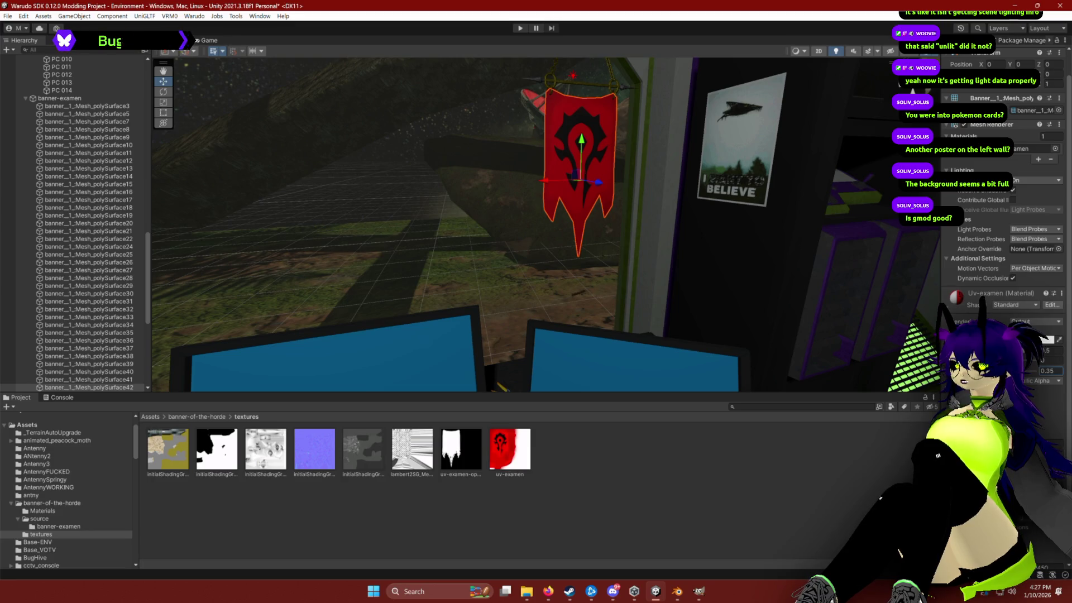
# Step: Inspect the banner's metallic and roughness textures, then reselect the banner mesh
pyautogui.click(656, 283)
pyautogui.moveTo(656, 284); pyautogui.dragTo(647, 268)
pyautogui.click(358, 451)
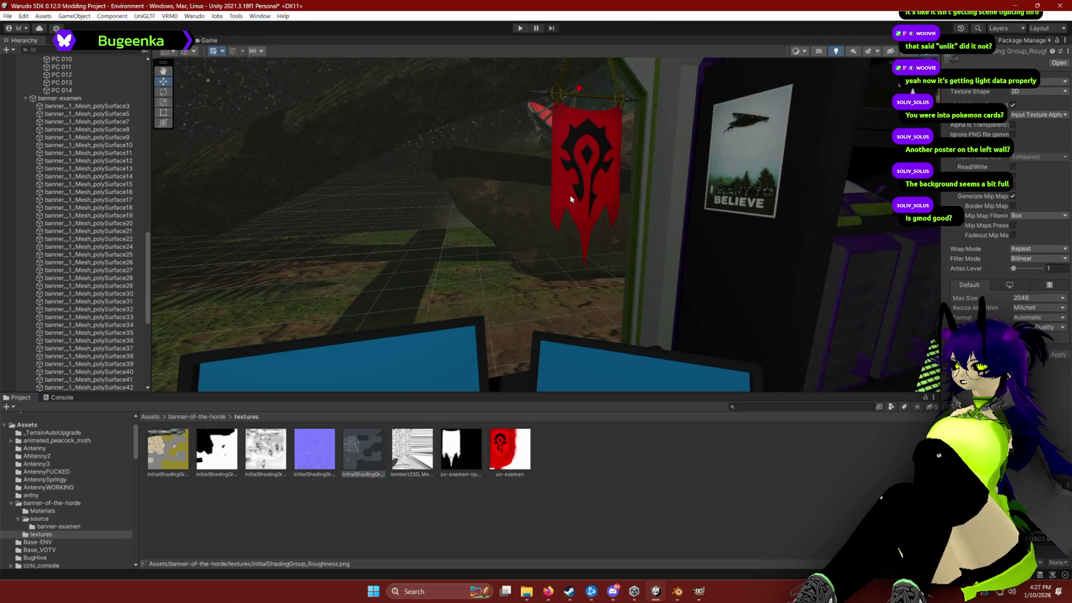
pyautogui.click(380, 290)
pyautogui.click(587, 185)
pyautogui.scroll(-3, 1000, 251)
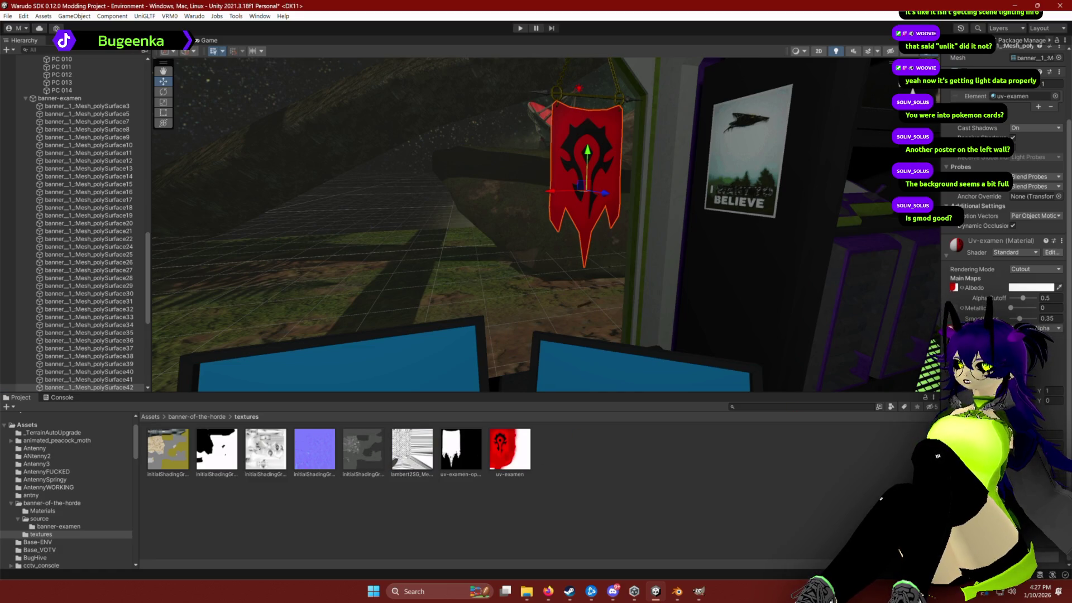
pyautogui.click(956, 244)
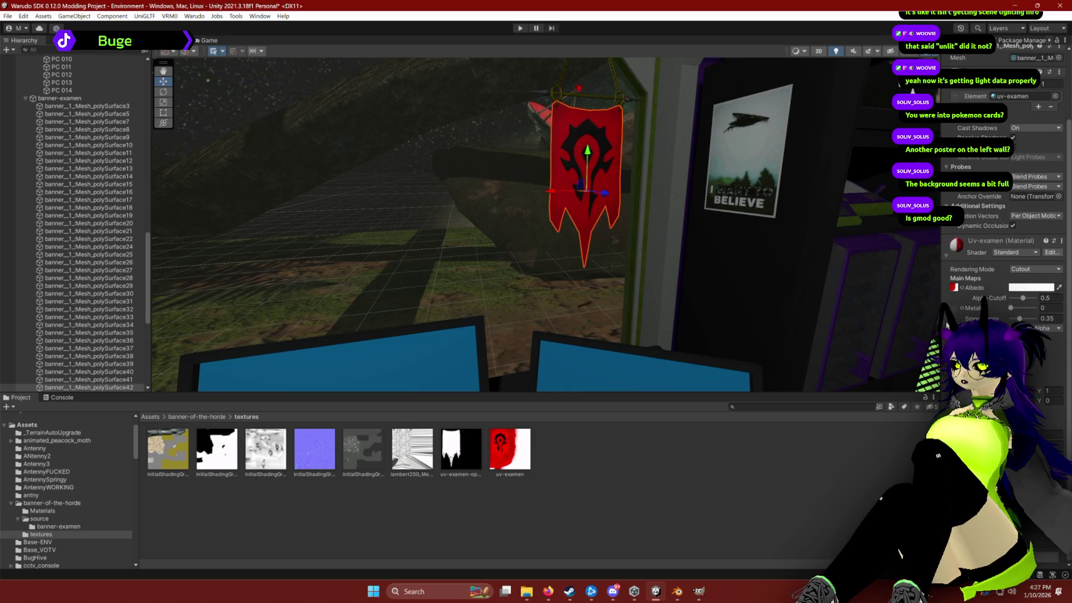
pyautogui.click(408, 459)
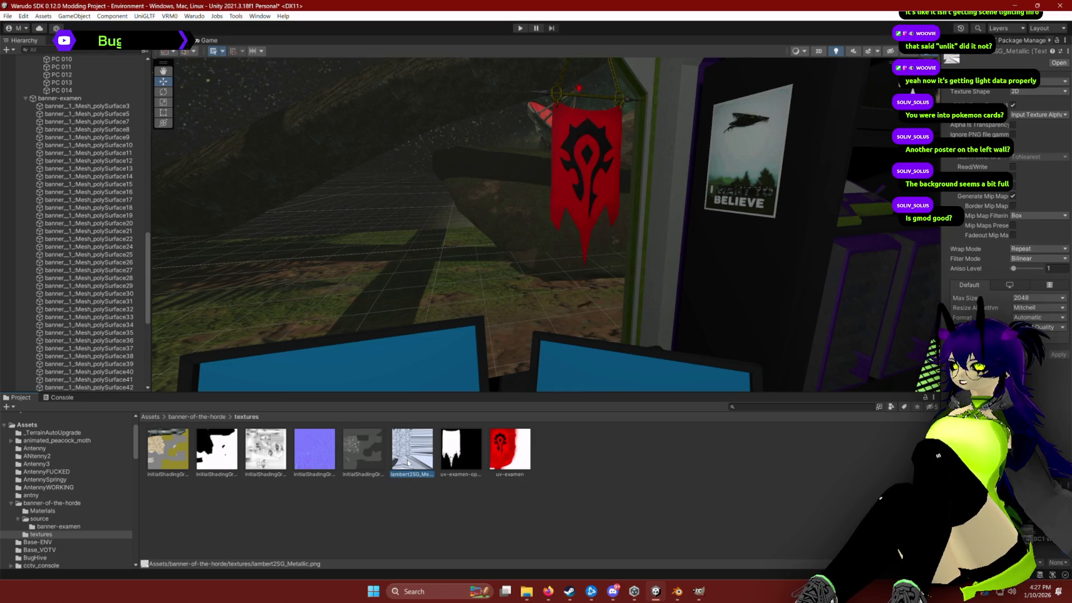
pyautogui.click(544, 186)
pyautogui.click(578, 179)
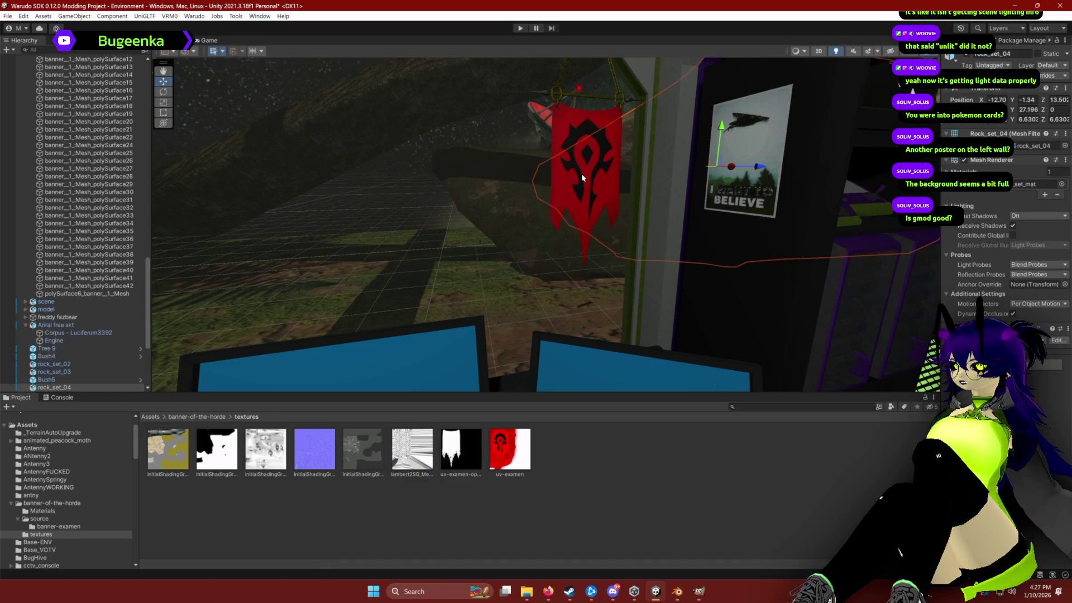
pyautogui.click(582, 178)
pyautogui.hotkey('ctrl', 'z')
pyautogui.hotkey('ctrl', 'z')
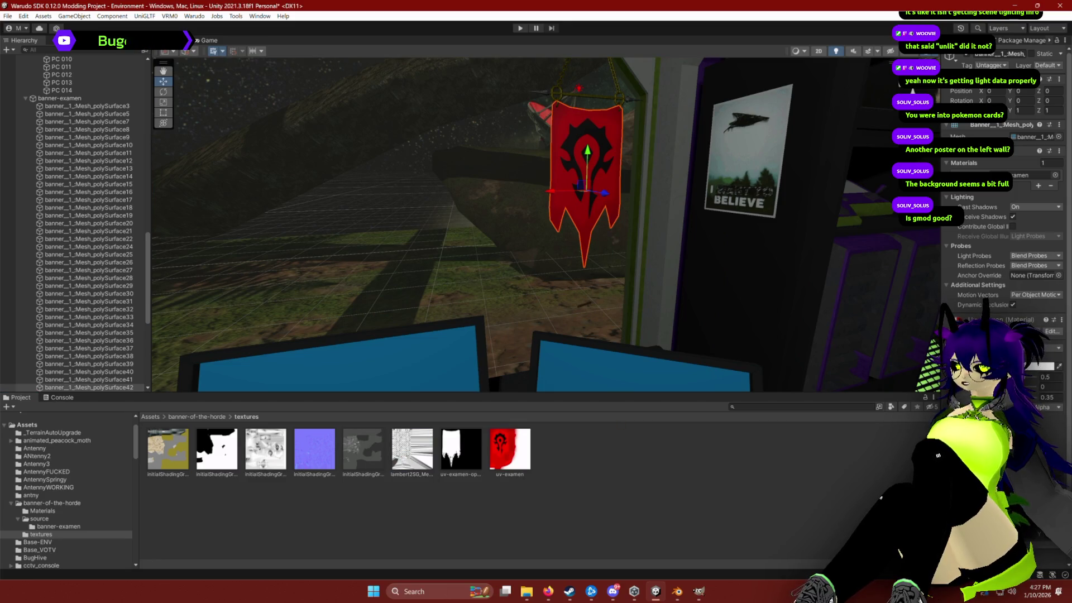
# Step: Set the banner material's metallic from 1 to 0 and smoothness from 0.97 to 0
pyautogui.click(1050, 397)
pyautogui.write('0')
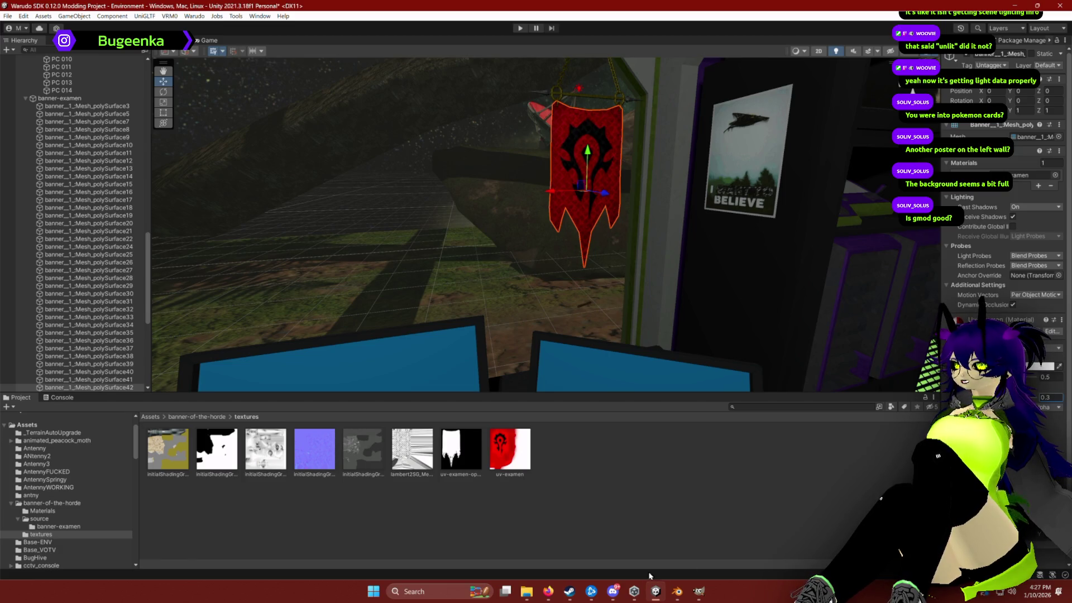
pyautogui.click(360, 464)
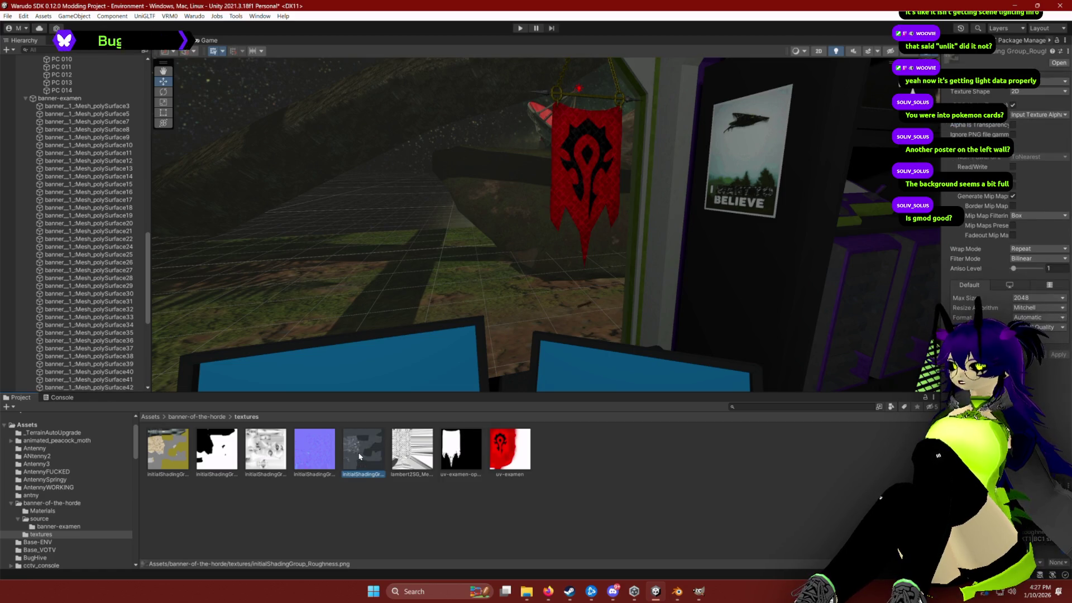
pyautogui.hotkey('ctrl', 'z')
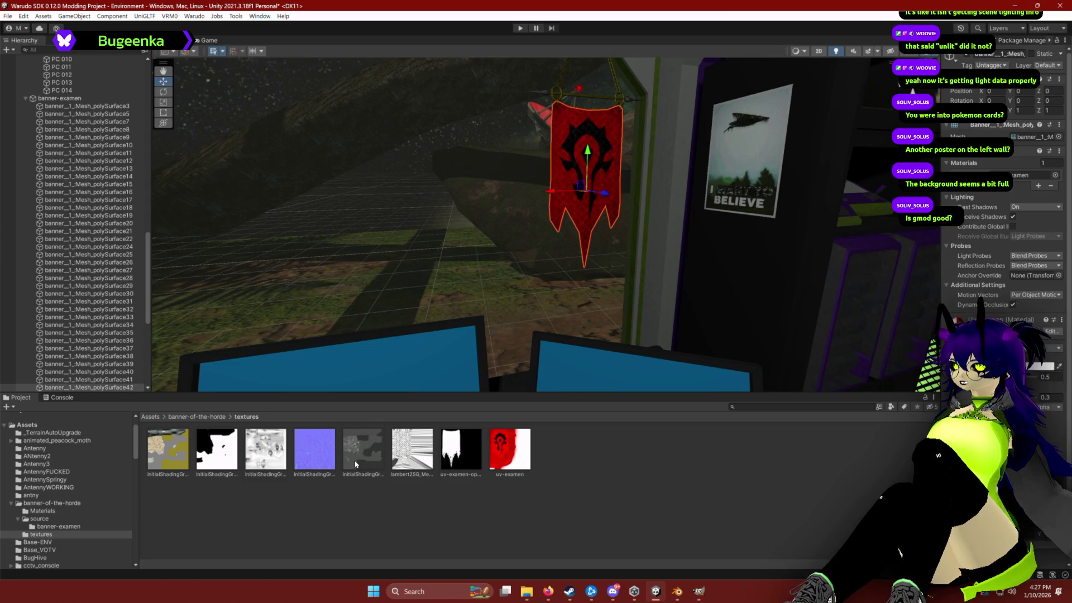
pyautogui.moveTo(430, 450); pyautogui.dragTo(360, 460)
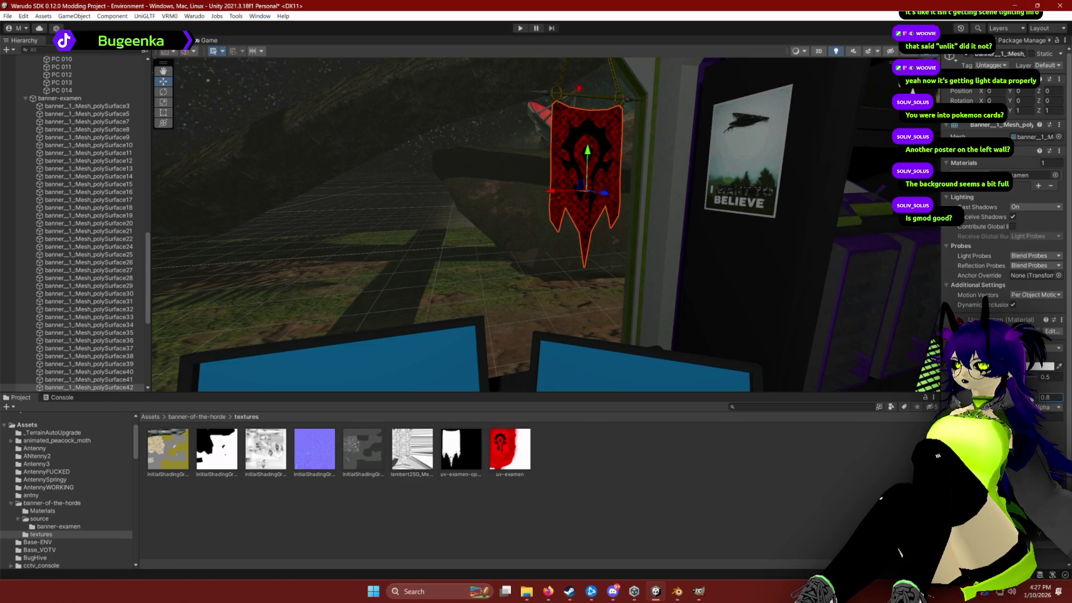
pyautogui.write('0')
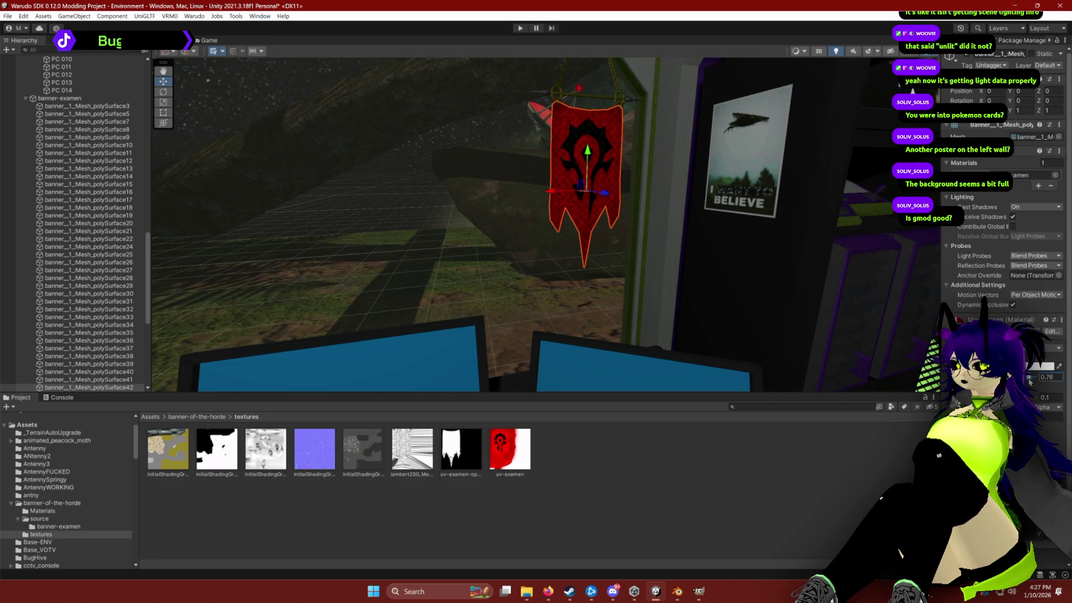
pyautogui.moveTo(581, 262)
pyautogui.mouseDown()
pyautogui.moveTo(611, 276)
pyautogui.moveTo(391, 313)
pyautogui.mouseUp()
# Step: Frame the banner in the view and select banner-examen in the Hierarchy
pyautogui.click(611, 336)
pyautogui.press('f')
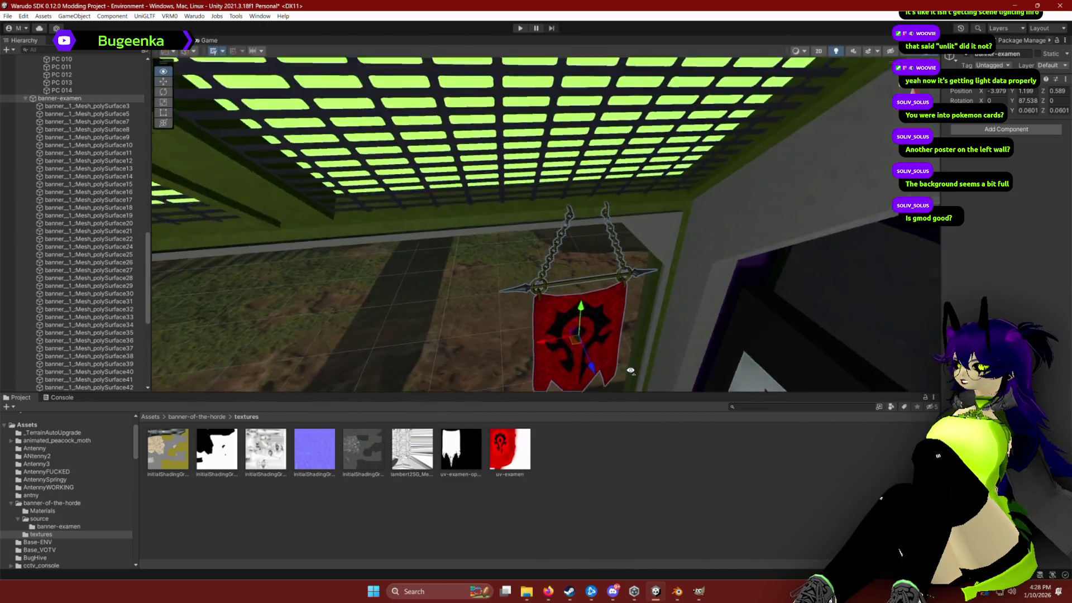
pyautogui.moveTo(598, 319)
pyautogui.mouseDown()
pyautogui.moveTo(539, 253)
pyautogui.moveTo(537, 229)
pyautogui.moveTo(556, 249)
pyautogui.moveTo(563, 241)
pyautogui.mouseUp()
pyautogui.click(553, 240)
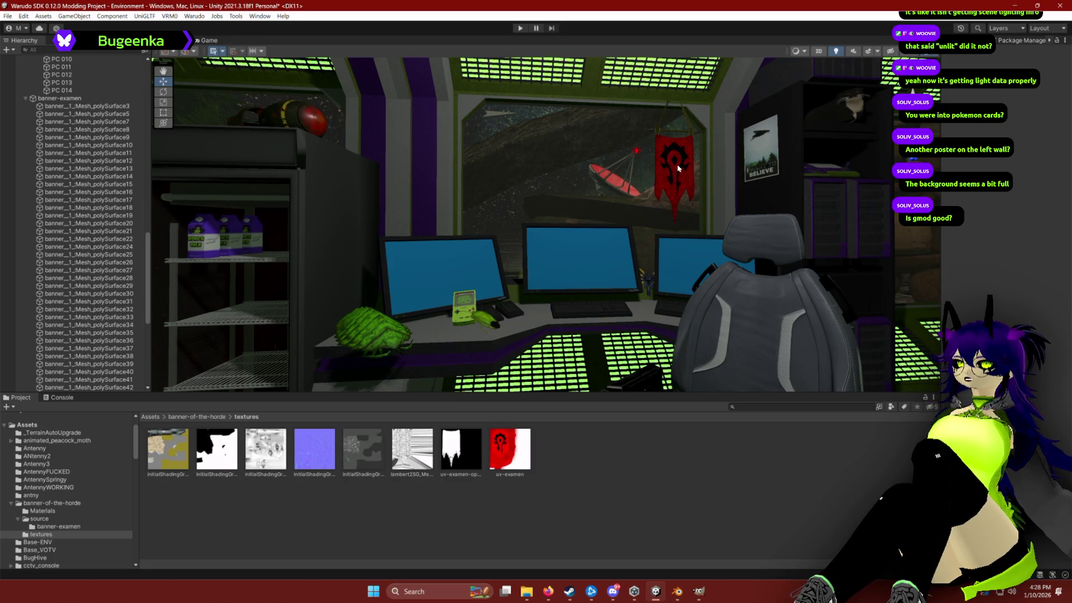
pyautogui.click(26, 100)
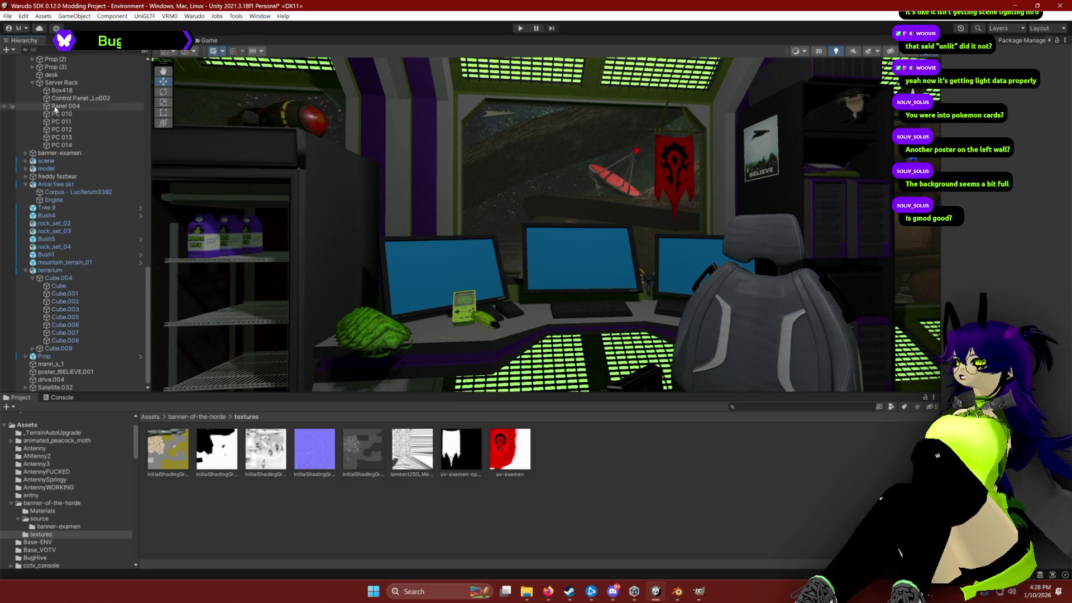
pyautogui.scroll(10, 63, 158)
pyautogui.scroll(-10, 63, 158)
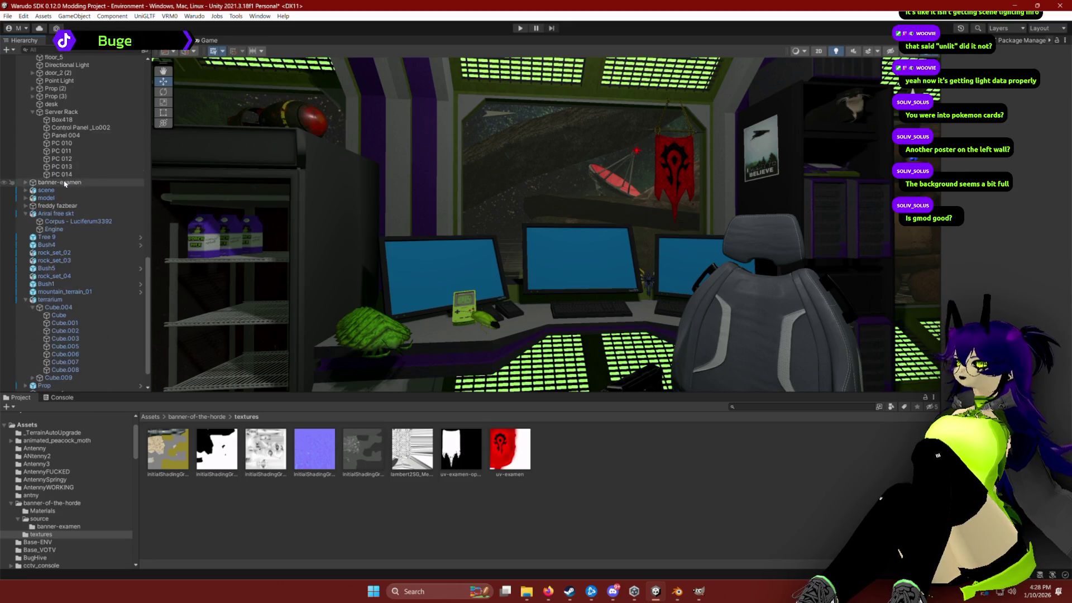
pyautogui.click(60, 154)
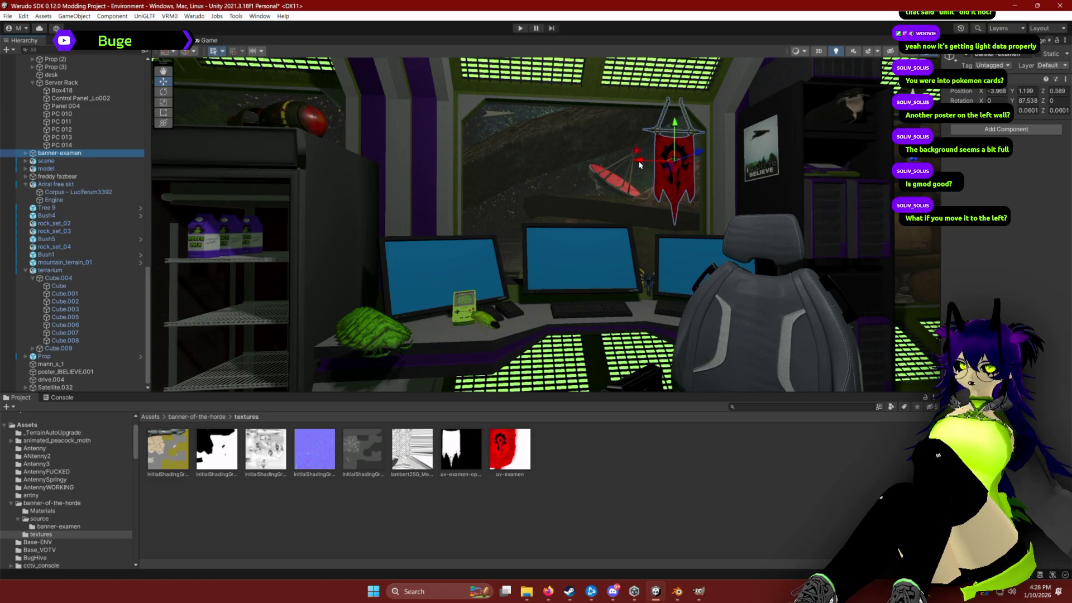
# Step: Move the banner left onto the wall by the freezer and lower it slightly
pyautogui.moveTo(638, 167)
pyautogui.mouseDown()
pyautogui.moveTo(387, 152)
pyautogui.moveTo(406, 142)
pyautogui.mouseUp()
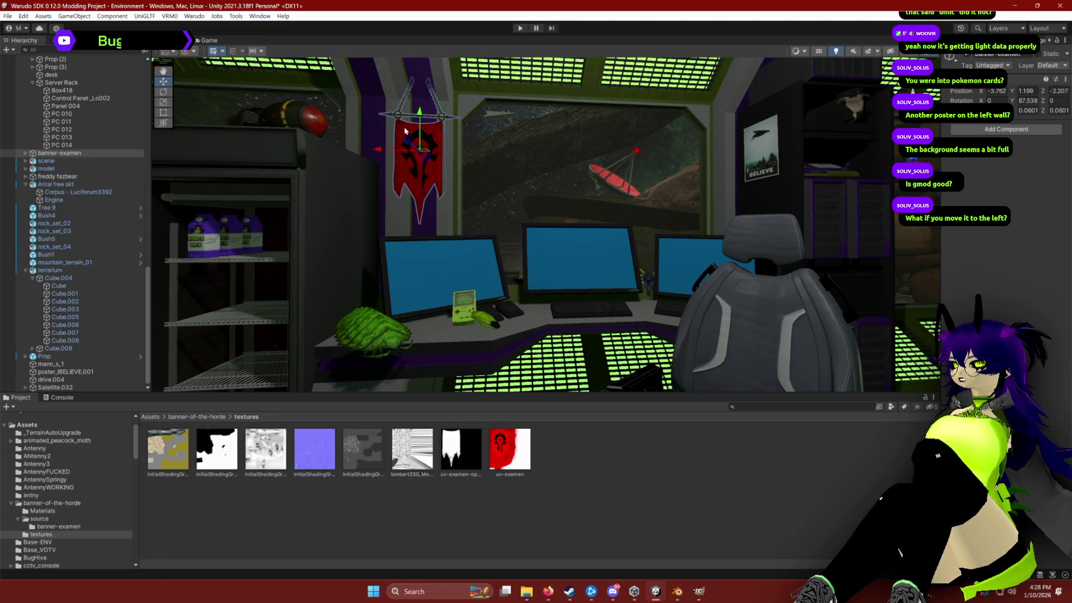
pyautogui.click(630, 341)
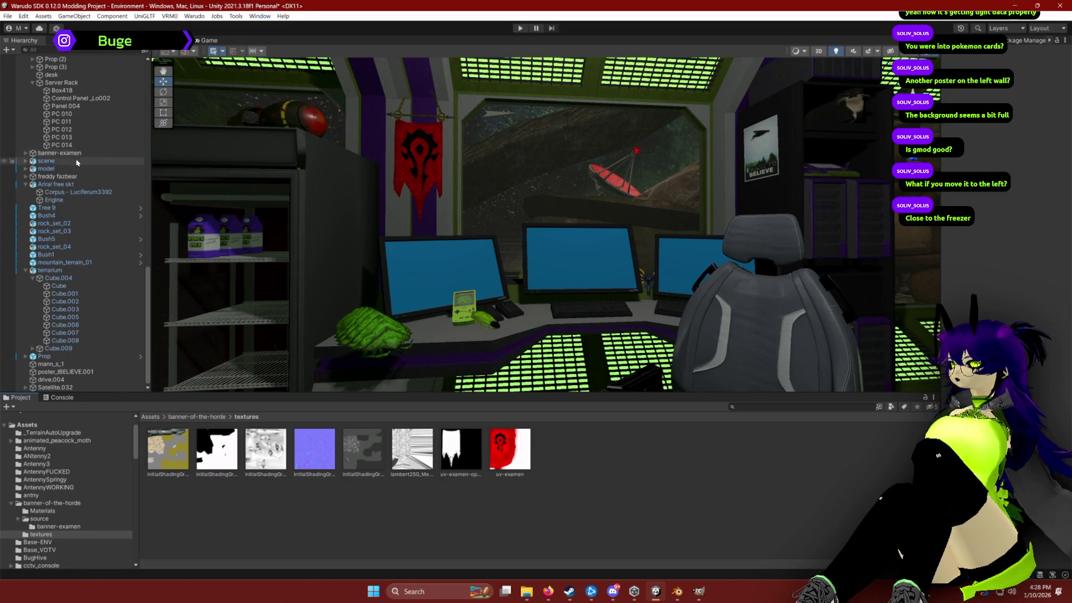
pyautogui.click(420, 154)
pyautogui.moveTo(420, 139); pyautogui.dragTo(423, 131)
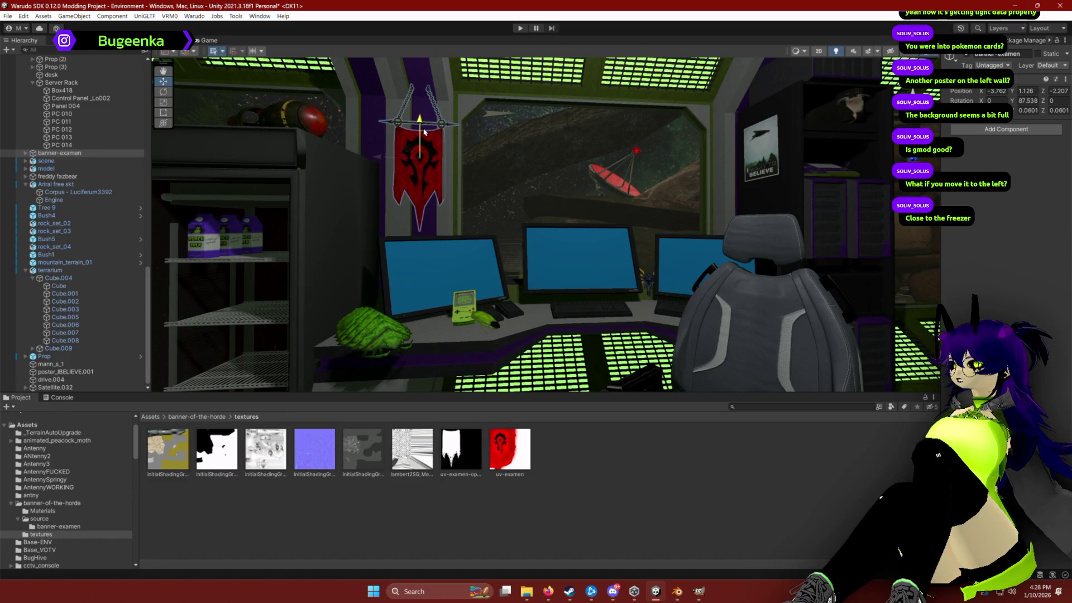
pyautogui.click(642, 291)
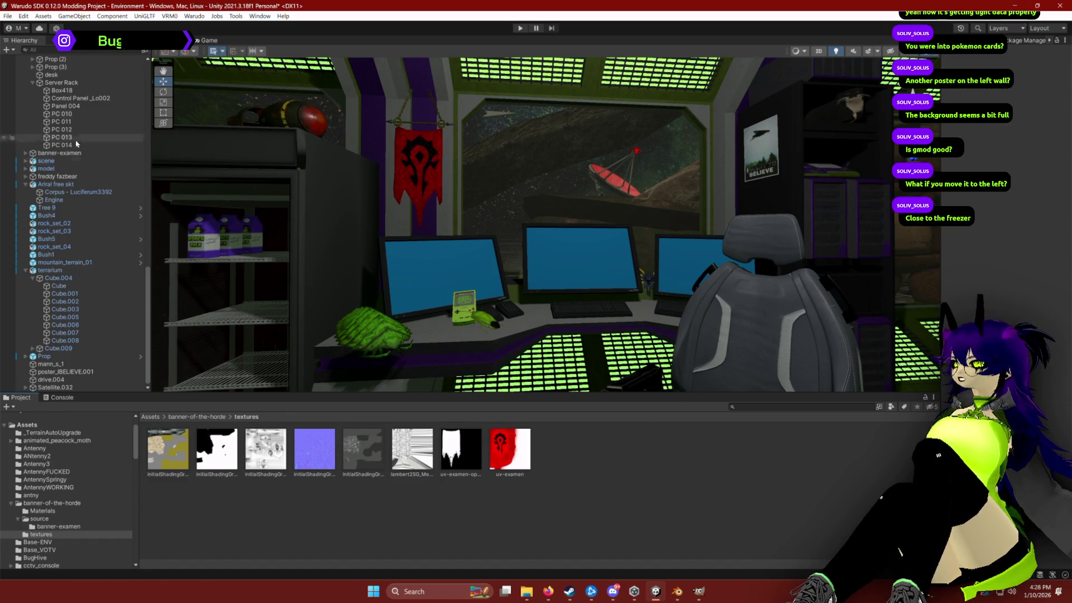
pyautogui.click(422, 179)
pyautogui.moveTo(383, 158); pyautogui.dragTo(385, 159)
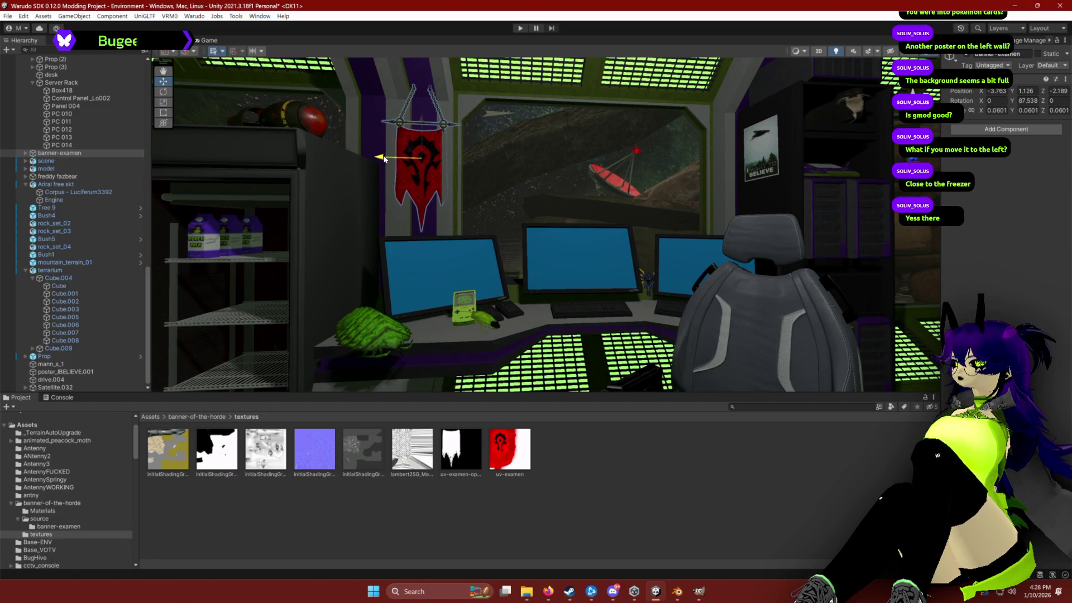
pyautogui.click(660, 464)
# Step: Rotate banner-examen slightly with the Rotate tool
pyautogui.click(60, 153)
pyautogui.press('e')
pyautogui.moveTo(424, 160); pyautogui.dragTo(426, 151)
pyautogui.click(640, 504)
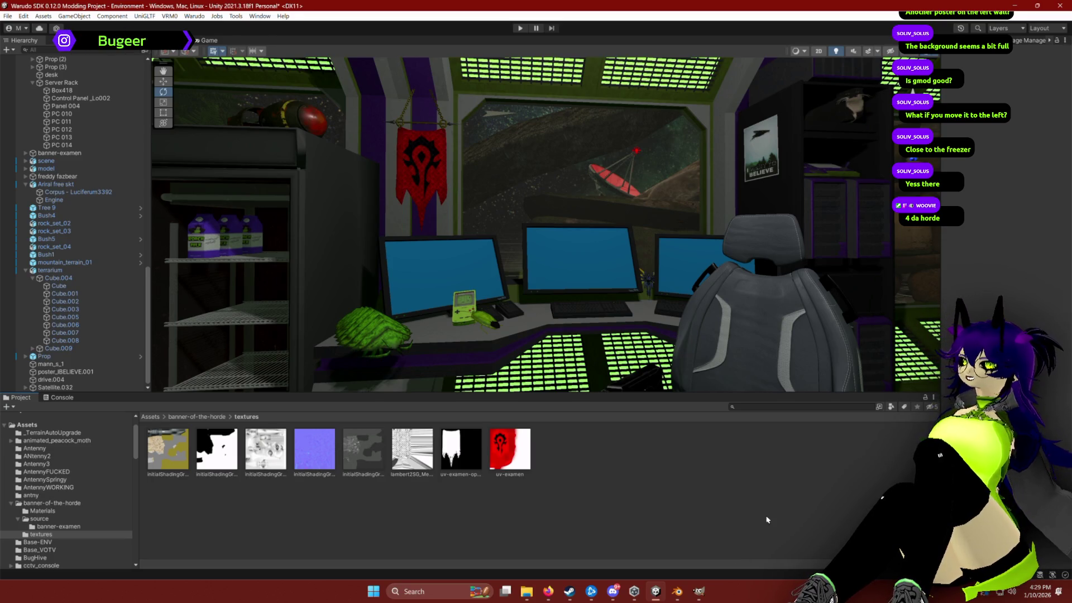
pyautogui.moveTo(733, 193); pyautogui.dragTo(678, 209)
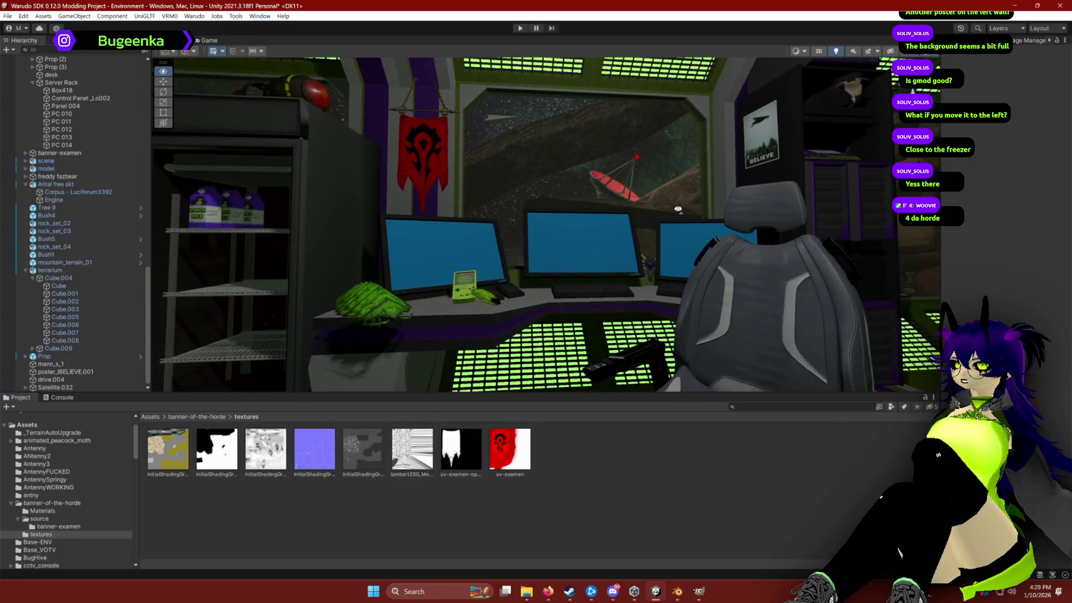
pyautogui.click(651, 266)
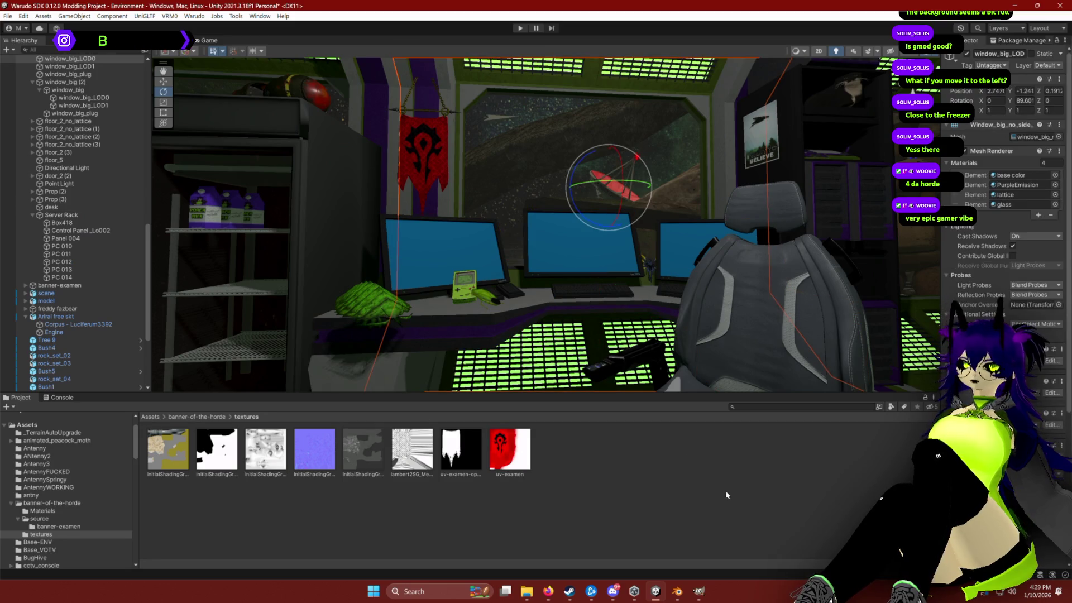
pyautogui.click(740, 495)
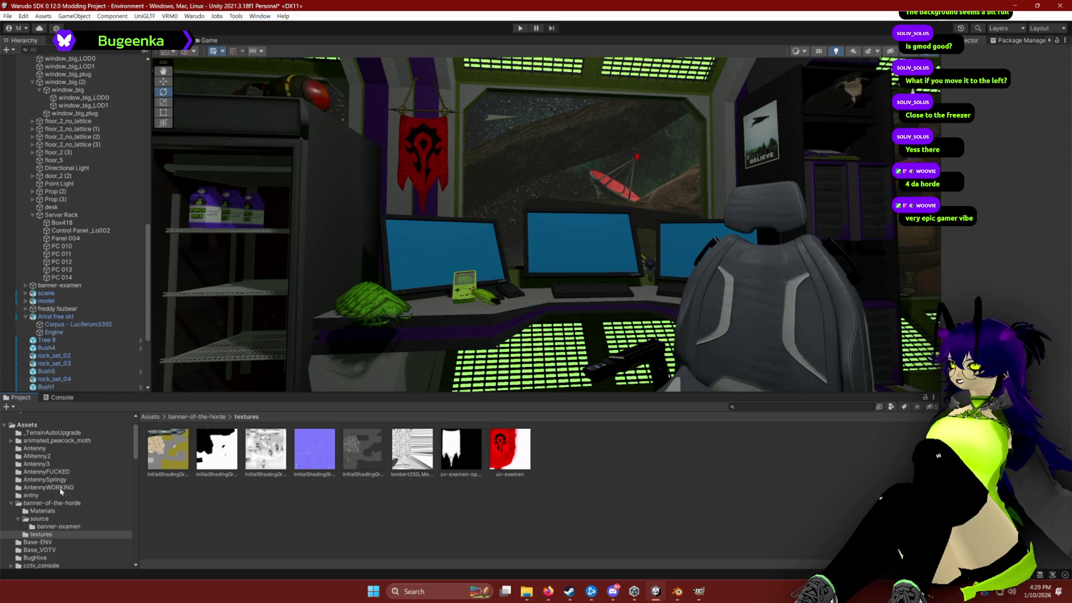
# Step: Search Sketchfab for 'grass', showing only downloadable models
pyautogui.hotkey('alt', 'Tab')
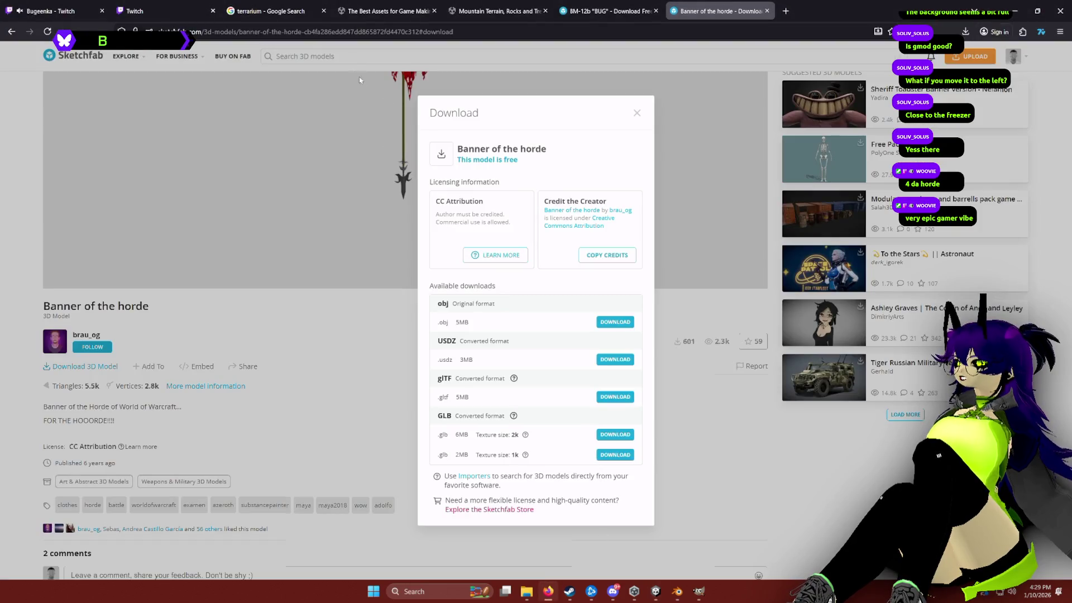
pyautogui.click(361, 80)
pyautogui.click(301, 55)
pyautogui.write('grass')
pyautogui.press('Return')
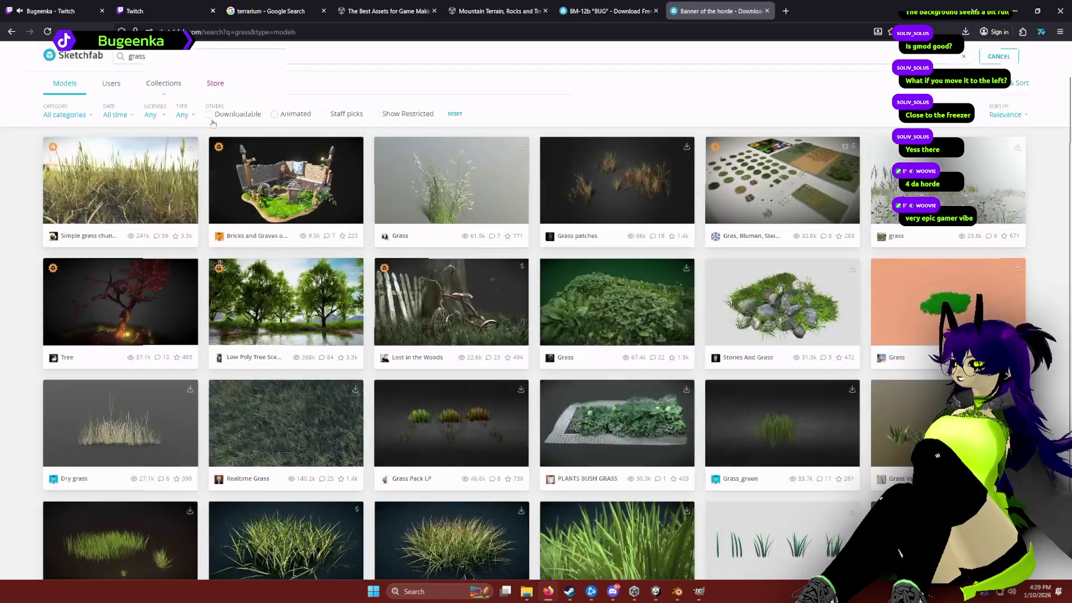
pyautogui.click(210, 114)
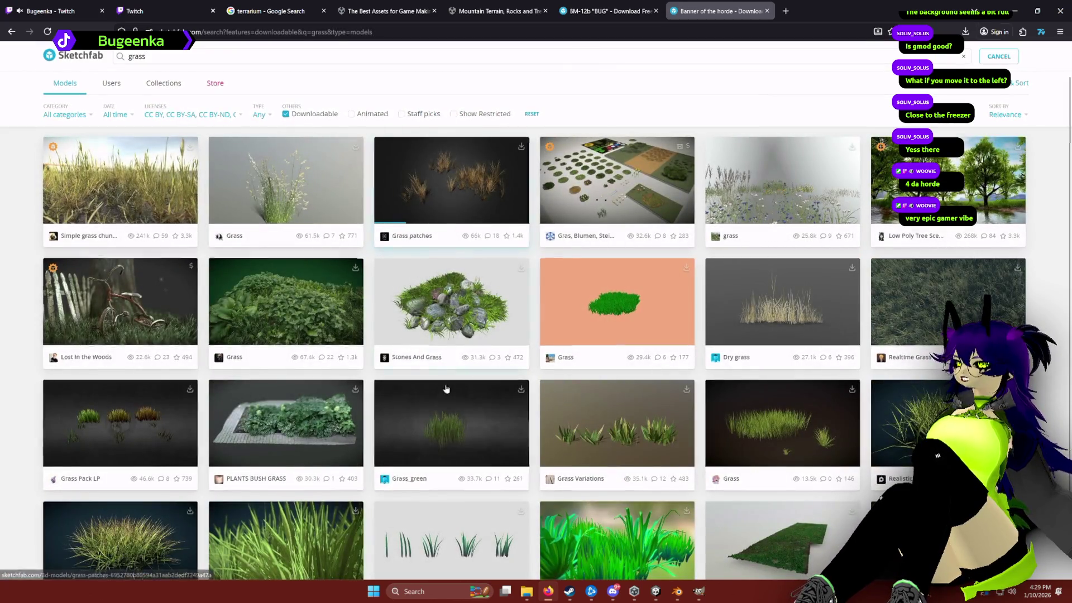
pyautogui.scroll(-3, 448, 393)
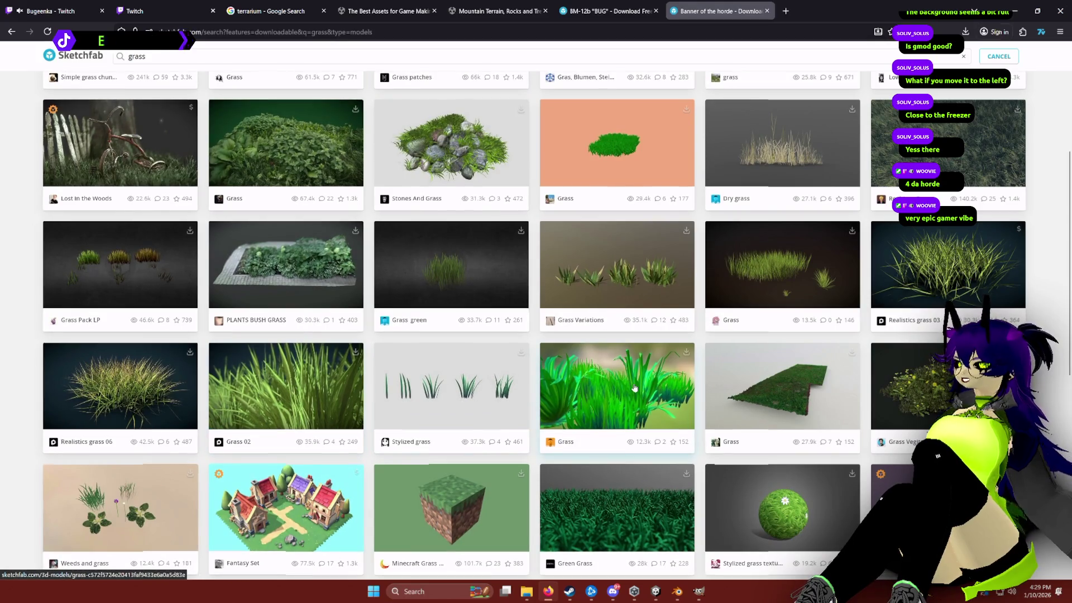
# Step: Download the handpainted Grass model and return to the Unity editor
pyautogui.click(614, 391)
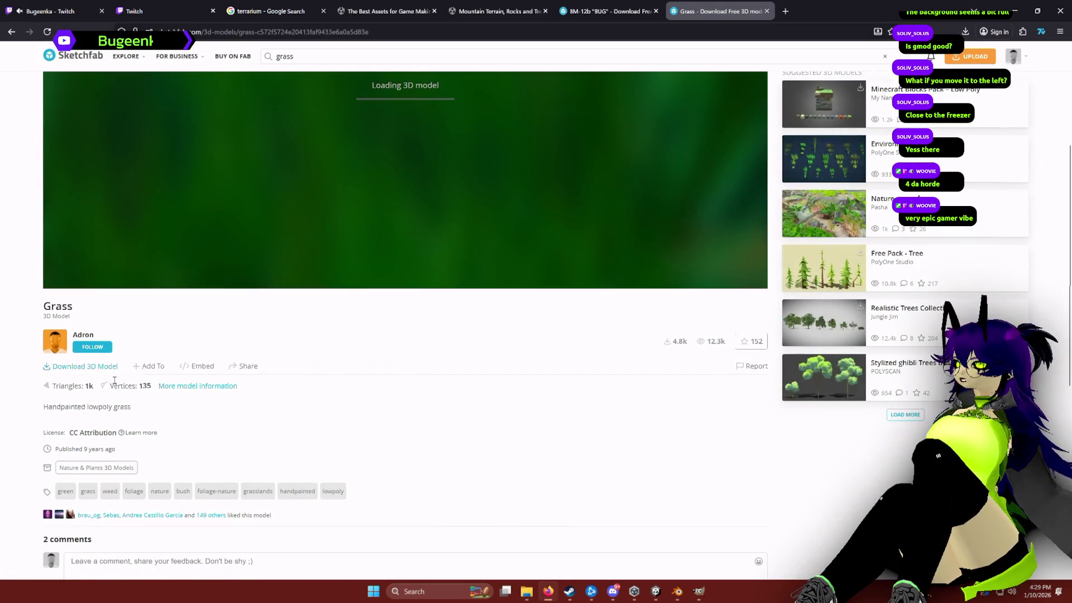
pyautogui.click(104, 366)
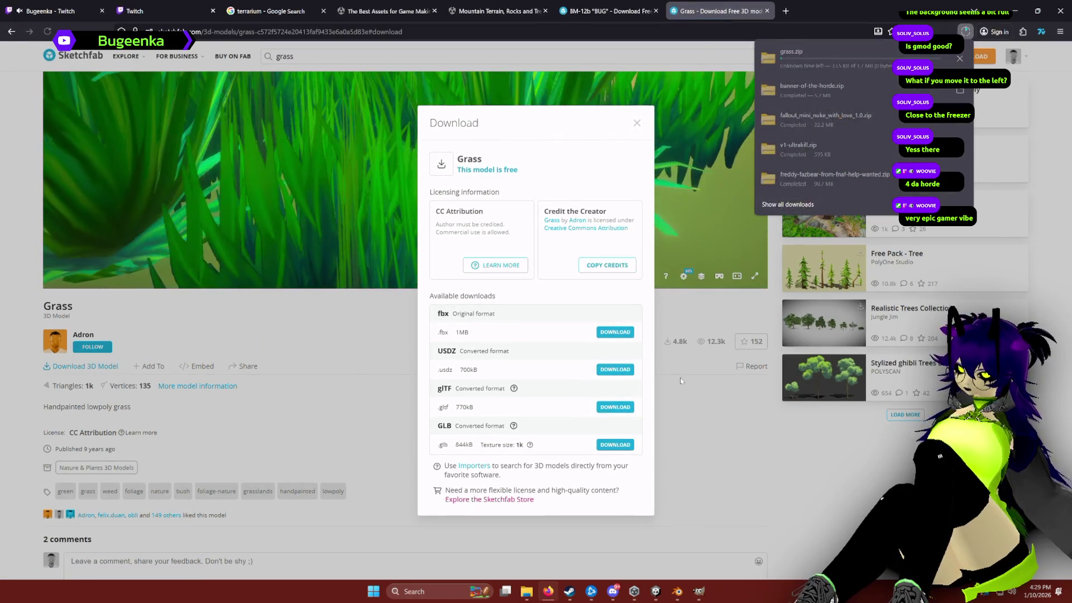
pyautogui.click(700, 595)
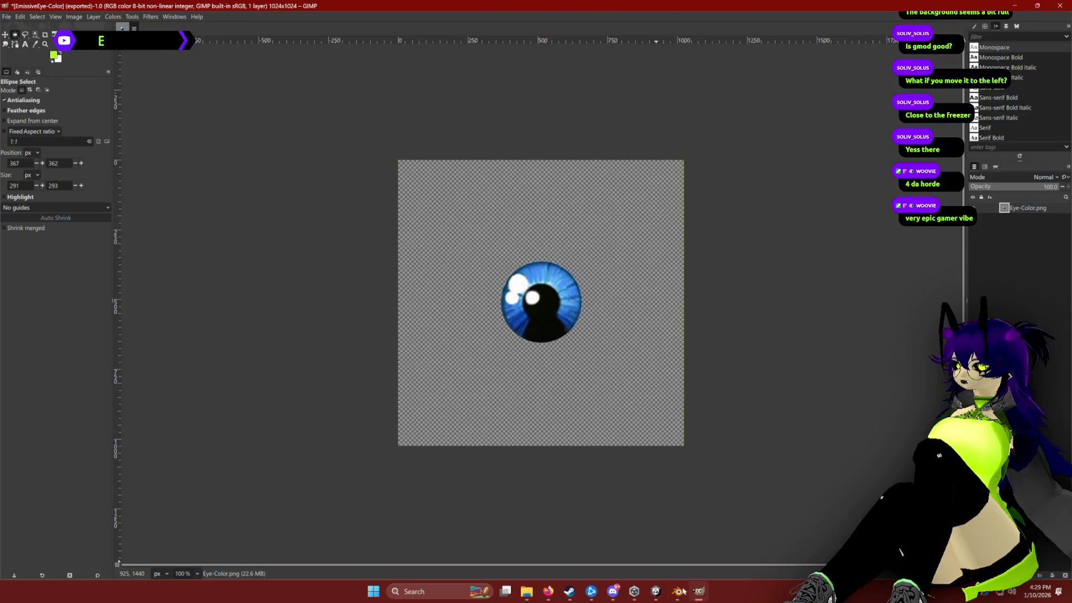
pyautogui.click(664, 582)
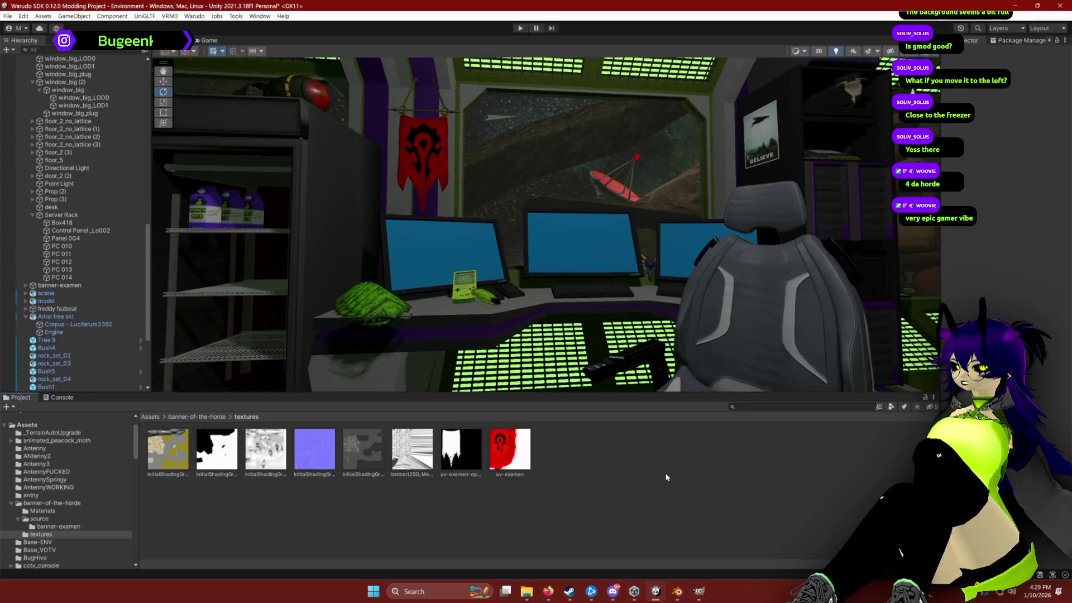
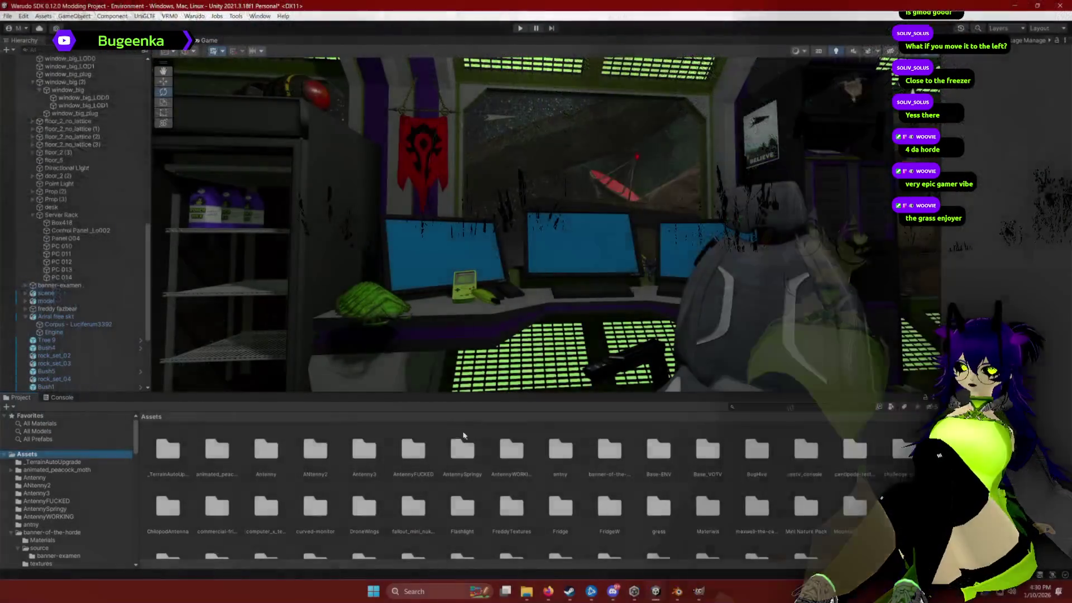
# Step: Browse into Assets/grass/source to show the Grass model, briefly expanding its sub-assets
pyautogui.scroll(-10, 598, 425)
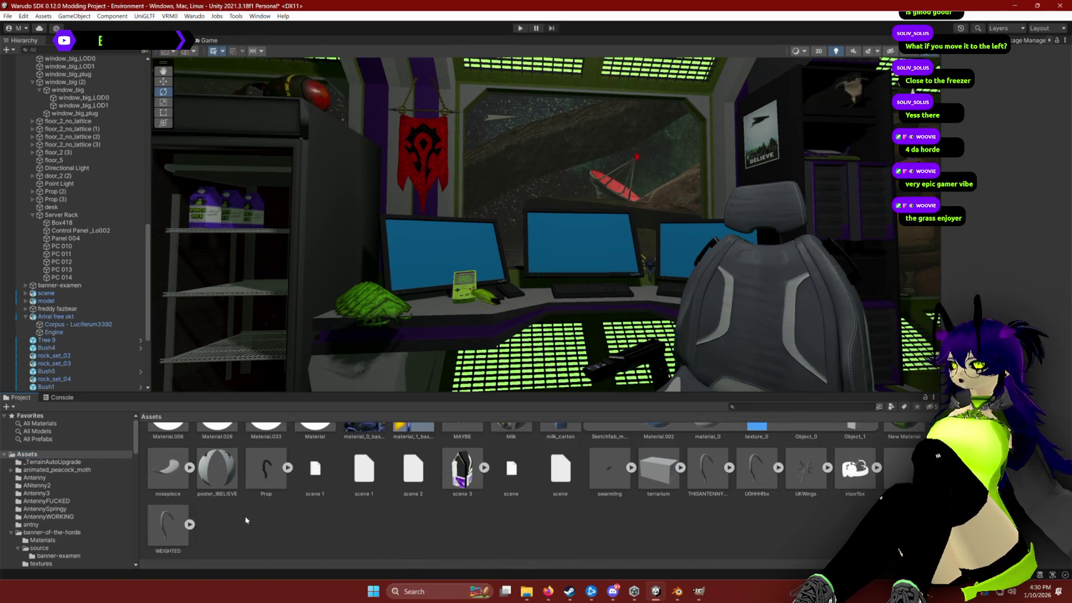
pyautogui.scroll(2, 282, 525)
pyautogui.scroll(-5, 52, 501)
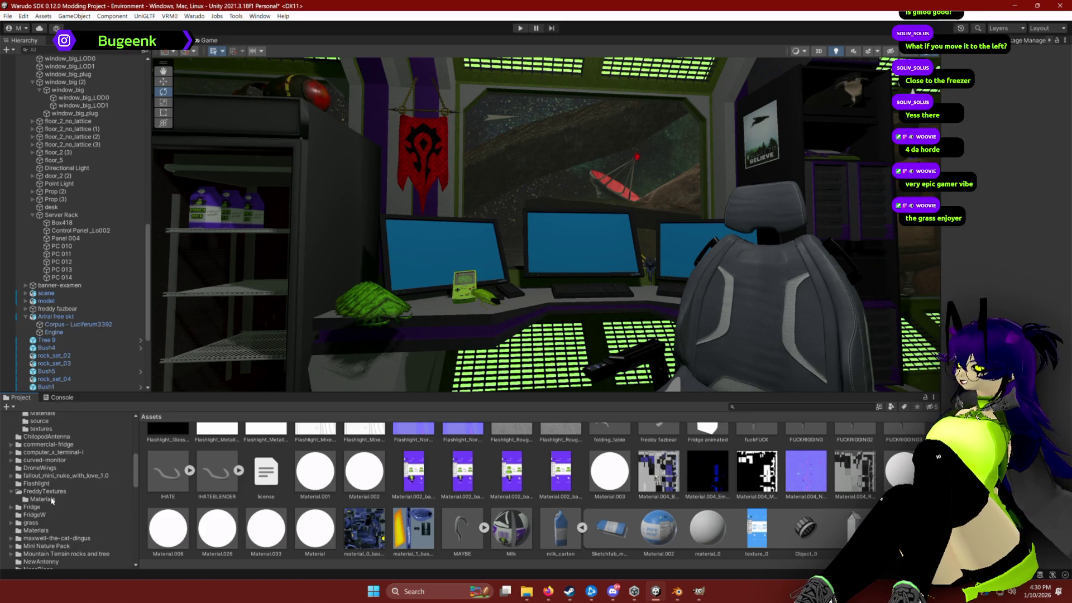
pyautogui.click(31, 522)
pyautogui.doubleClick(168, 451)
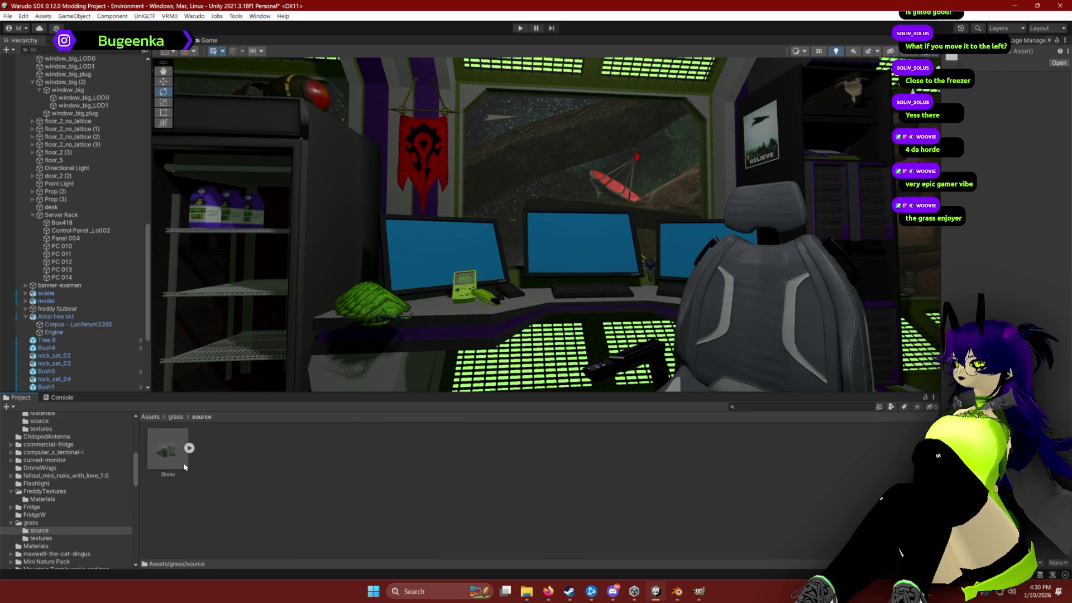
pyautogui.click(190, 448)
pyautogui.click(191, 449)
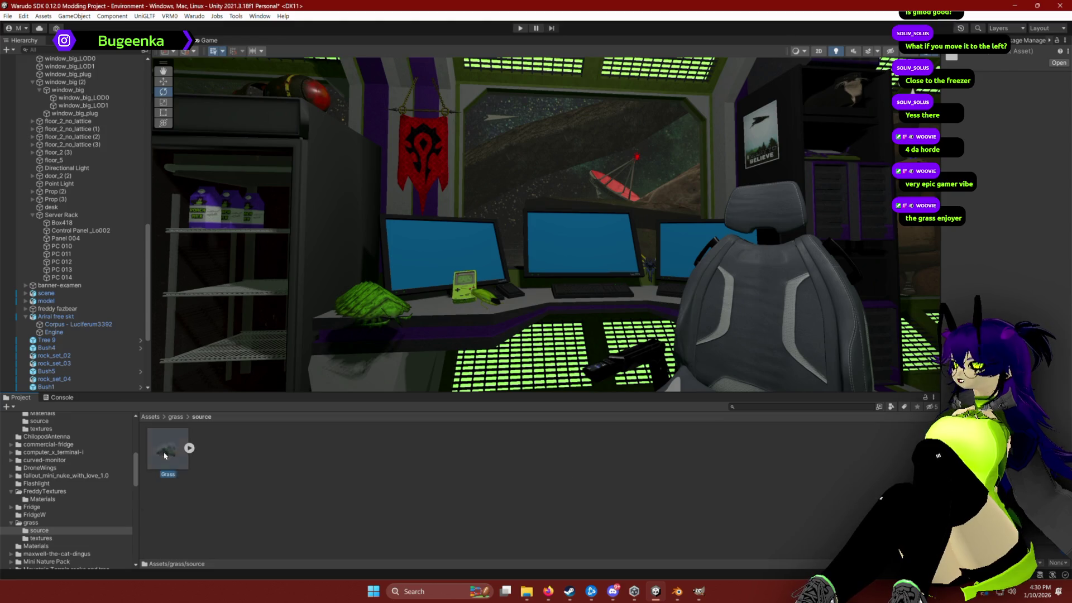
# Step: Drag the Grass model into the scene and scale it up to about 134 times
pyautogui.moveTo(515, 251); pyautogui.dragTo(514, 253)
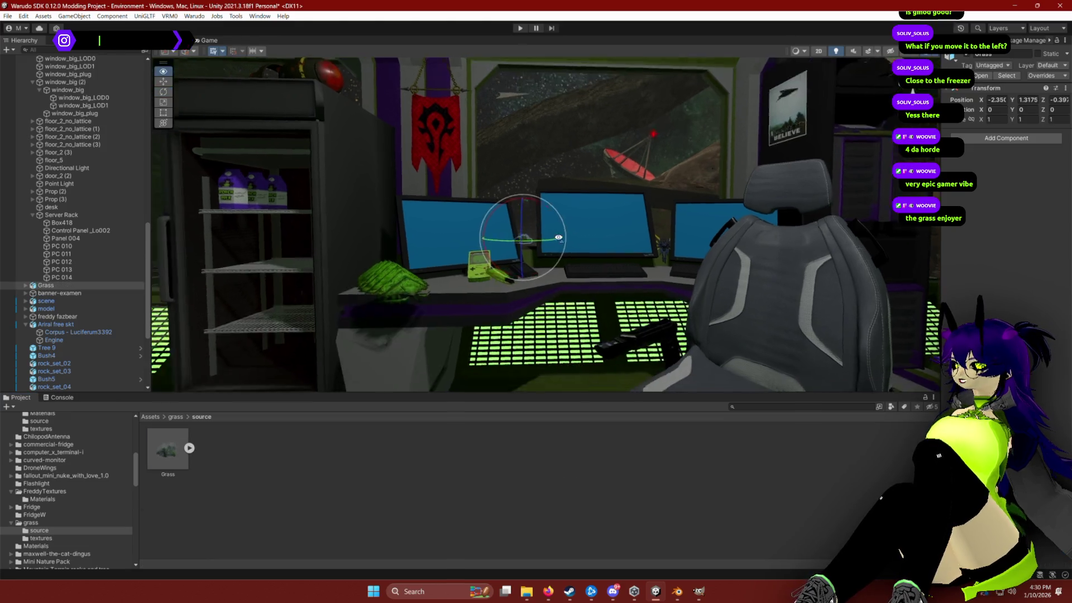
pyautogui.press('f')
pyautogui.press('r')
pyautogui.moveTo(408, 273)
pyautogui.mouseDown()
pyautogui.moveTo(694, 206)
pyautogui.moveTo(1005, 318)
pyautogui.mouseUp()
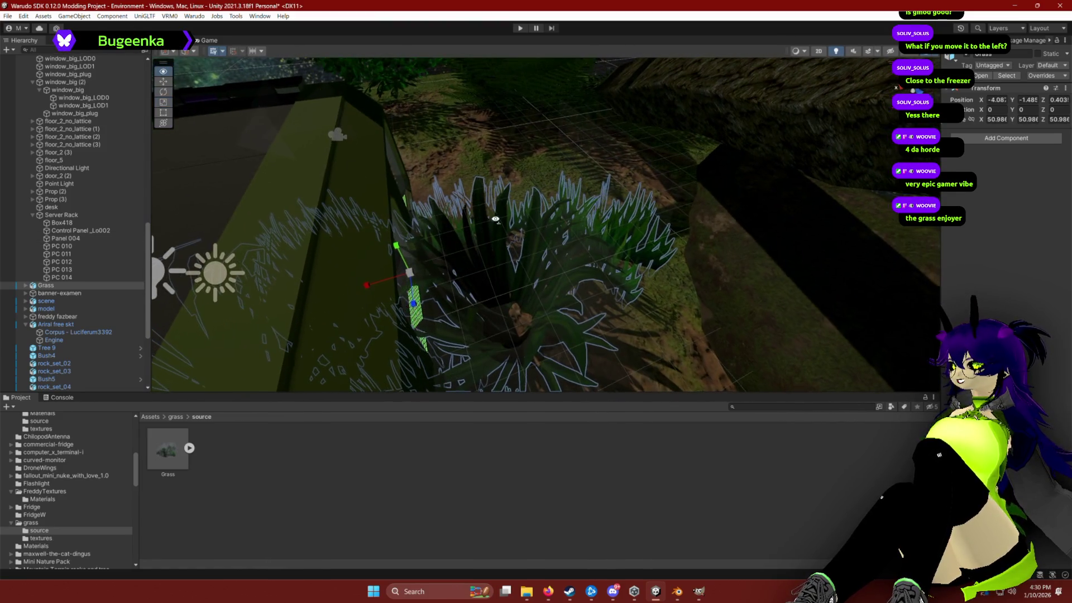
pyautogui.press('f')
pyautogui.moveTo(491, 221)
pyautogui.mouseDown()
pyautogui.moveTo(539, 185)
pyautogui.moveTo(550, 233)
pyautogui.mouseUp()
# Step: Rotate the grass to about 73° on Y, move it outside, and select plane pPlane1
pyautogui.press('e')
pyautogui.moveTo(491, 218)
pyautogui.mouseDown()
pyautogui.moveTo(467, 216)
pyautogui.moveTo(446, 249)
pyautogui.moveTo(426, 257)
pyautogui.moveTo(443, 235)
pyautogui.moveTo(526, 223)
pyautogui.moveTo(600, 246)
pyautogui.mouseUp()
pyautogui.press('w')
pyautogui.moveTo(537, 252)
pyautogui.mouseDown()
pyautogui.moveTo(560, 142)
pyautogui.moveTo(556, 151)
pyautogui.mouseUp()
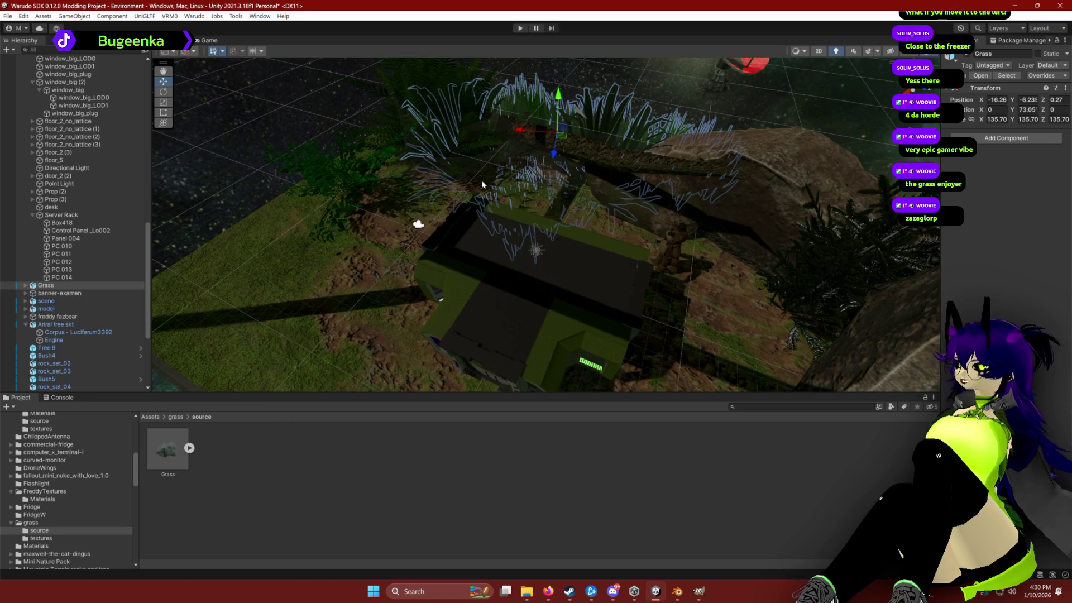
pyautogui.click(25, 286)
pyautogui.click(55, 294)
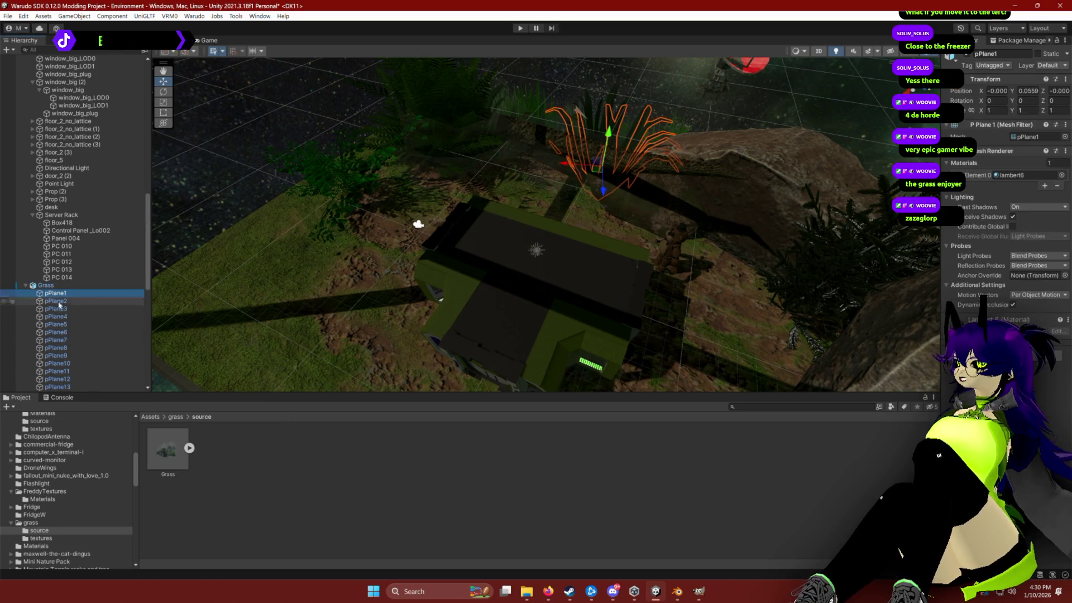
# Step: Unpack the Grass prefab after the restructure error blocks moving its planes
pyautogui.keyDown('shift'); pyautogui.click(73, 332); pyautogui.keyUp('shift')
pyautogui.moveTo(73, 333); pyautogui.dragTo(73, 337)
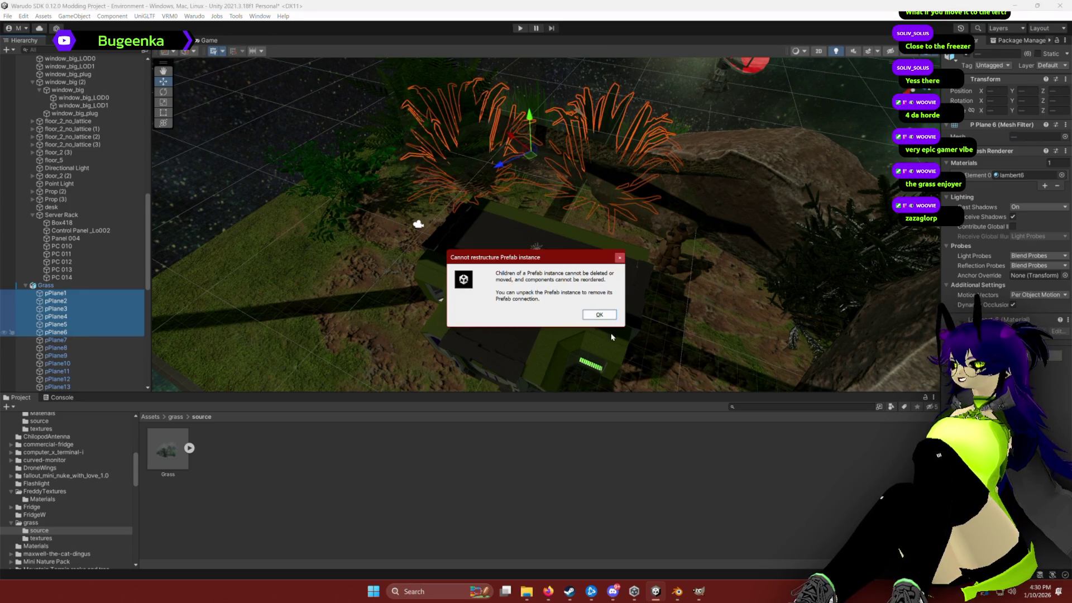
pyautogui.click(605, 317)
pyautogui.rightClick(56, 285)
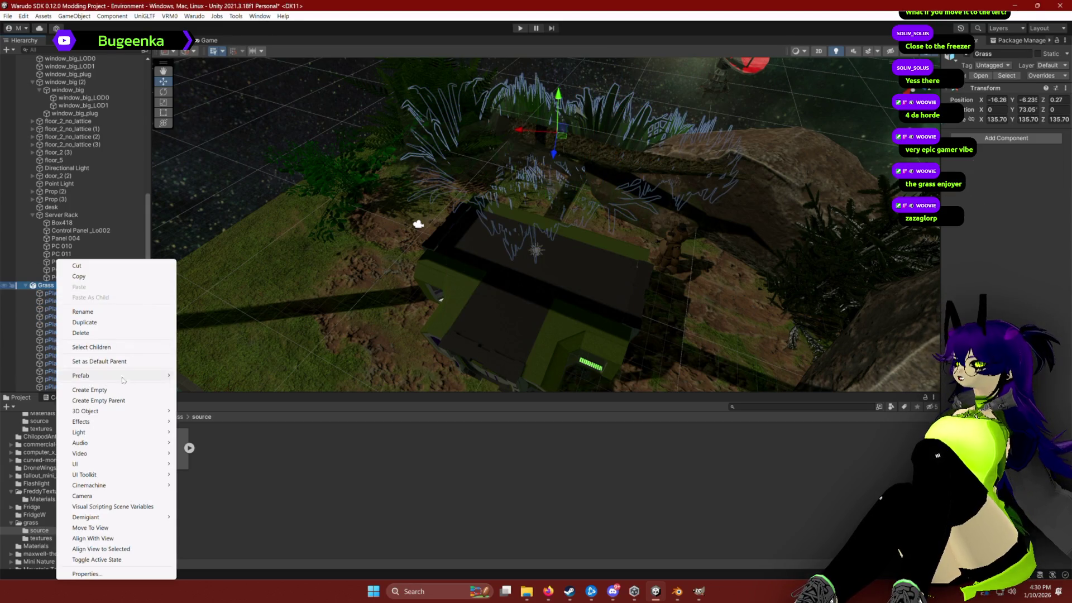
pyautogui.moveTo(166, 373)
pyautogui.click(204, 408)
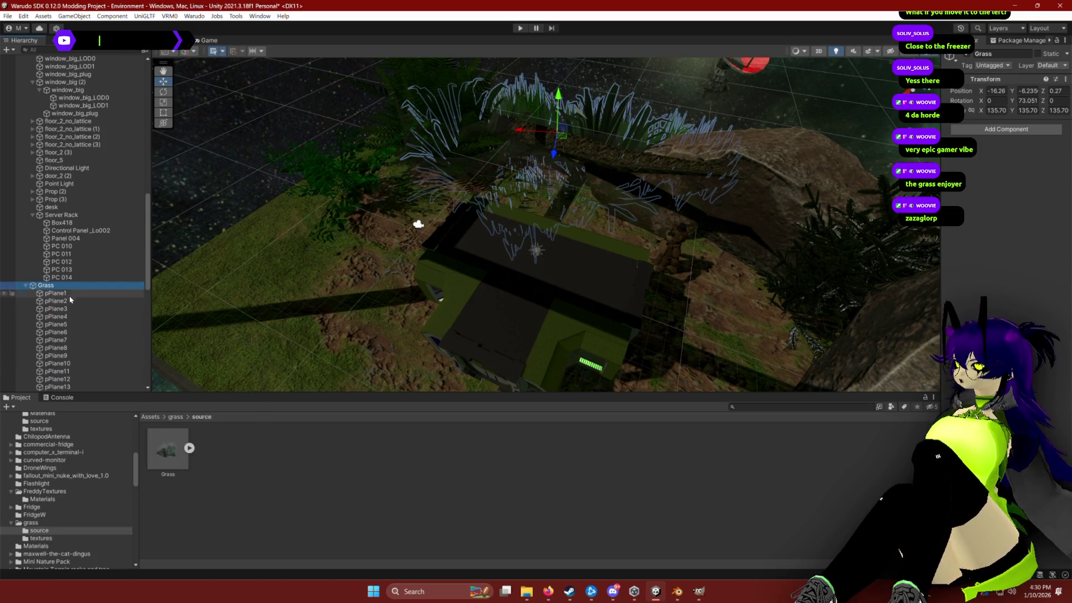
# Step: Delete grass planes pPlane1 through pPlane5 and reselect the Grass parent object
pyautogui.click(56, 294)
pyautogui.keyDown('shift'); pyautogui.click(62, 325); pyautogui.keyUp('shift')
pyautogui.press('Delete')
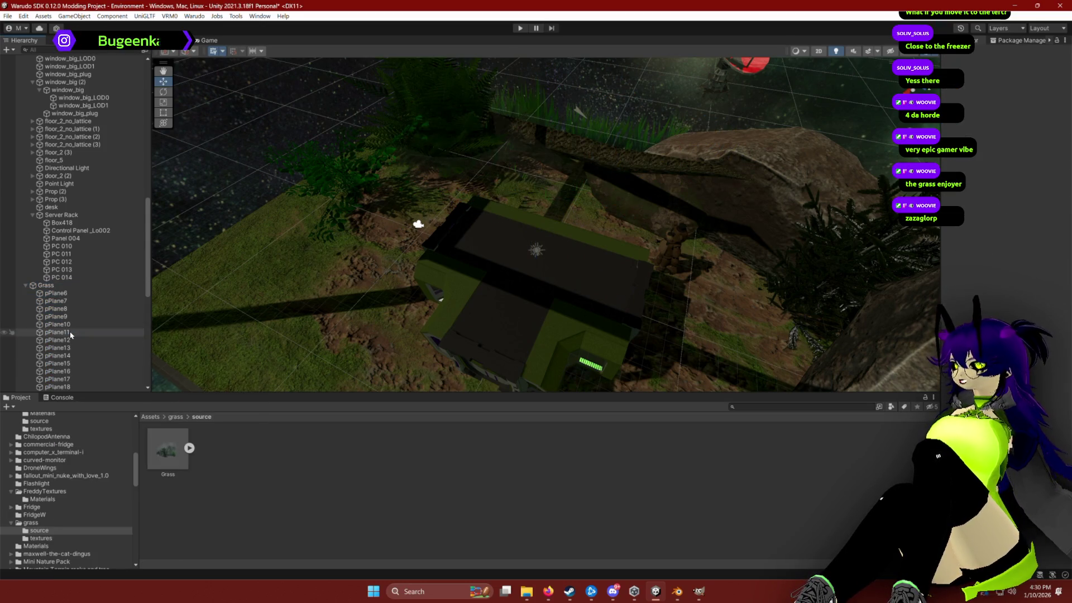
pyautogui.click(45, 285)
pyautogui.moveTo(550, 174)
pyautogui.mouseDown()
pyautogui.moveTo(610, 104)
pyautogui.moveTo(595, 64)
pyautogui.moveTo(545, 172)
pyautogui.moveTo(479, 201)
pyautogui.moveTo(634, 183)
pyautogui.moveTo(653, 162)
pyautogui.moveTo(609, 110)
pyautogui.moveTo(585, 212)
pyautogui.mouseUp()
# Step: Slide the Grass along behind the window and rotate it to about 125.8° on Y
pyautogui.press('e')
pyautogui.scroll(-10, 609, 110)
pyautogui.scroll(5, 585, 212)
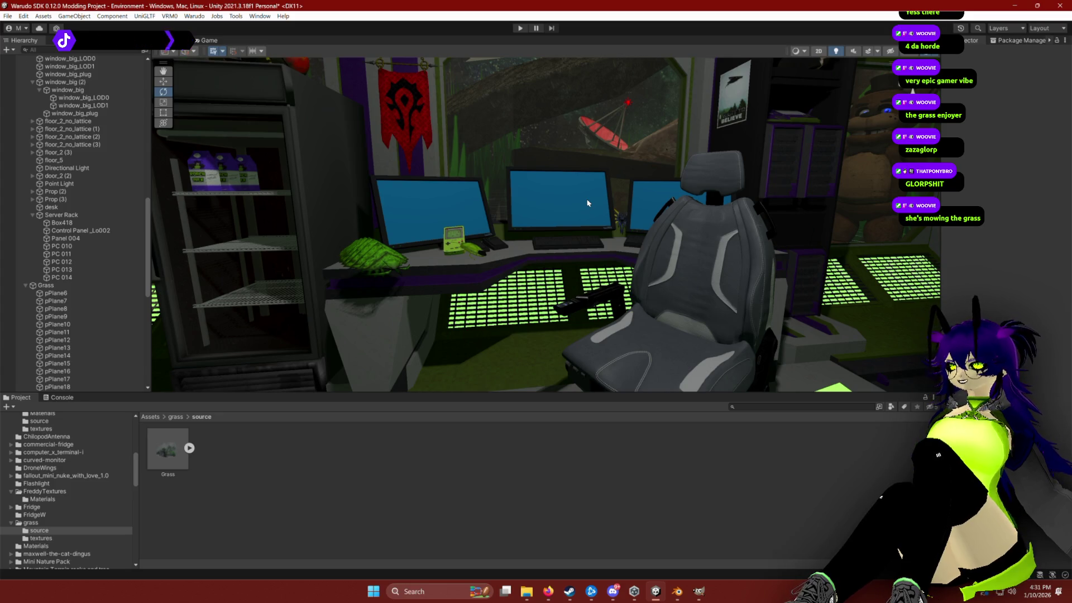
pyautogui.click(230, 301)
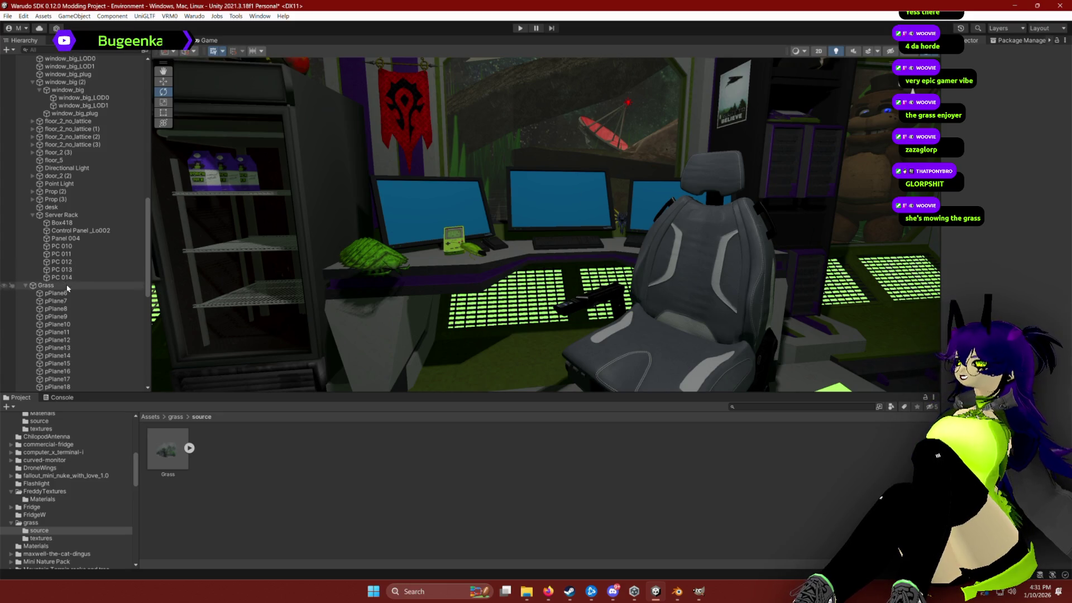
pyautogui.moveTo(492, 101); pyautogui.dragTo(511, 112)
pyautogui.press('e')
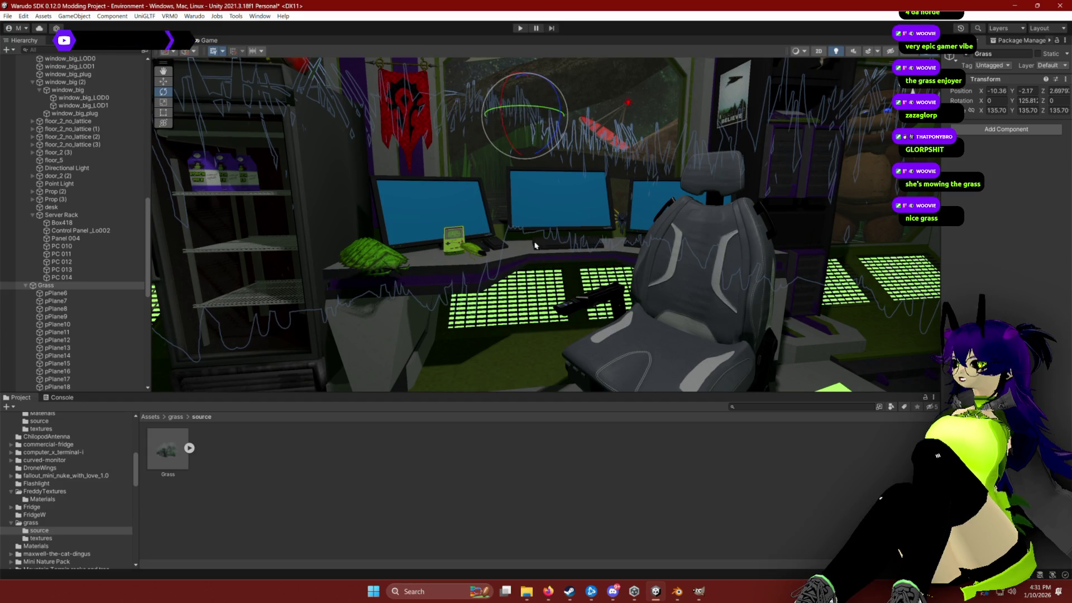
pyautogui.click(516, 497)
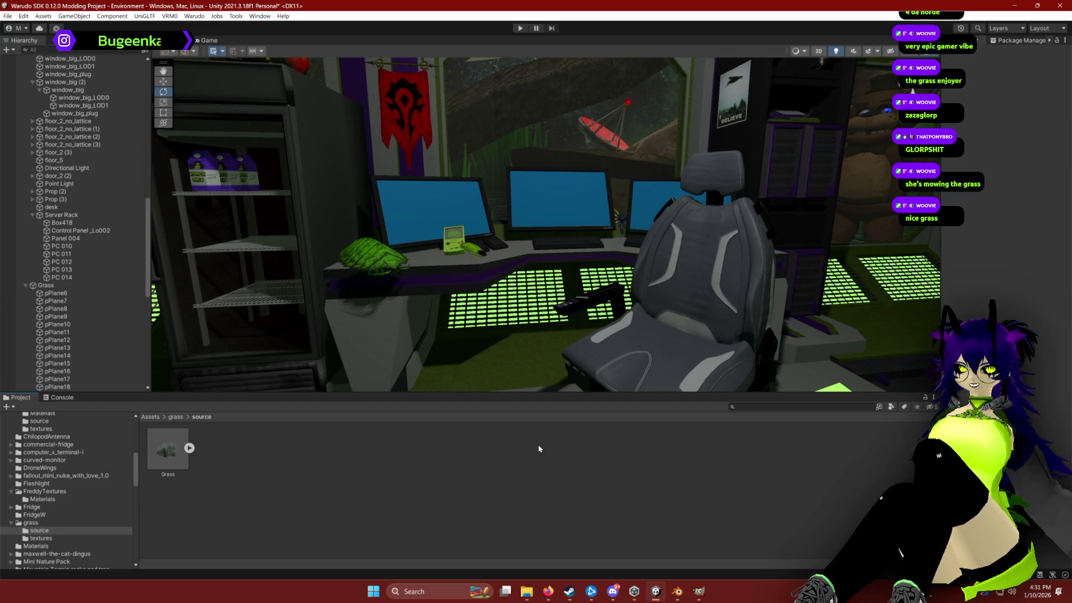
# Step: Move the view into the grass and select plane pPlane22, then the terrarium cube Cube.001
pyautogui.moveTo(523, 344)
pyautogui.mouseDown()
pyautogui.moveTo(461, 384)
pyautogui.moveTo(650, 272)
pyautogui.moveTo(656, 223)
pyautogui.moveTo(617, 250)
pyautogui.moveTo(678, 178)
pyautogui.moveTo(515, 222)
pyautogui.moveTo(368, 201)
pyautogui.moveTo(358, 190)
pyautogui.moveTo(458, 235)
pyautogui.moveTo(646, 247)
pyautogui.mouseUp()
pyautogui.click(656, 223)
pyautogui.click(661, 264)
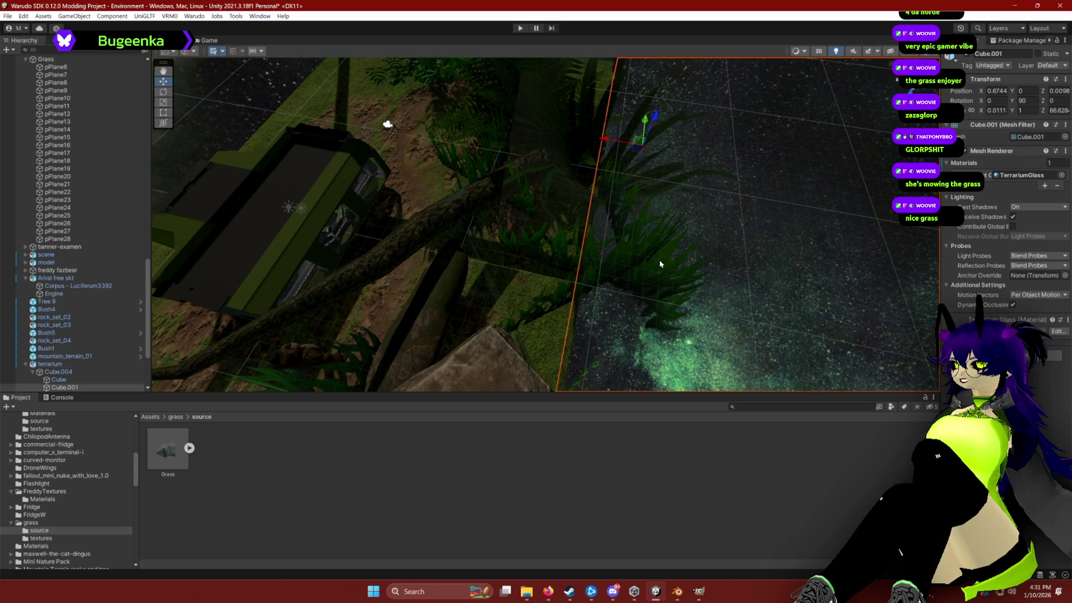
pyautogui.moveTo(536, 216)
pyautogui.mouseDown()
pyautogui.moveTo(522, 201)
pyautogui.moveTo(531, 189)
pyautogui.moveTo(710, 146)
pyautogui.moveTo(618, 175)
pyautogui.moveTo(653, 182)
pyautogui.moveTo(728, 106)
pyautogui.mouseUp()
pyautogui.moveTo(575, 282)
pyautogui.mouseDown()
pyautogui.moveTo(609, 263)
pyautogui.moveTo(602, 270)
pyautogui.moveTo(595, 246)
pyautogui.mouseUp()
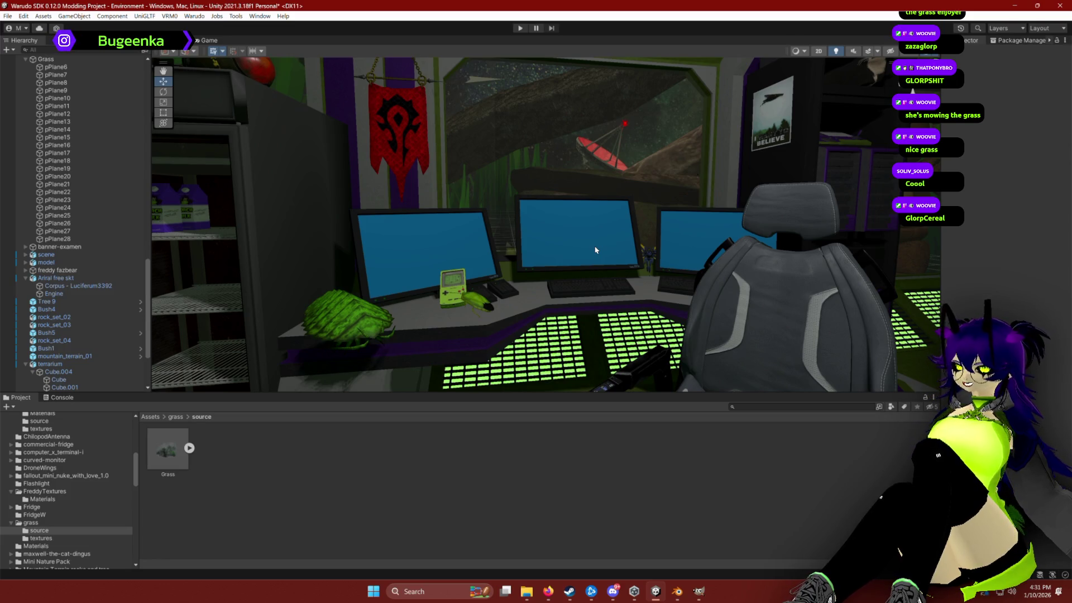
pyautogui.moveTo(518, 204)
pyautogui.mouseDown()
pyautogui.moveTo(395, 174)
pyautogui.moveTo(676, 182)
pyautogui.mouseUp()
pyautogui.moveTo(760, 181); pyautogui.dragTo(500, 172)
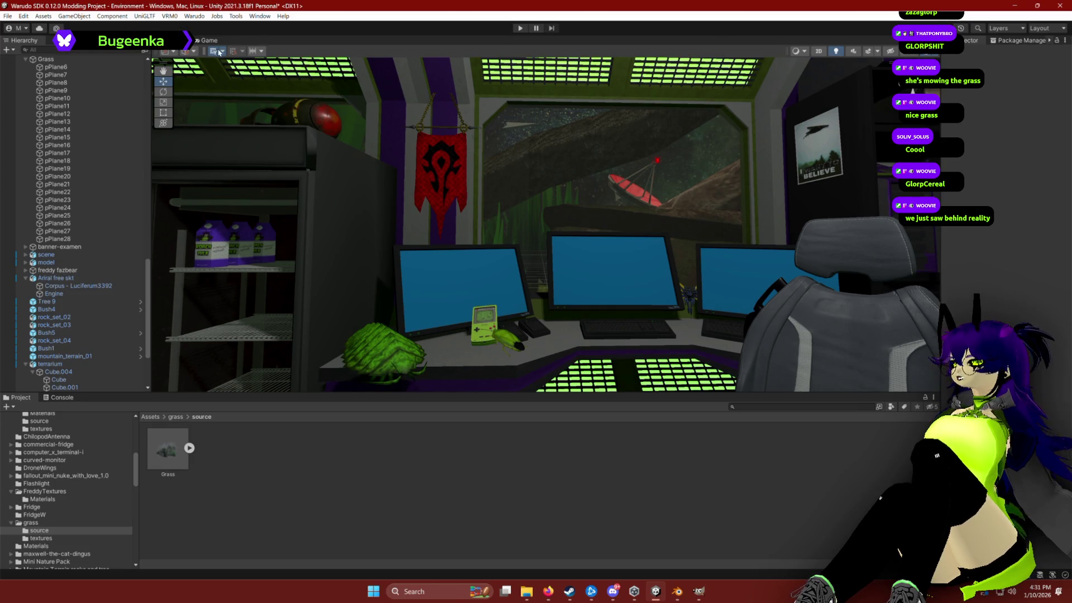
pyautogui.moveTo(565, 193)
pyautogui.mouseDown()
pyautogui.moveTo(749, 211)
pyautogui.moveTo(536, 175)
pyautogui.moveTo(563, 183)
pyautogui.moveTo(555, 179)
pyautogui.moveTo(573, 165)
pyautogui.mouseUp()
pyautogui.scroll(-5, 564, 182)
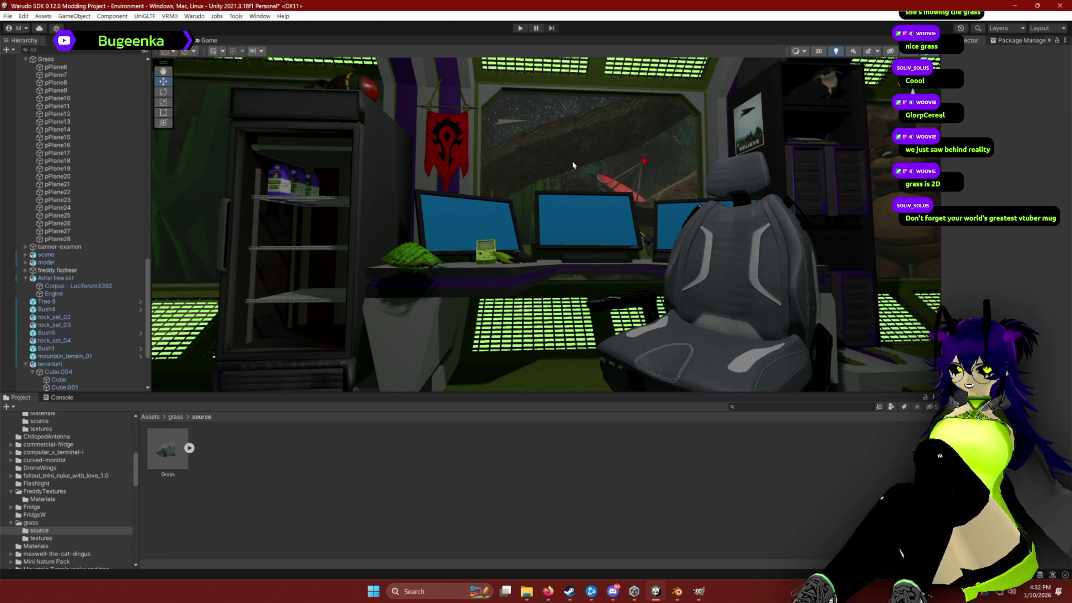
pyautogui.moveTo(579, 155); pyautogui.dragTo(563, 223)
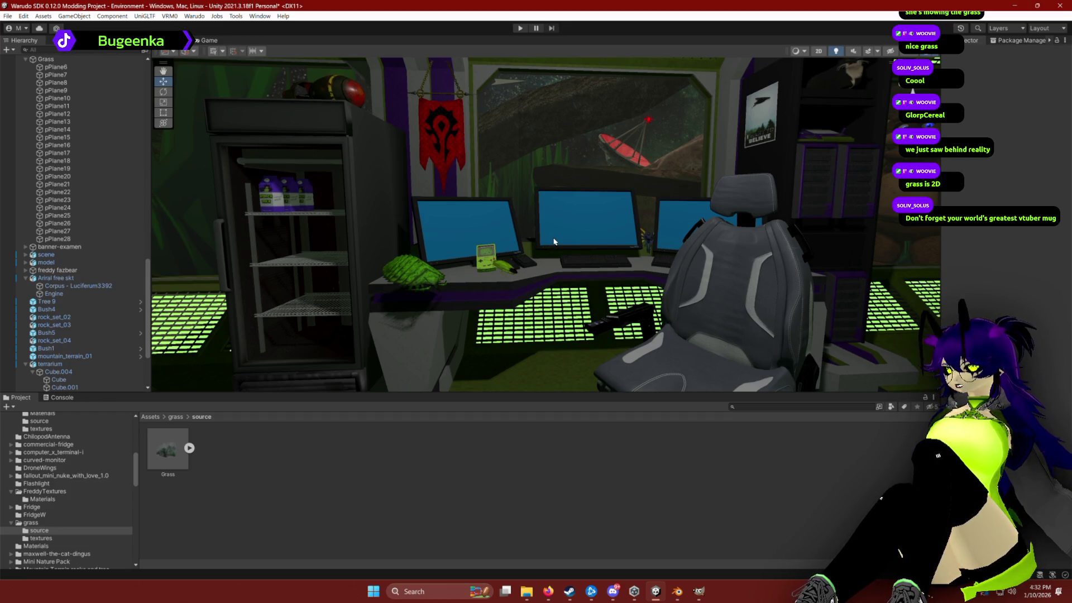
pyautogui.press('s')
pyautogui.scroll(1, 572, 227)
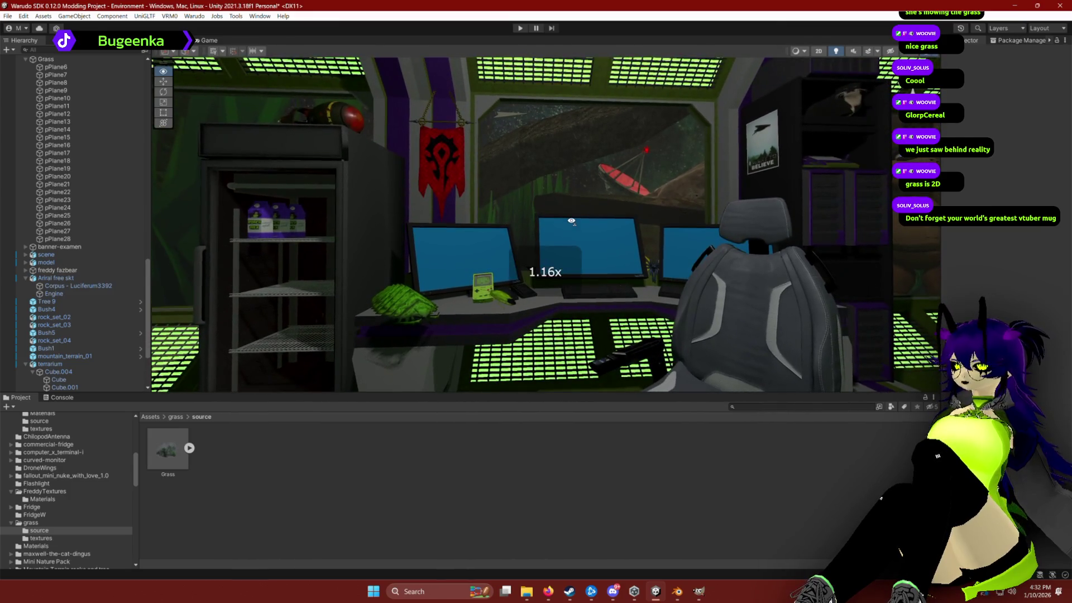
pyautogui.press('w')
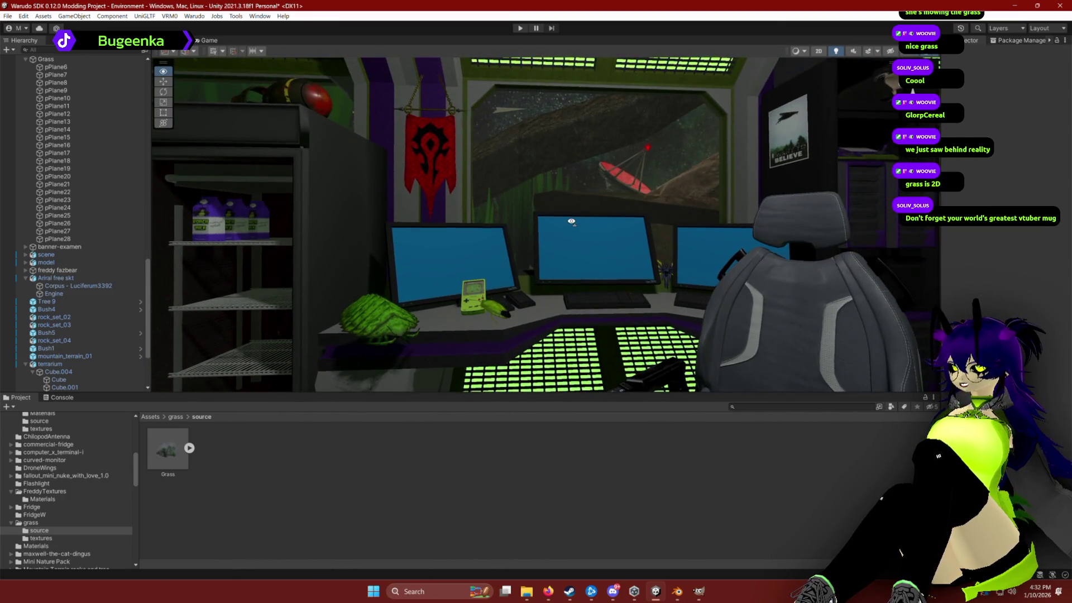
pyautogui.press('w')
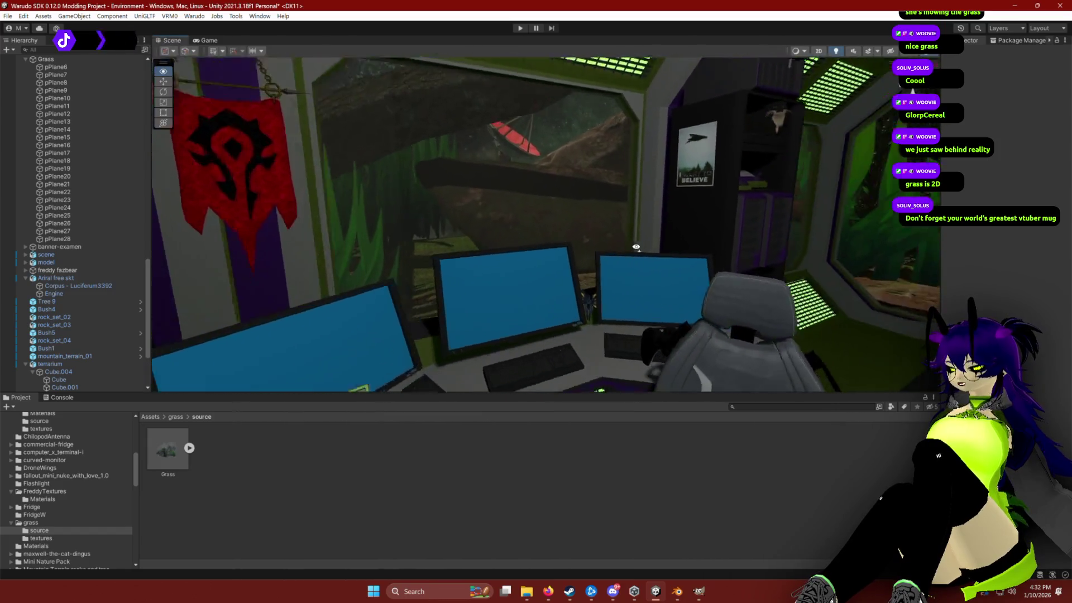
pyautogui.click(659, 226)
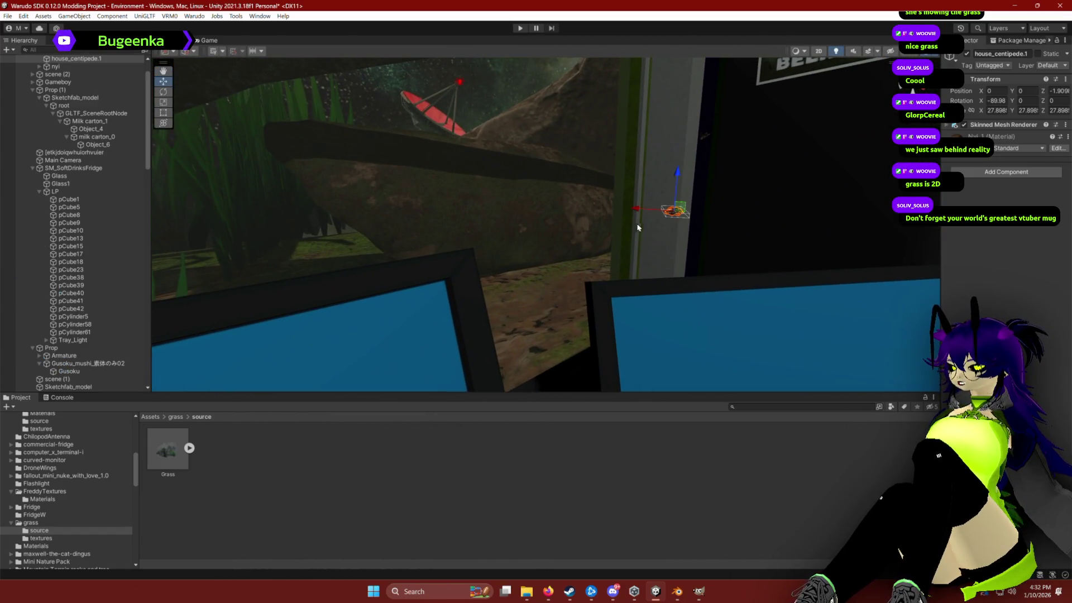
# Step: Select the aniuntitled centipede in the Hierarchy and frame it in the scene view
pyautogui.press('f')
pyautogui.press('q')
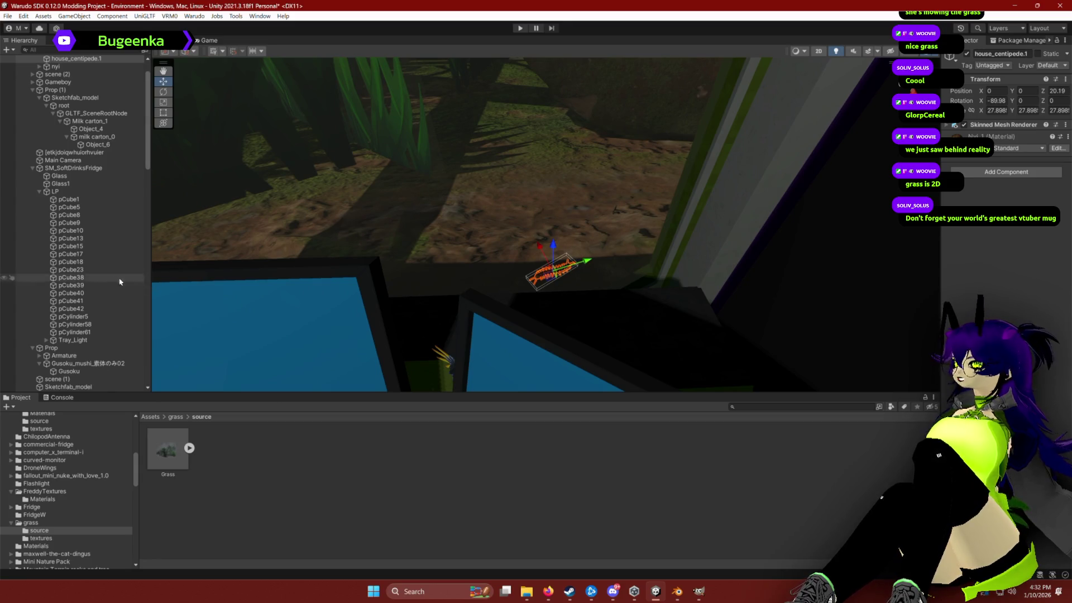
pyautogui.scroll(5, 464, 292)
pyautogui.scroll(-15, 96, 263)
pyautogui.scroll(15, 104, 366)
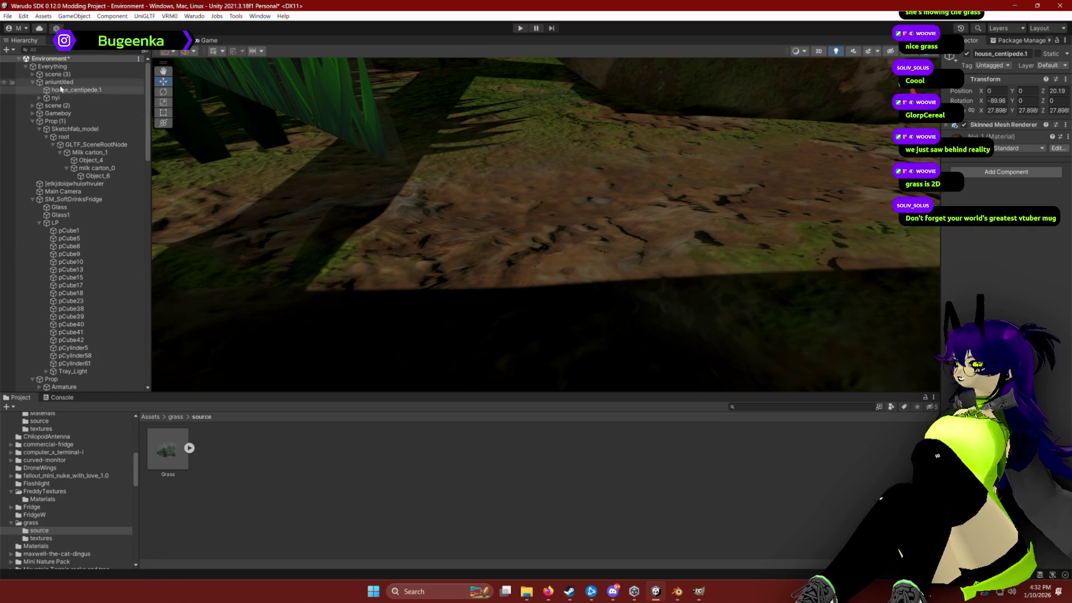
pyautogui.click(58, 83)
pyautogui.press('f')
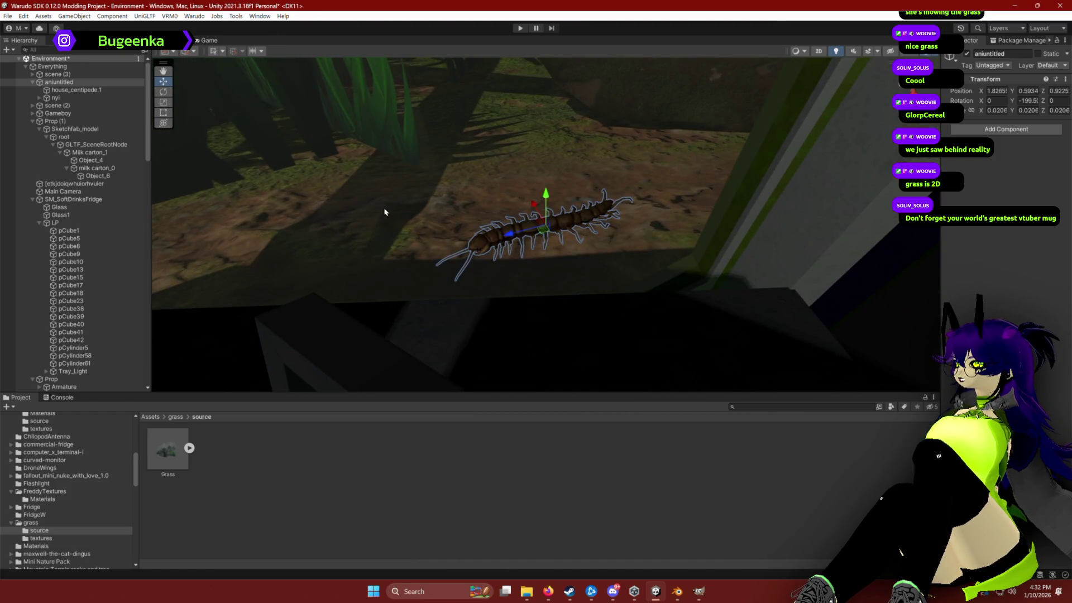
# Step: Look over the desk and the ground outside, then reselect and frame the centipede
pyautogui.moveTo(522, 232)
pyautogui.mouseDown()
pyautogui.moveTo(421, 191)
pyautogui.moveTo(440, 182)
pyautogui.moveTo(502, 273)
pyautogui.moveTo(371, 259)
pyautogui.moveTo(536, 268)
pyautogui.mouseUp()
pyautogui.click(506, 275)
pyautogui.scroll(5, 536, 268)
pyautogui.scroll(5, 538, 266)
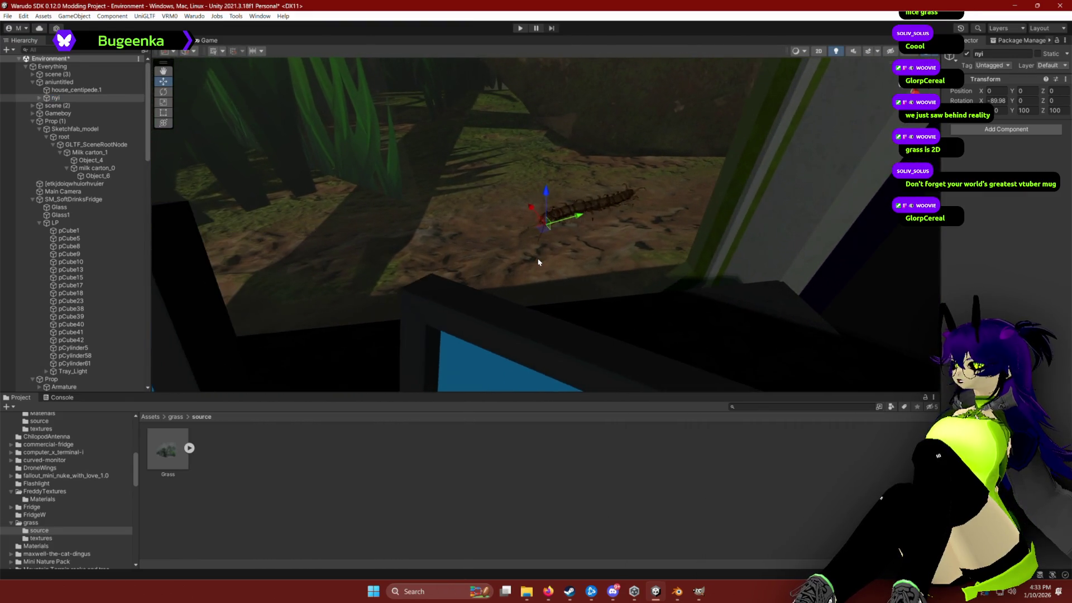
pyautogui.moveTo(541, 254)
pyautogui.mouseDown()
pyautogui.moveTo(625, 249)
pyautogui.moveTo(292, 184)
pyautogui.mouseUp()
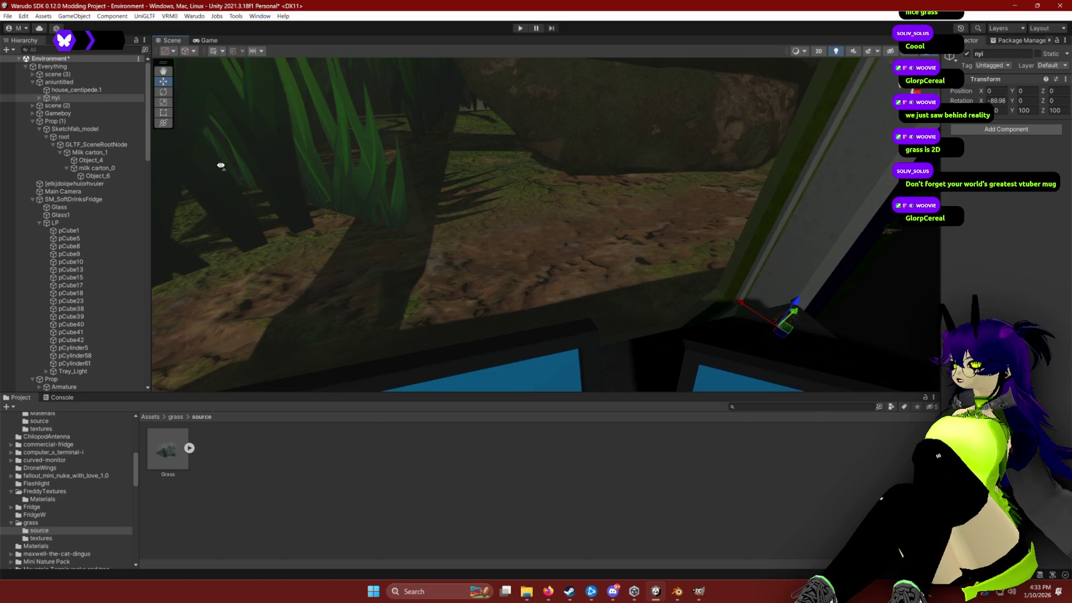
pyautogui.click(67, 82)
pyautogui.press('f')
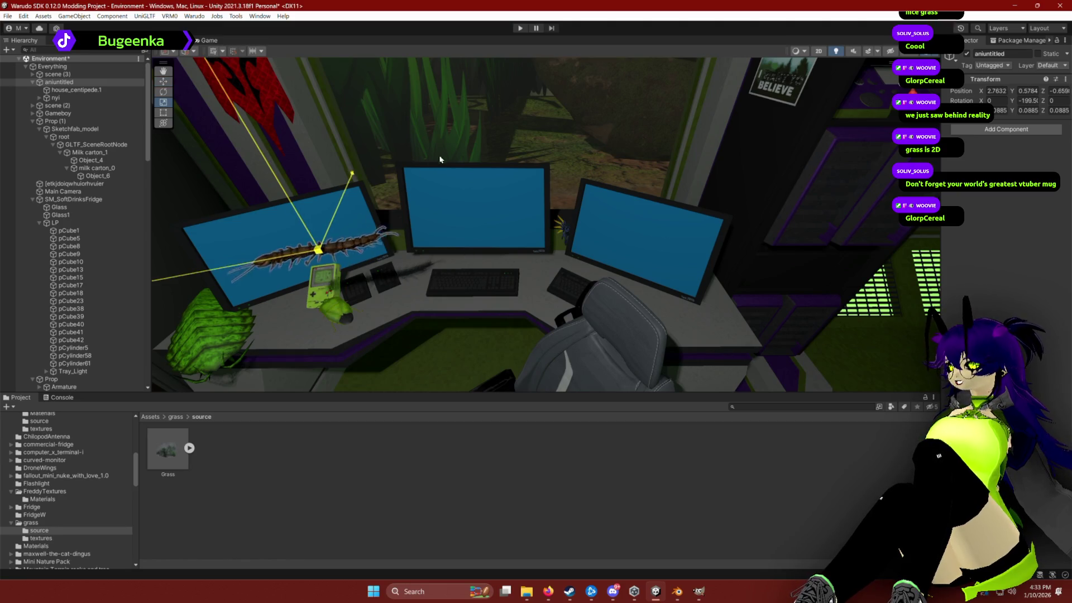
# Step: Scale the centipede up roughly tenfold to about 2.2
pyautogui.hotkey('ctrl', 'z')
pyautogui.moveTo(433, 165)
pyautogui.mouseDown()
pyautogui.moveTo(387, 205)
pyautogui.moveTo(737, 175)
pyautogui.mouseUp()
pyautogui.hotkey('ctrl', 'z')
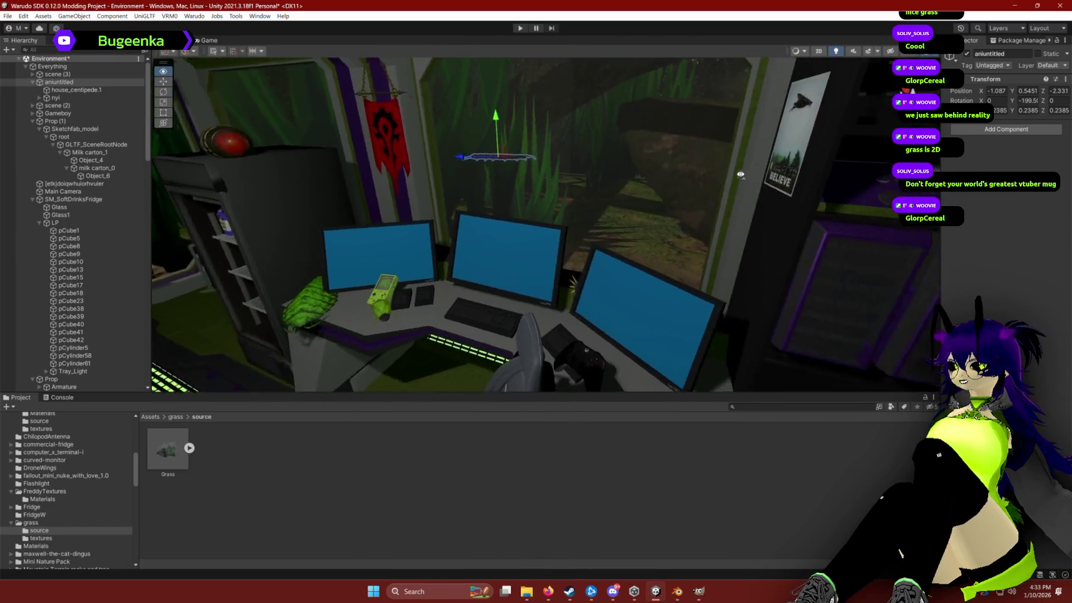
pyautogui.scroll(5, 788, 170)
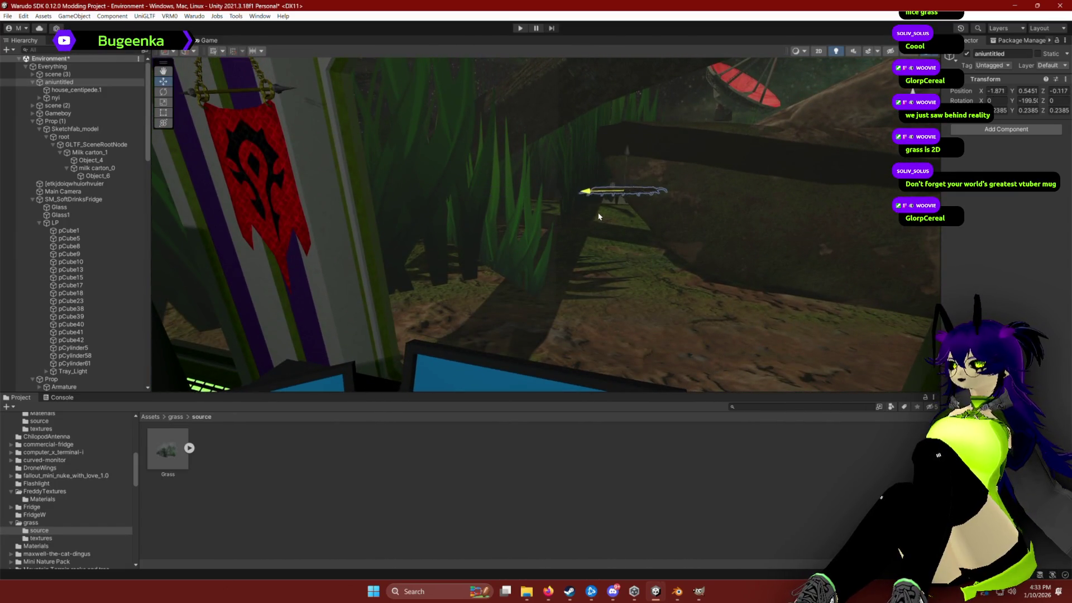
pyautogui.moveTo(636, 199); pyautogui.dragTo(793, 181)
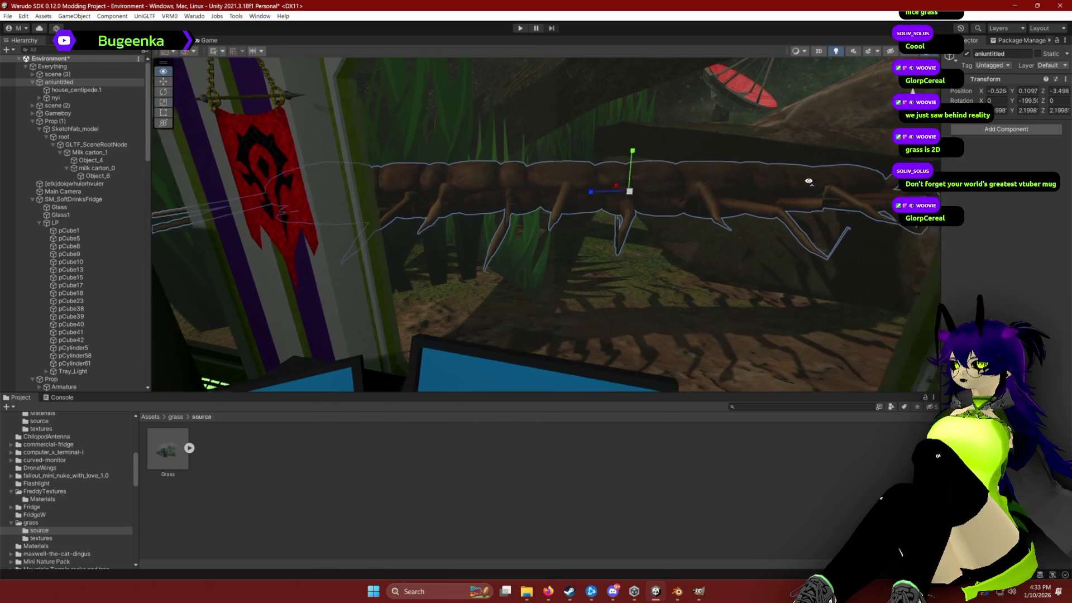
# Step: Turn the centipede around its vertical axis, tilt it slightly, and lower it
pyautogui.scroll(-5, 728, 216)
pyautogui.moveTo(582, 215)
pyautogui.mouseDown()
pyautogui.moveTo(787, 223)
pyautogui.moveTo(694, 210)
pyautogui.mouseUp()
pyautogui.scroll(5, 698, 195)
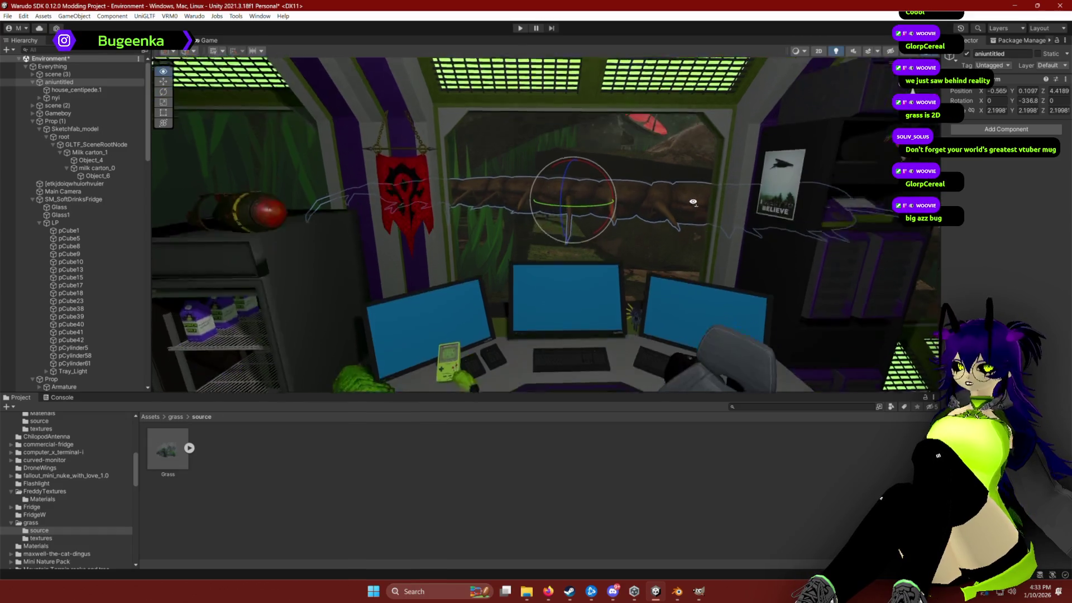
pyautogui.moveTo(580, 178)
pyautogui.mouseDown()
pyautogui.moveTo(570, 192)
pyautogui.moveTo(641, 172)
pyautogui.moveTo(557, 168)
pyautogui.moveTo(556, 202)
pyautogui.mouseUp()
pyautogui.press('r')
pyautogui.press('w')
pyautogui.moveTo(614, 224)
pyautogui.mouseDown()
pyautogui.moveTo(745, 330)
pyautogui.moveTo(747, 311)
pyautogui.moveTo(571, 316)
pyautogui.moveTo(557, 275)
pyautogui.moveTo(586, 225)
pyautogui.mouseUp()
pyautogui.press('w')
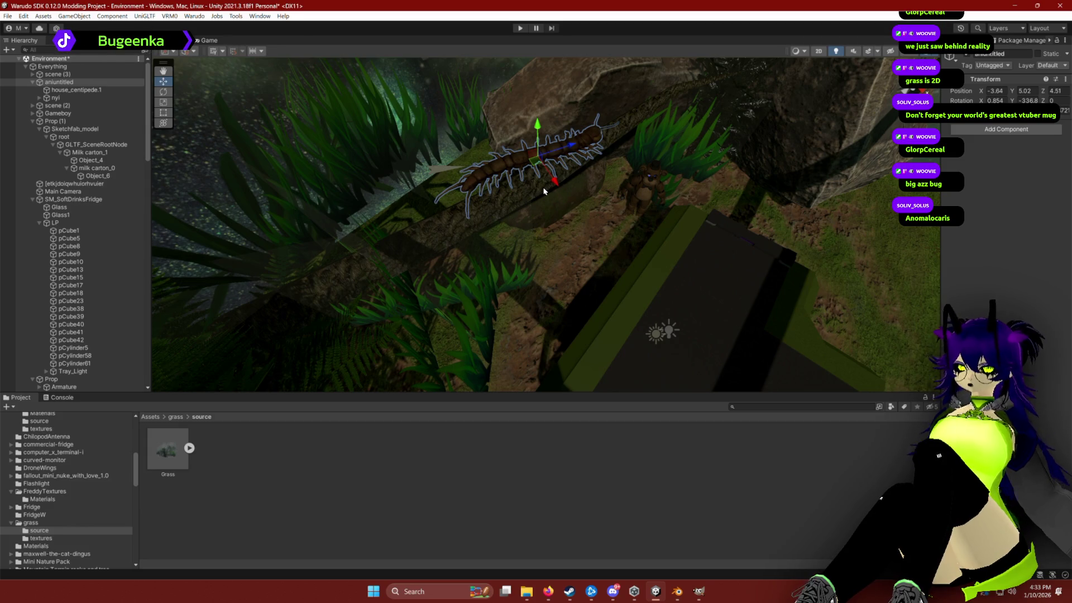
# Step: Orbit to side and low views to inspect the centipede against the log
pyautogui.moveTo(553, 196)
pyautogui.mouseDown()
pyautogui.moveTo(520, 114)
pyautogui.moveTo(601, 166)
pyautogui.moveTo(571, 170)
pyautogui.mouseUp()
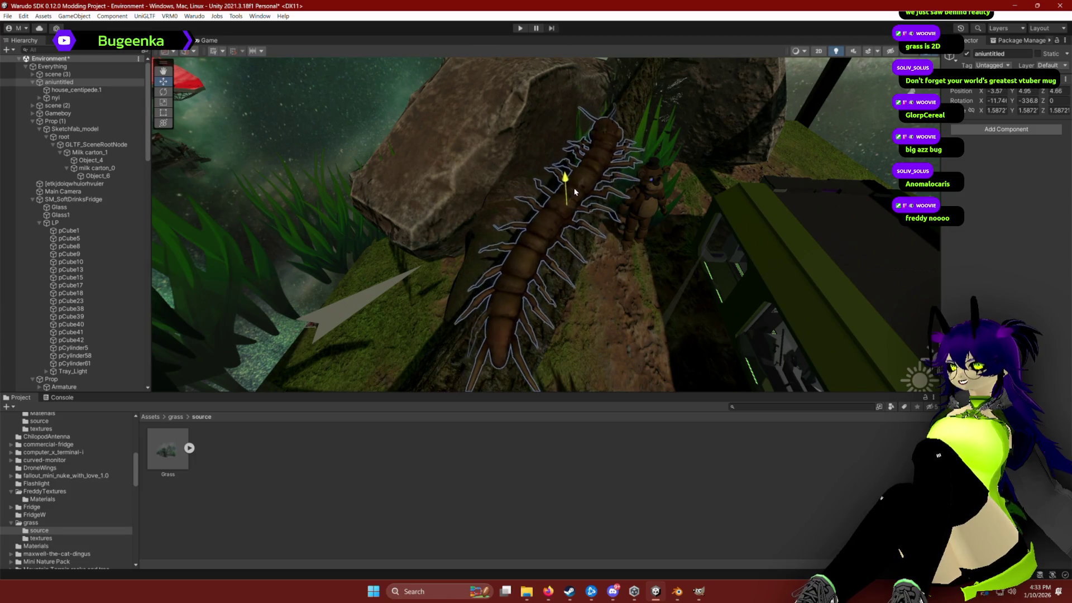
pyautogui.moveTo(663, 251)
pyautogui.mouseDown()
pyautogui.moveTo(533, 196)
pyautogui.moveTo(497, 158)
pyautogui.moveTo(556, 165)
pyautogui.moveTo(529, 139)
pyautogui.moveTo(605, 235)
pyautogui.moveTo(689, 304)
pyautogui.moveTo(595, 239)
pyautogui.mouseUp()
pyautogui.press('e')
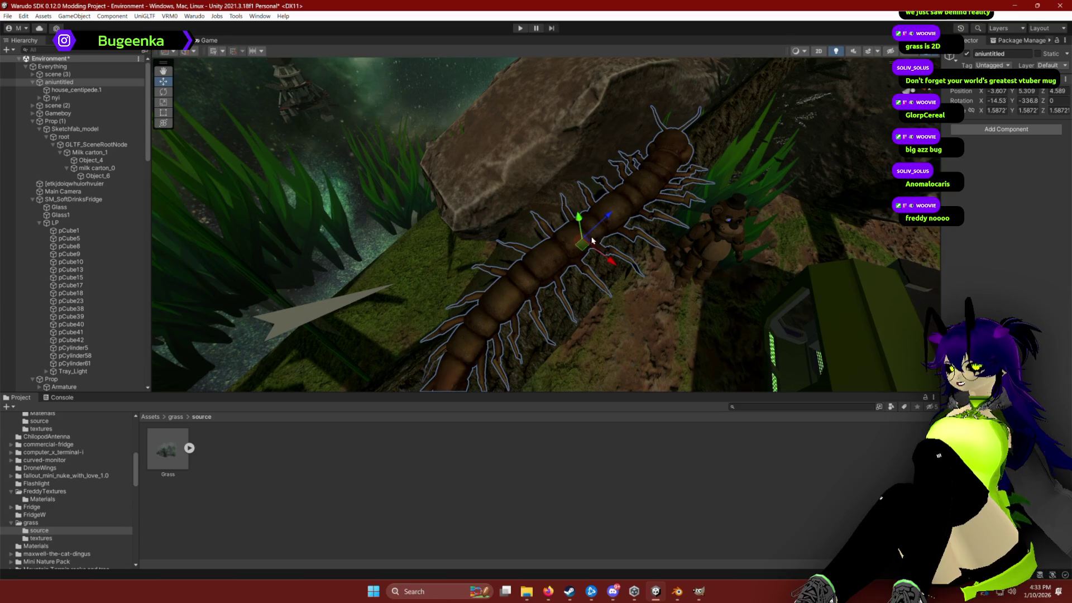
pyautogui.moveTo(620, 194)
pyautogui.mouseDown()
pyautogui.moveTo(582, 151)
pyautogui.moveTo(612, 253)
pyautogui.moveTo(560, 233)
pyautogui.moveTo(570, 213)
pyautogui.moveTo(541, 147)
pyautogui.moveTo(543, 111)
pyautogui.mouseUp()
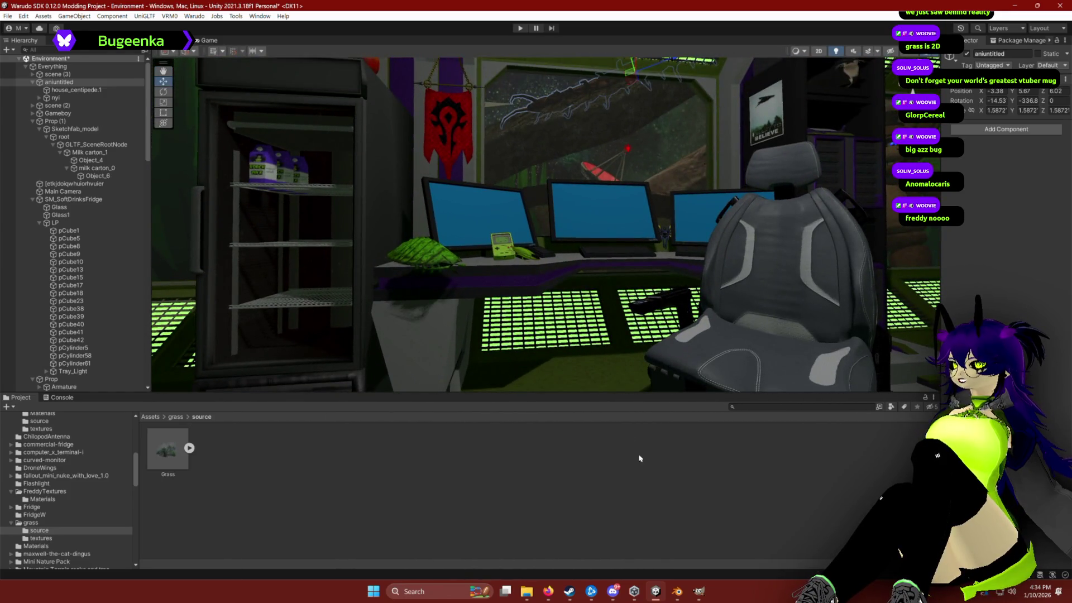
pyautogui.click(631, 436)
pyautogui.moveTo(612, 268); pyautogui.dragTo(608, 255)
pyautogui.scroll(-5, 608, 256)
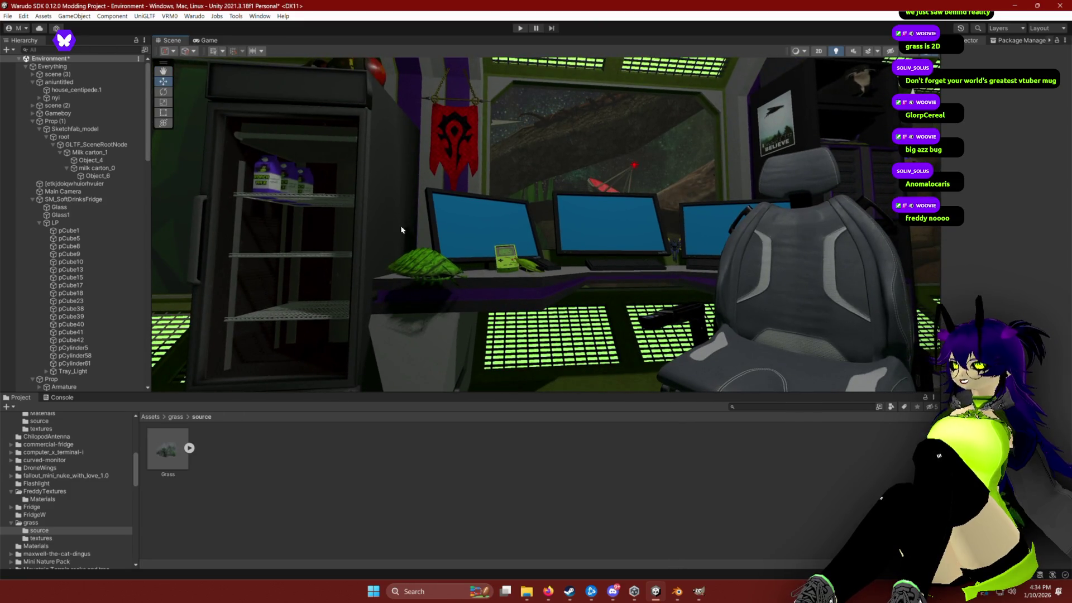
# Step: Slide the centipede left along its length and lower it down onto the log
pyautogui.click(594, 102)
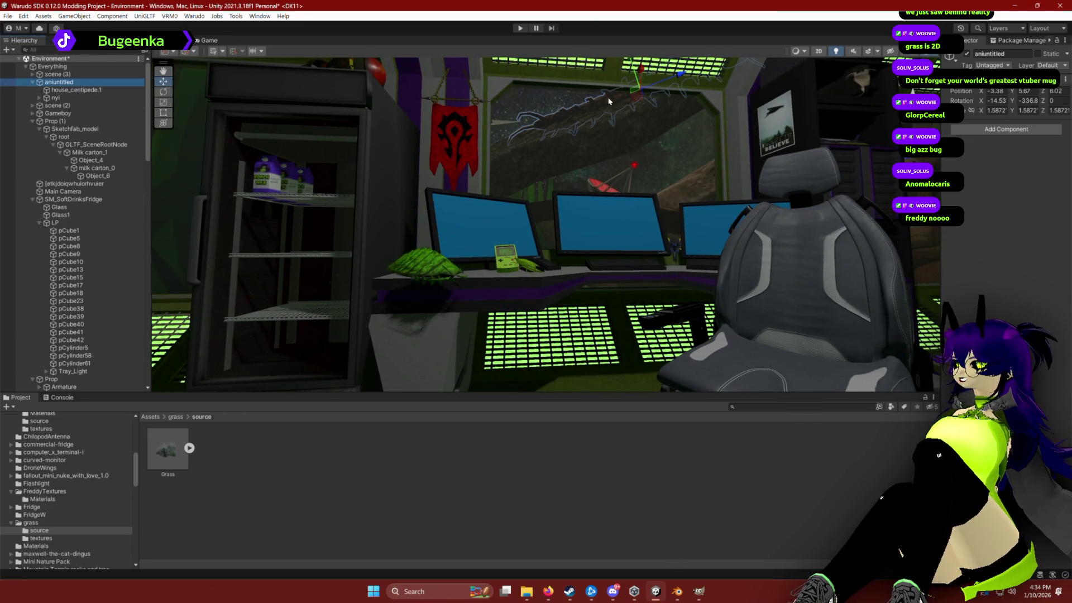
pyautogui.moveTo(671, 81)
pyautogui.mouseDown()
pyautogui.moveTo(565, 109)
pyautogui.moveTo(550, 124)
pyautogui.mouseUp()
pyautogui.click(603, 497)
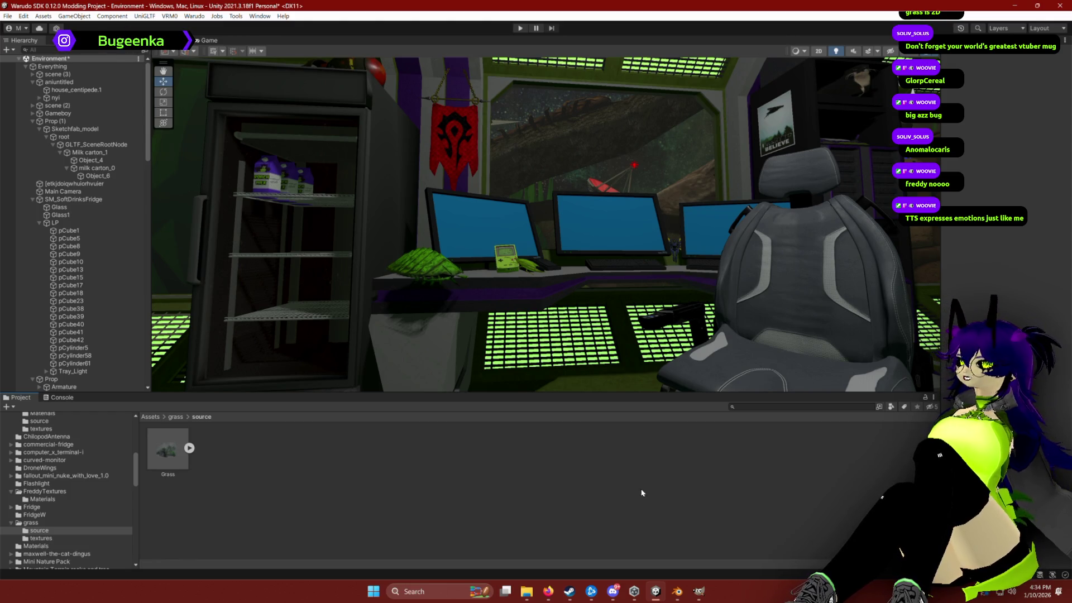
pyautogui.moveTo(615, 154); pyautogui.dragTo(616, 159)
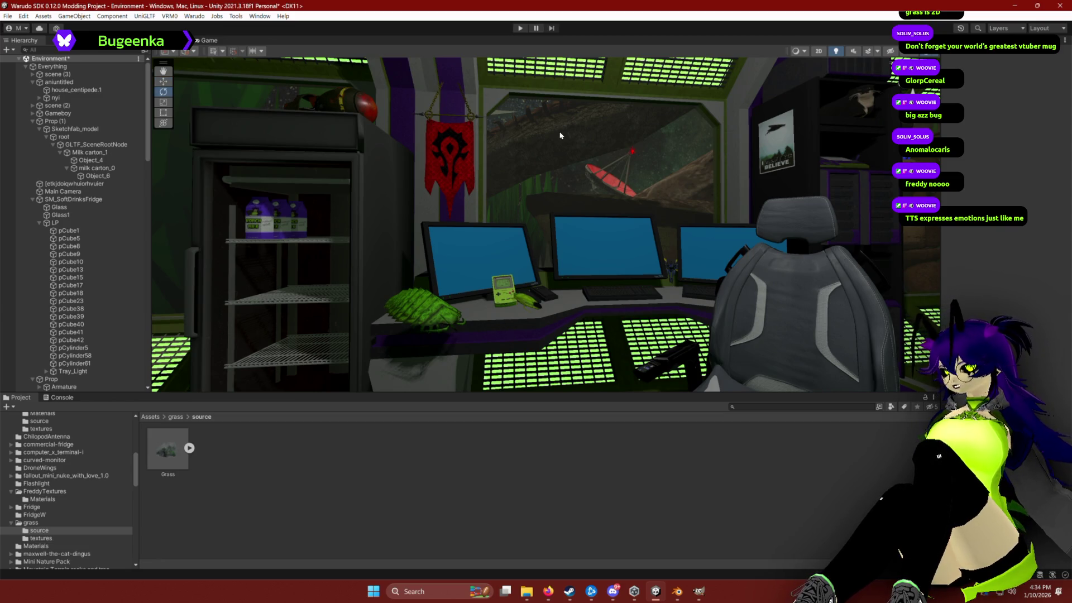
pyautogui.click(561, 135)
pyautogui.press('f')
pyautogui.press('w')
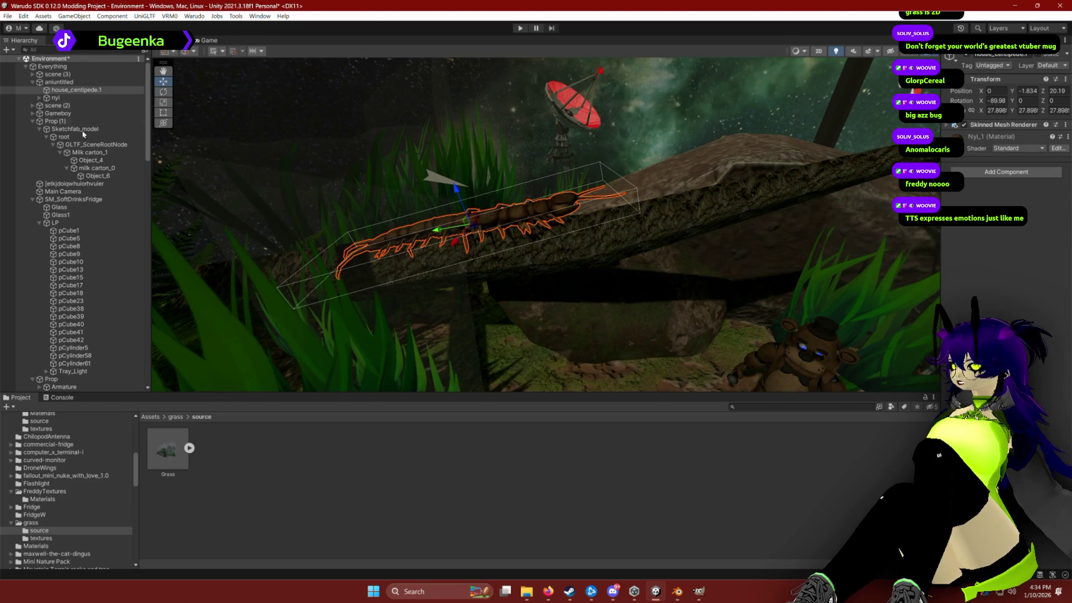
pyautogui.click(463, 195)
pyautogui.moveTo(463, 195)
pyautogui.mouseDown()
pyautogui.moveTo(487, 285)
pyautogui.moveTo(597, 291)
pyautogui.moveTo(469, 232)
pyautogui.moveTo(480, 234)
pyautogui.moveTo(476, 203)
pyautogui.moveTo(547, 215)
pyautogui.moveTo(553, 167)
pyautogui.mouseUp()
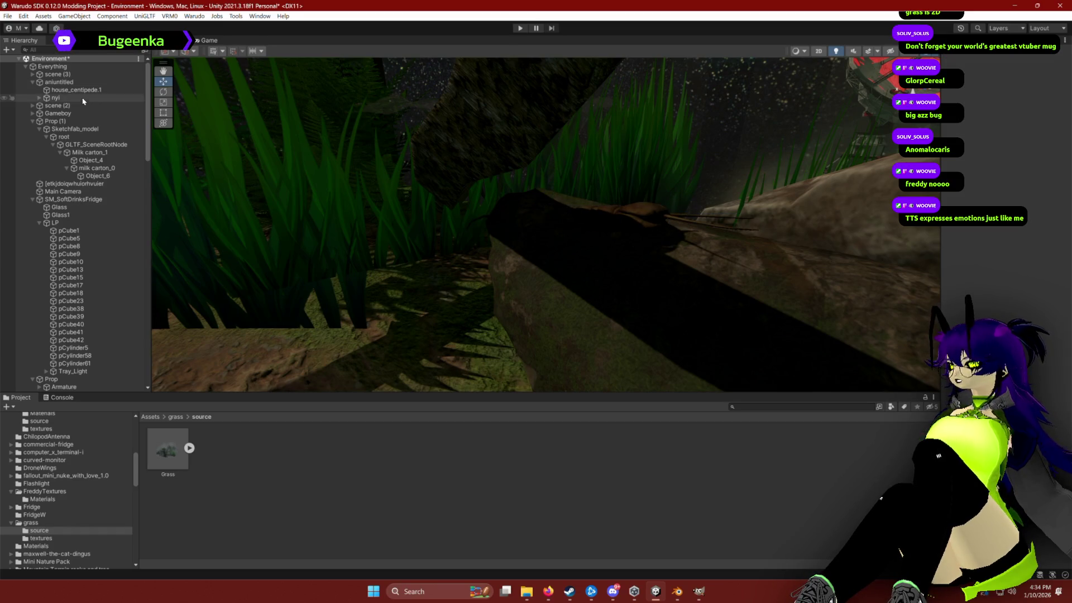
# Step: Raise the centipede slightly and push it along Z, then view it from the desk side
pyautogui.click(68, 82)
pyautogui.moveTo(559, 167); pyautogui.dragTo(548, 140)
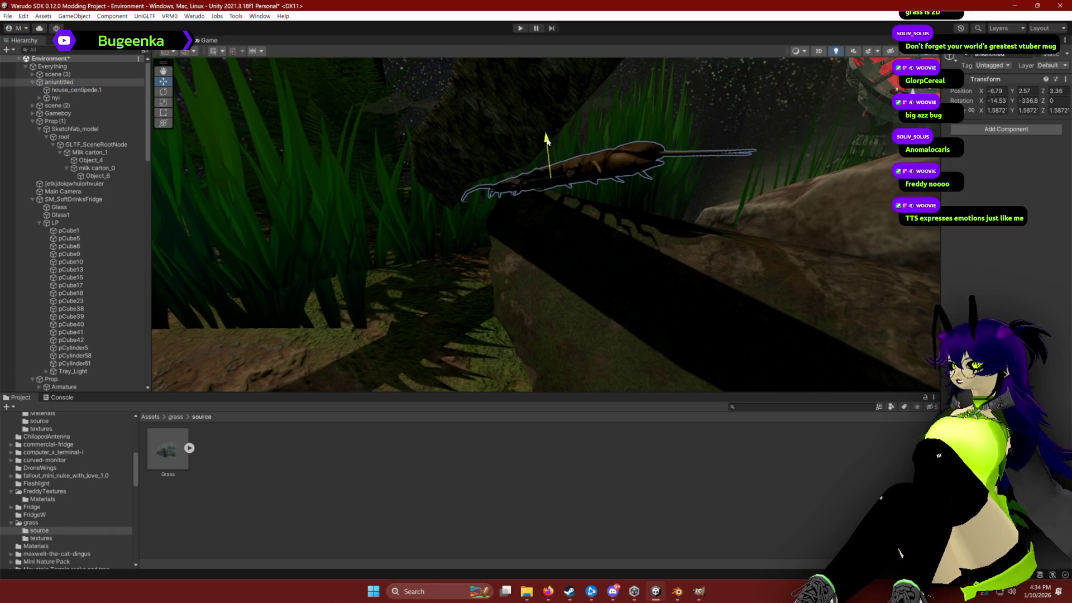
pyautogui.moveTo(560, 179)
pyautogui.mouseDown()
pyautogui.moveTo(673, 206)
pyautogui.moveTo(668, 184)
pyautogui.moveTo(719, 191)
pyautogui.moveTo(618, 152)
pyautogui.moveTo(591, 165)
pyautogui.moveTo(560, 145)
pyautogui.mouseUp()
pyautogui.scroll(-10, 567, 225)
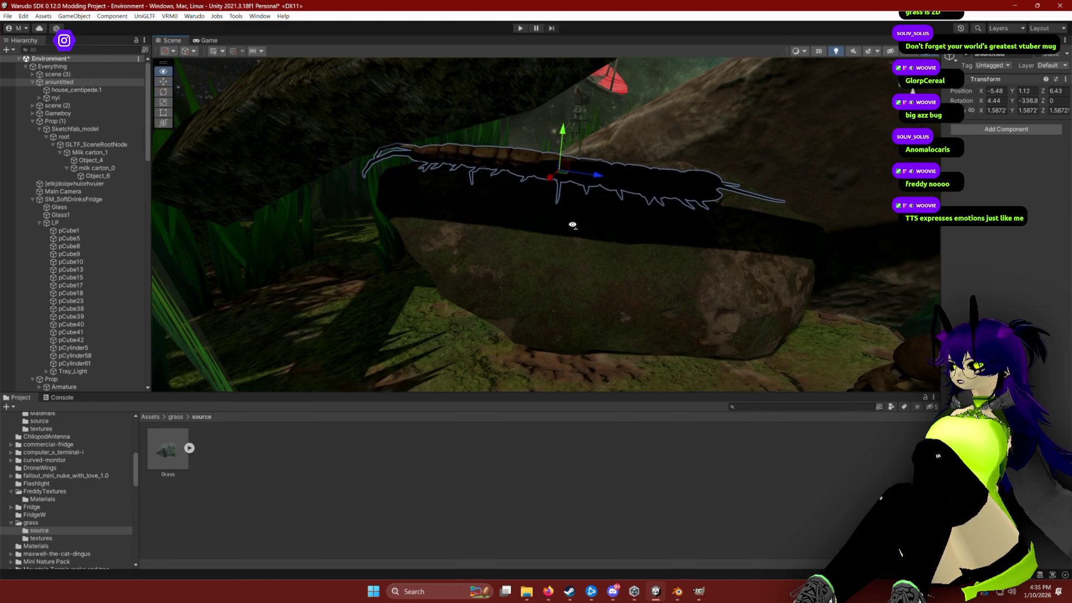
pyautogui.moveTo(637, 240)
pyautogui.mouseDown()
pyautogui.moveTo(627, 239)
pyautogui.moveTo(651, 239)
pyautogui.moveTo(641, 241)
pyautogui.moveTo(646, 218)
pyautogui.moveTo(653, 239)
pyautogui.mouseUp()
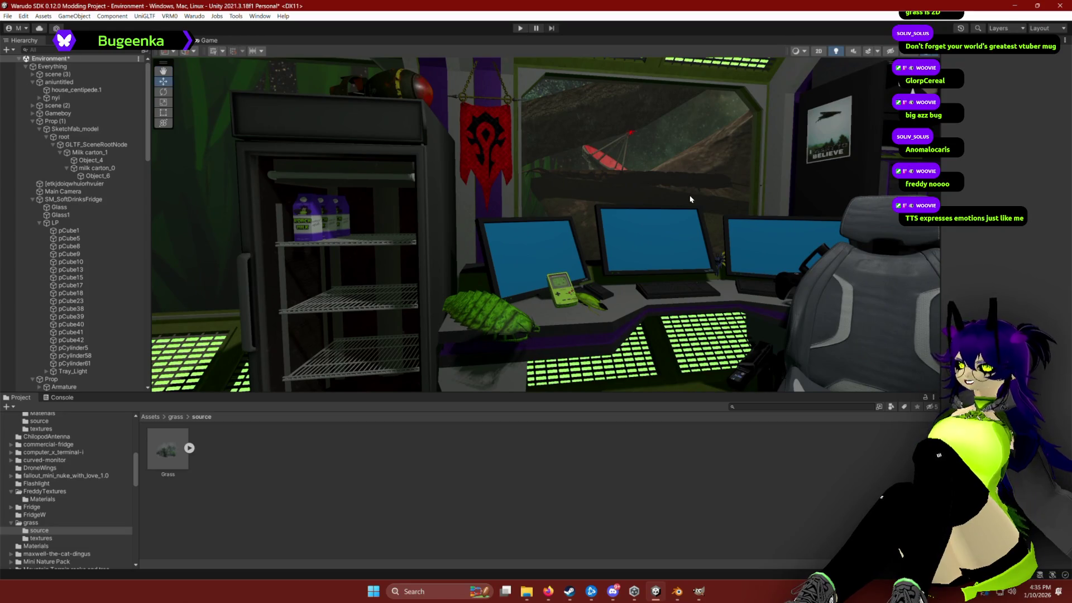
pyautogui.moveTo(636, 136)
pyautogui.mouseDown()
pyautogui.moveTo(630, 143)
pyautogui.moveTo(648, 147)
pyautogui.mouseUp()
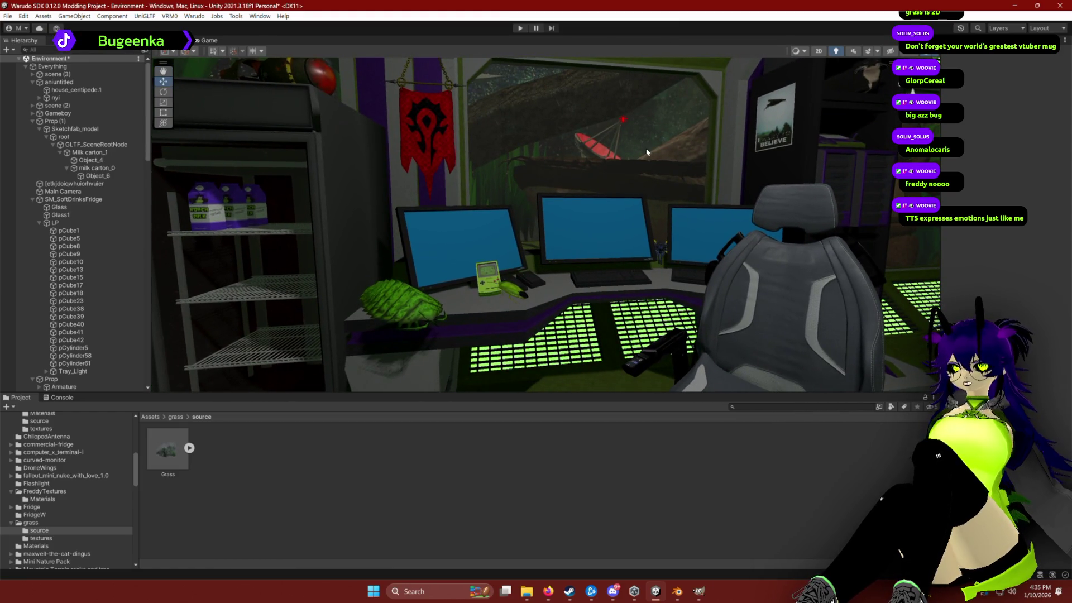
pyautogui.moveTo(646, 151)
pyautogui.mouseDown()
pyautogui.moveTo(557, 173)
pyautogui.moveTo(576, 170)
pyautogui.mouseUp()
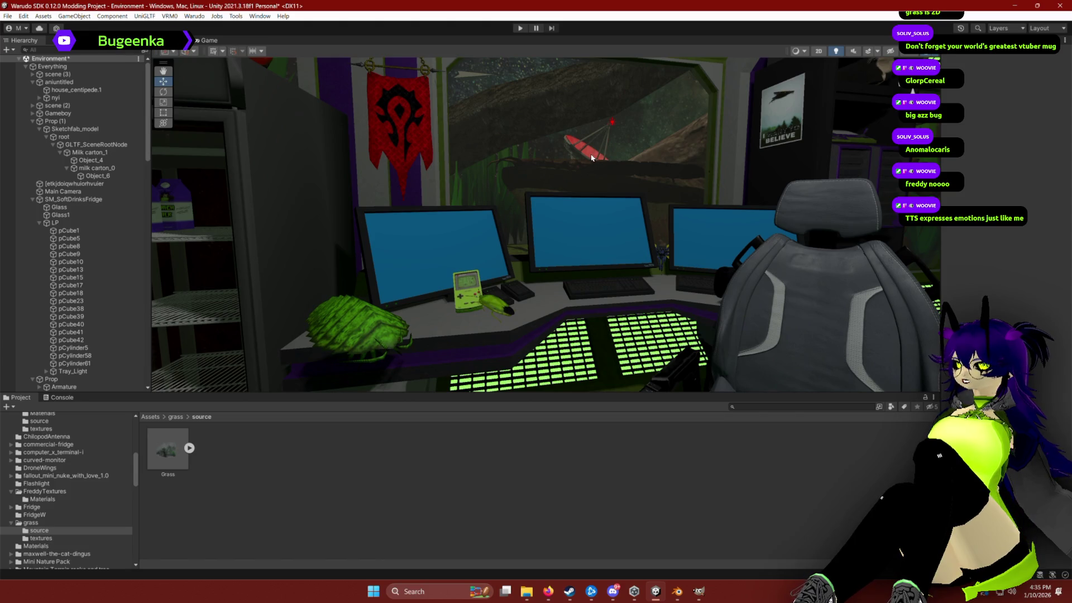
pyautogui.scroll(10, 591, 157)
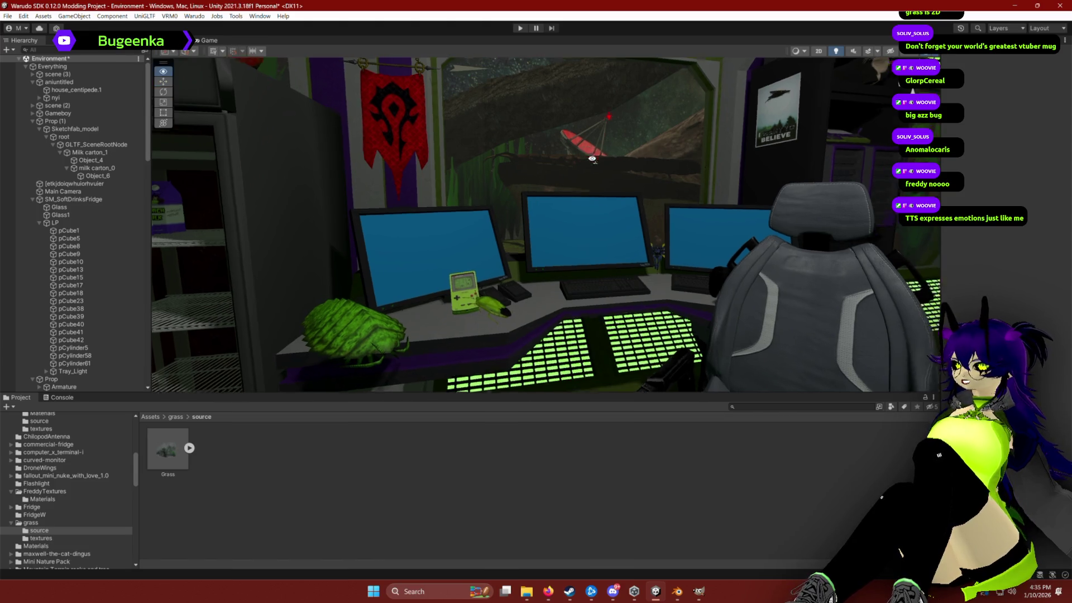
# Step: Reselect aniuntitled and move the centipede out of the log onto its top
pyautogui.click(74, 92)
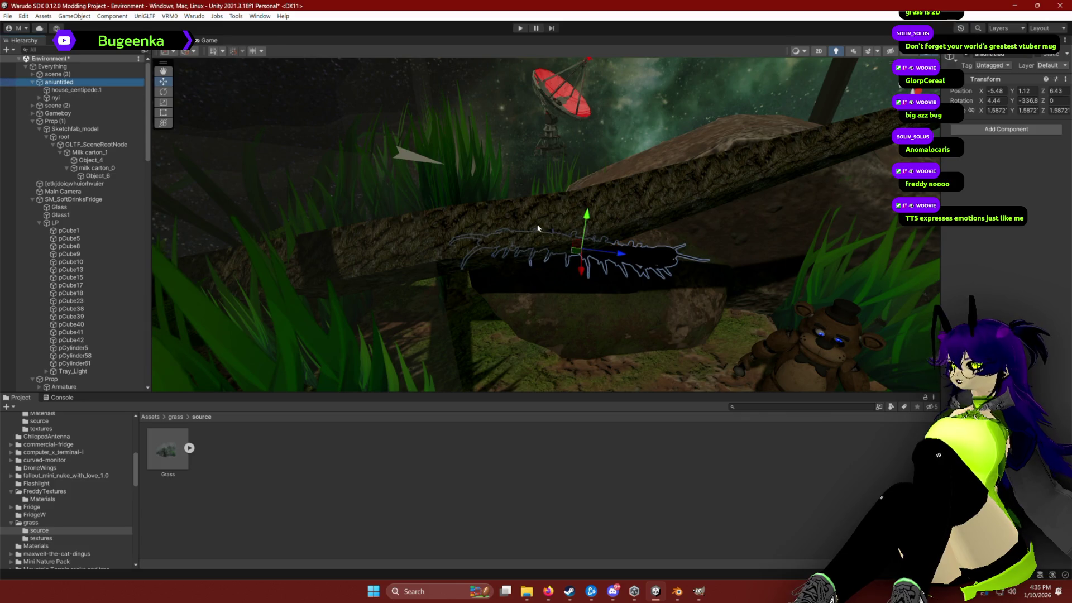
pyautogui.keyDown('ctrl'); pyautogui.click(73, 92); pyautogui.keyUp('ctrl')
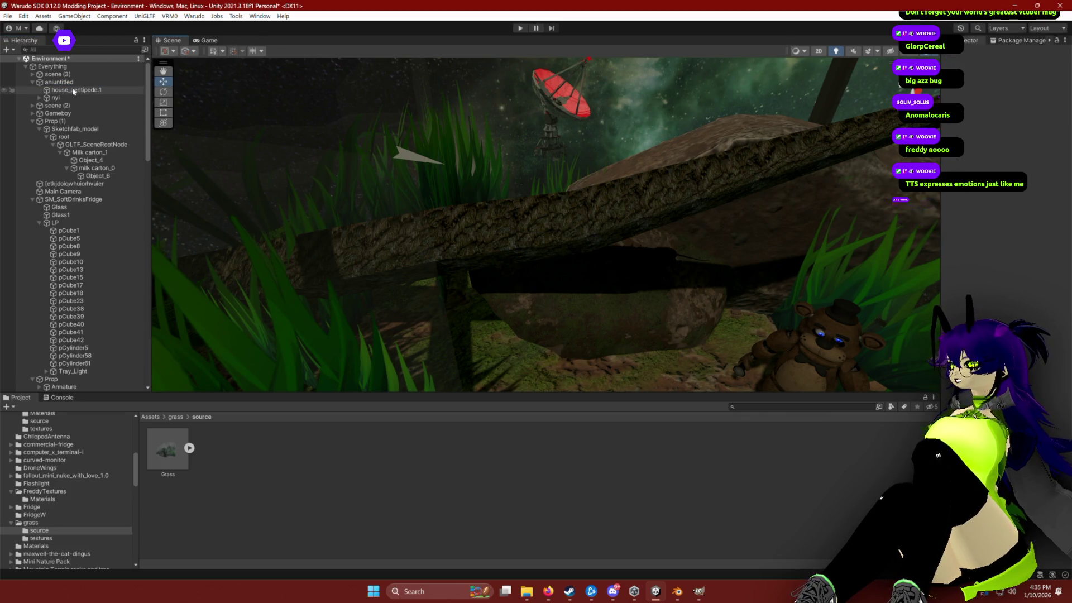
pyautogui.click(75, 82)
pyautogui.moveTo(492, 233)
pyautogui.mouseDown()
pyautogui.moveTo(486, 268)
pyautogui.moveTo(509, 219)
pyautogui.moveTo(438, 212)
pyautogui.moveTo(427, 182)
pyautogui.moveTo(420, 209)
pyautogui.moveTo(430, 230)
pyautogui.moveTo(475, 215)
pyautogui.mouseUp()
pyautogui.press('e')
pyautogui.press('w')
pyautogui.scroll(-10, 577, 274)
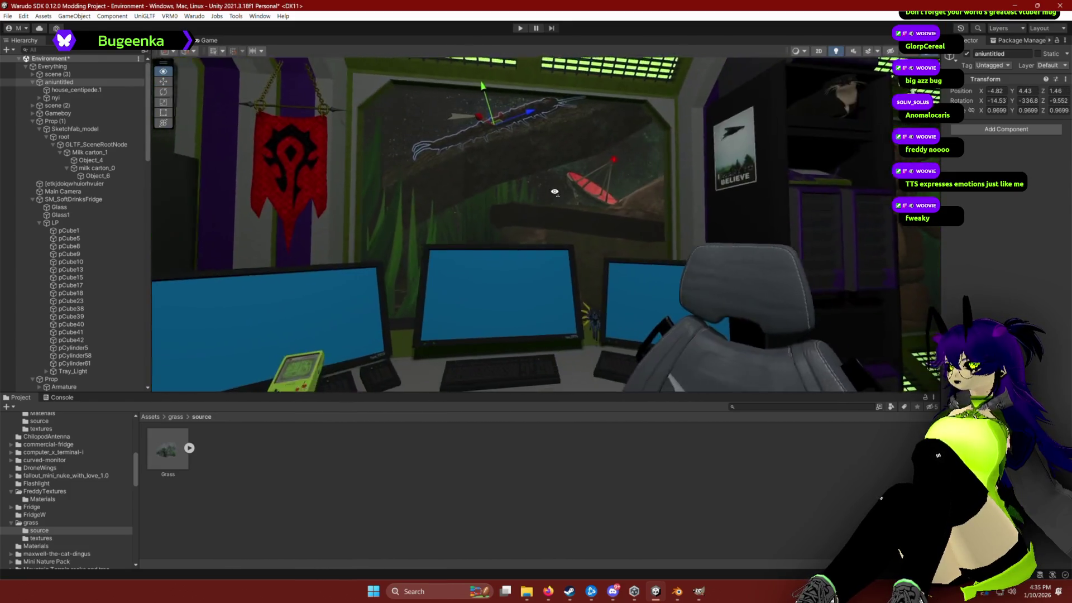
# Step: Rotate the centipede to about -45 on Z so it runs diagonally
pyautogui.click(594, 437)
pyautogui.scroll(-3, 545, 222)
pyautogui.moveTo(546, 221)
pyautogui.mouseDown()
pyautogui.moveTo(549, 230)
pyautogui.moveTo(536, 219)
pyautogui.mouseUp()
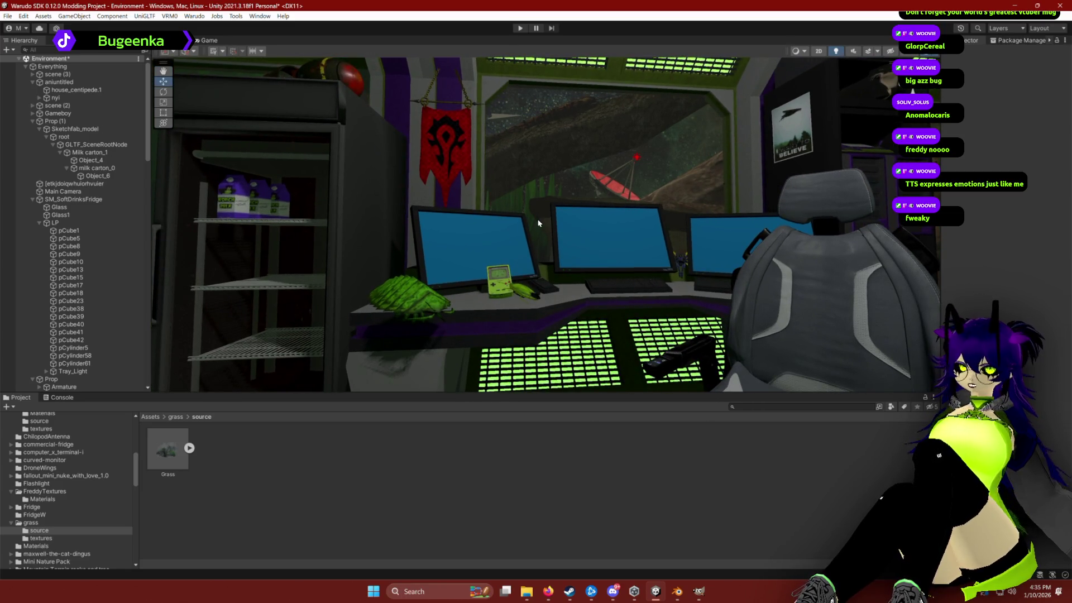
pyautogui.click(523, 113)
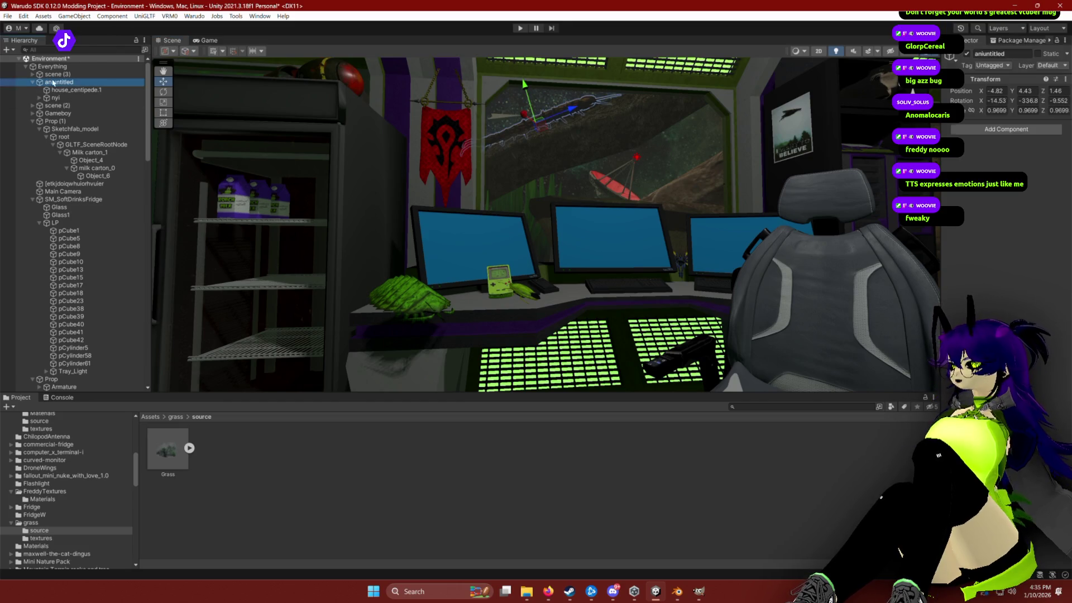
pyautogui.press('e')
pyautogui.moveTo(524, 113); pyautogui.dragTo(534, 145)
pyautogui.press('w')
pyautogui.click(532, 101)
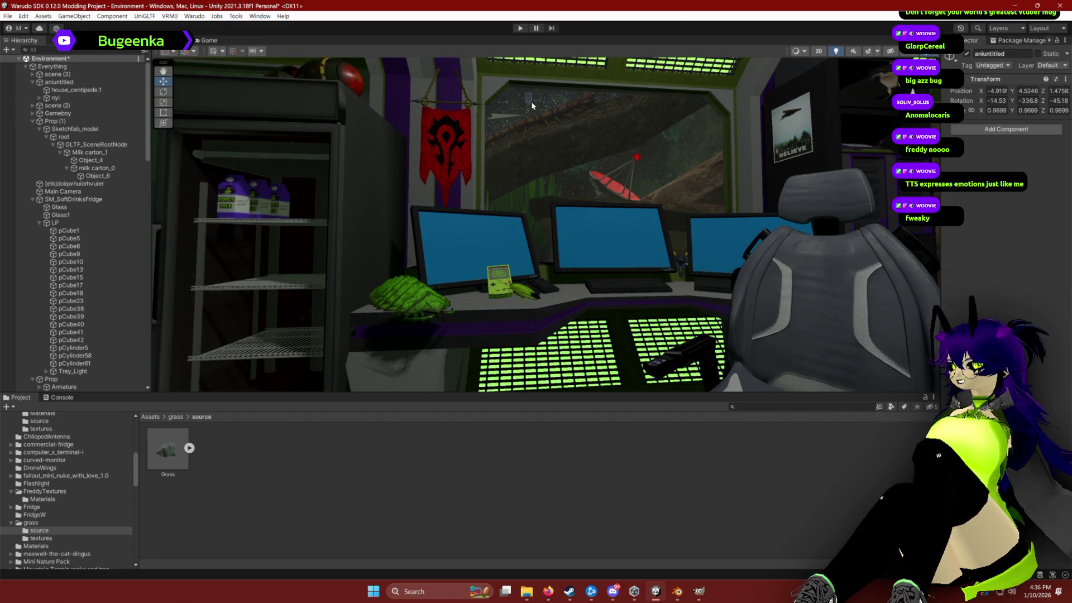
# Step: Select and deselect aniuntitled a few times to check its placement
pyautogui.click(50, 83)
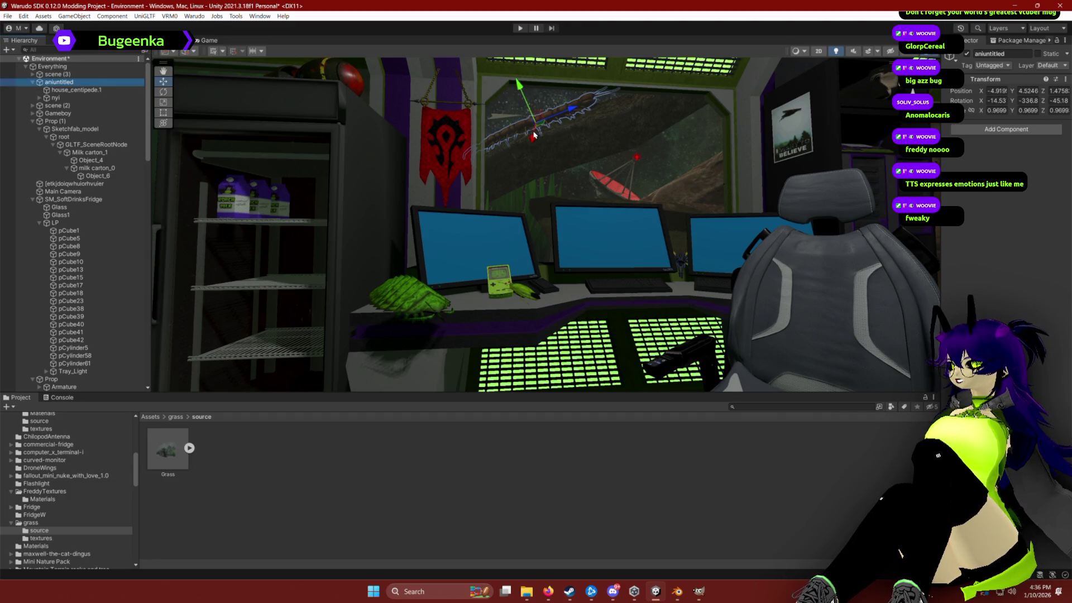
pyautogui.click(604, 448)
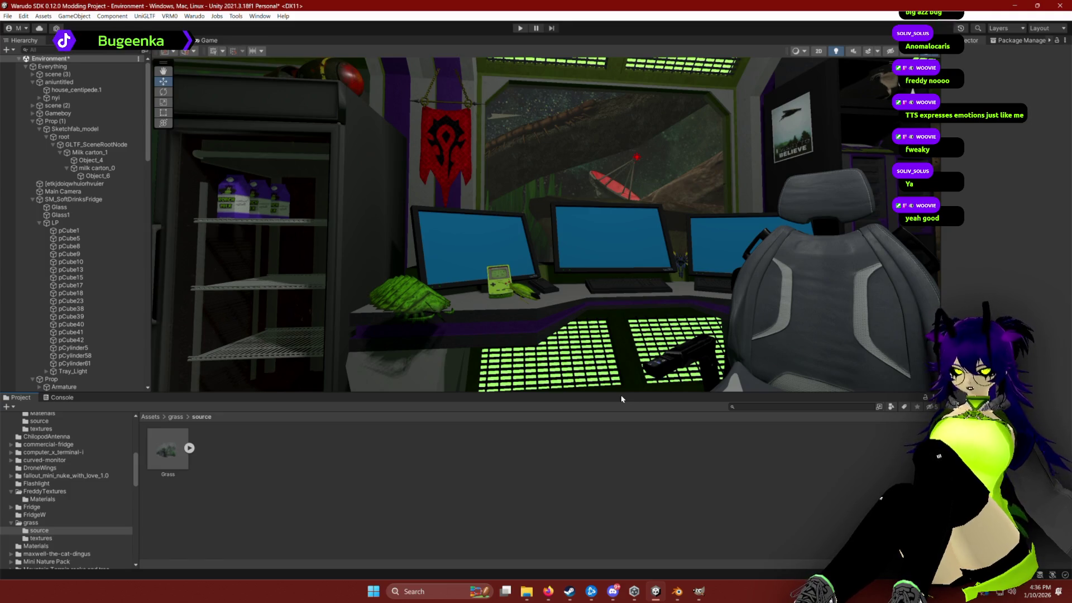
pyautogui.click(61, 82)
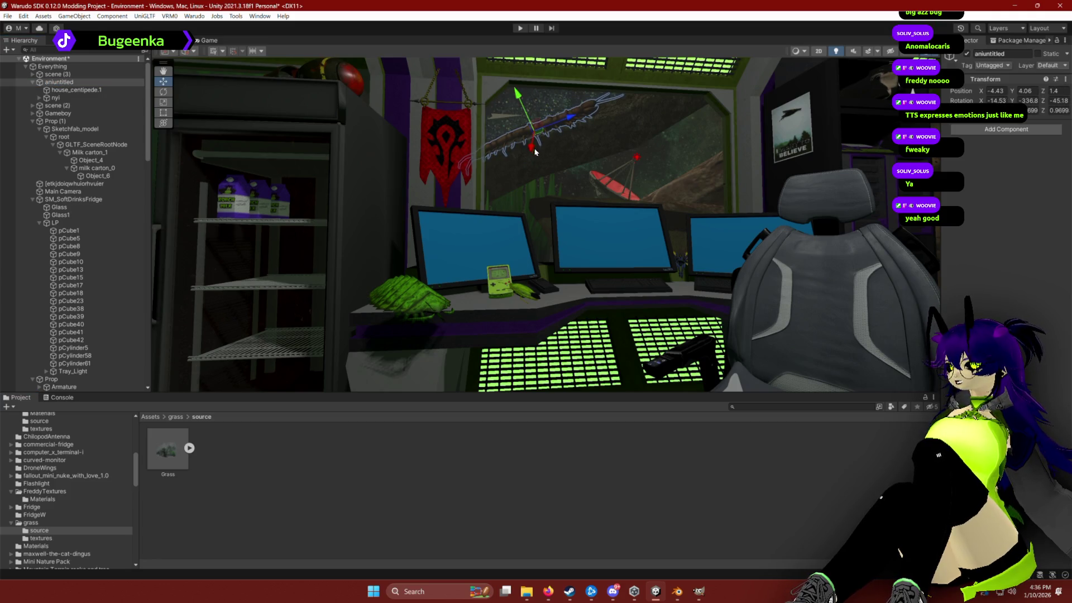
pyautogui.click(622, 495)
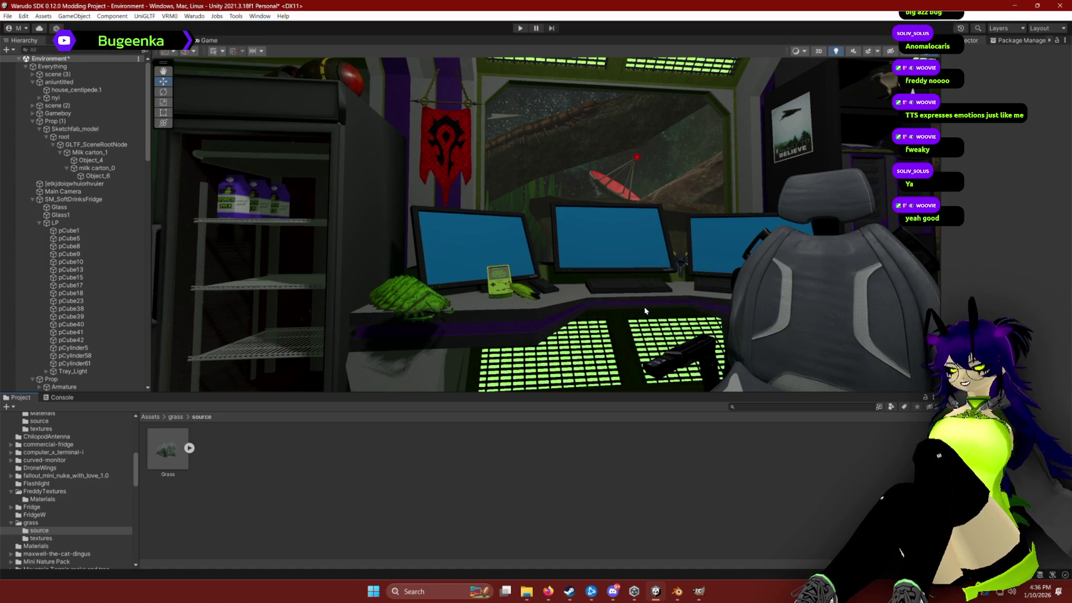
pyautogui.click(62, 82)
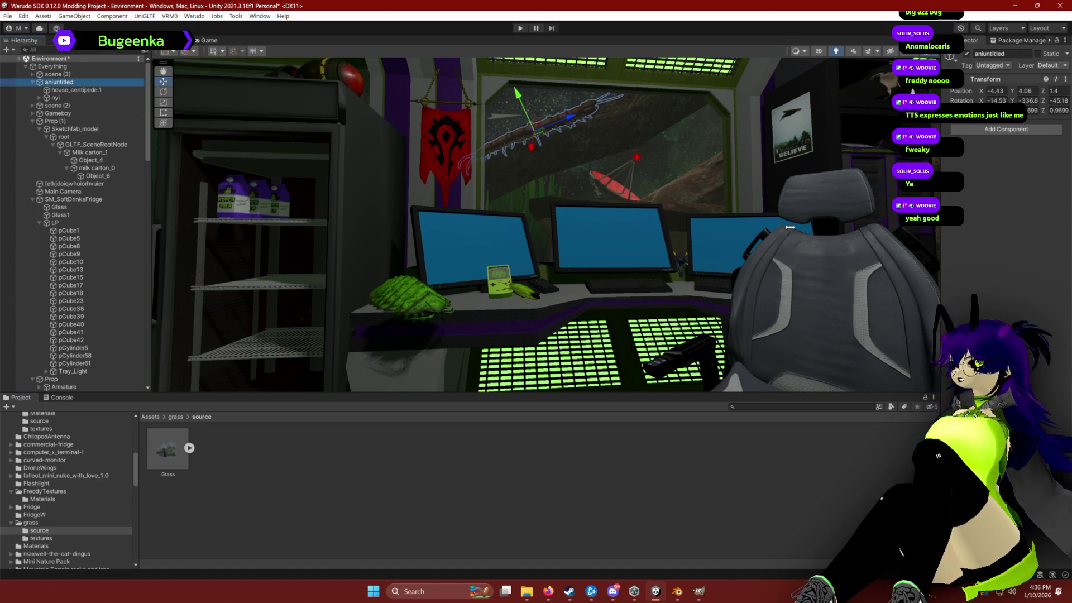
# Step: Locate house_centipede.1's Nyi_1 albedo texture and show nyi_1 in Explorer
pyautogui.click(66, 90)
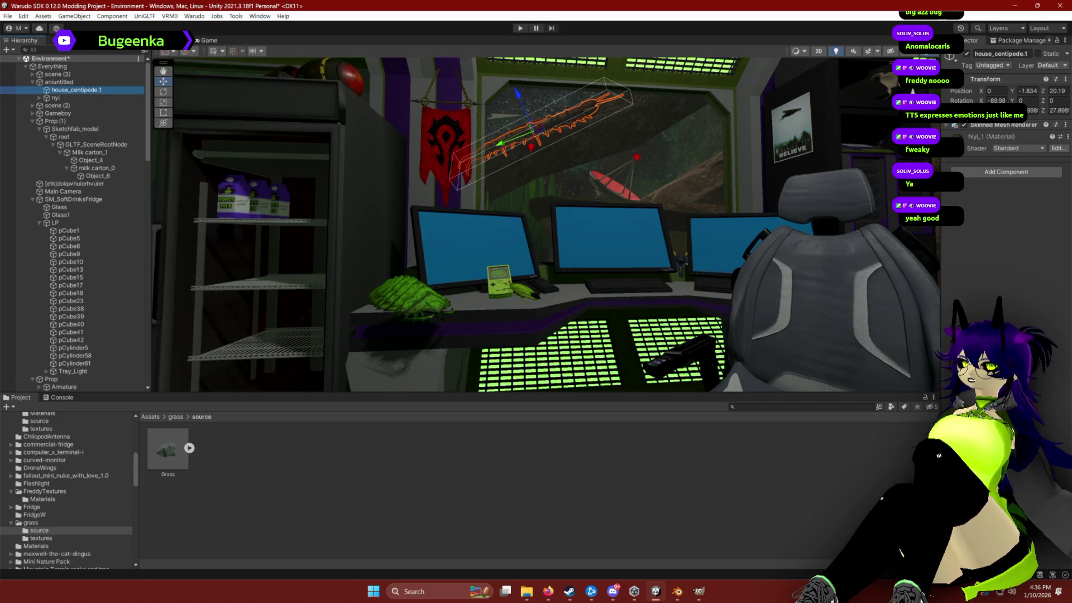
pyautogui.click(948, 227)
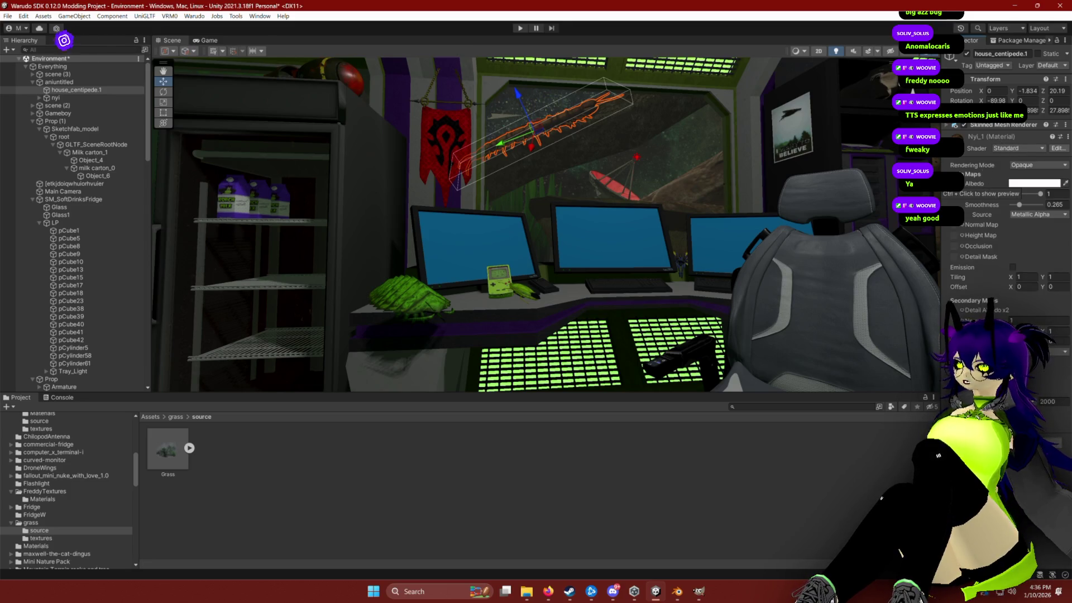
pyautogui.click(956, 184)
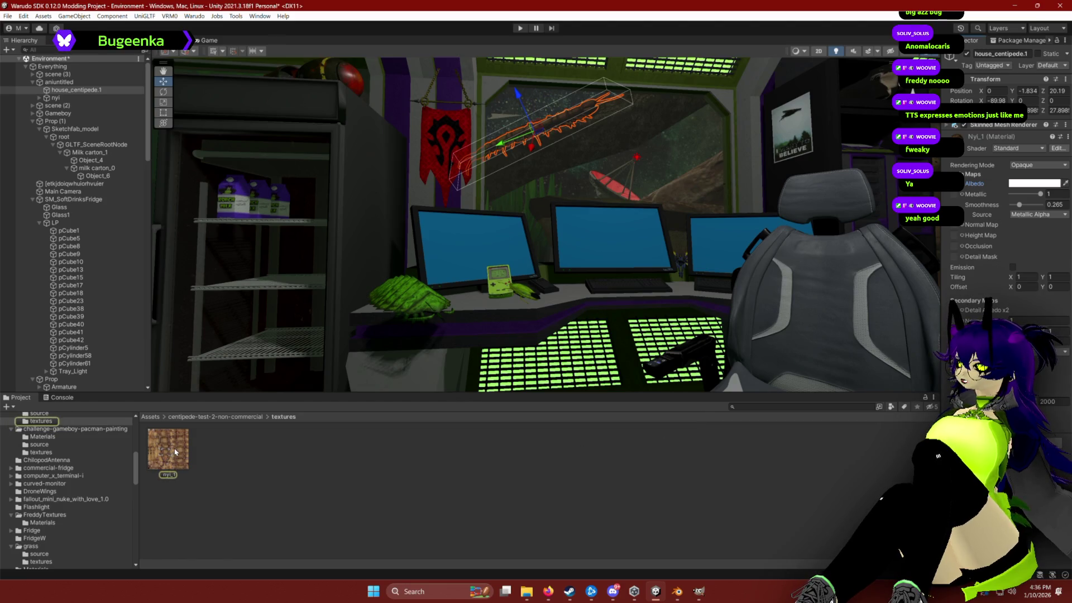
pyautogui.rightClick(176, 451)
pyautogui.click(237, 210)
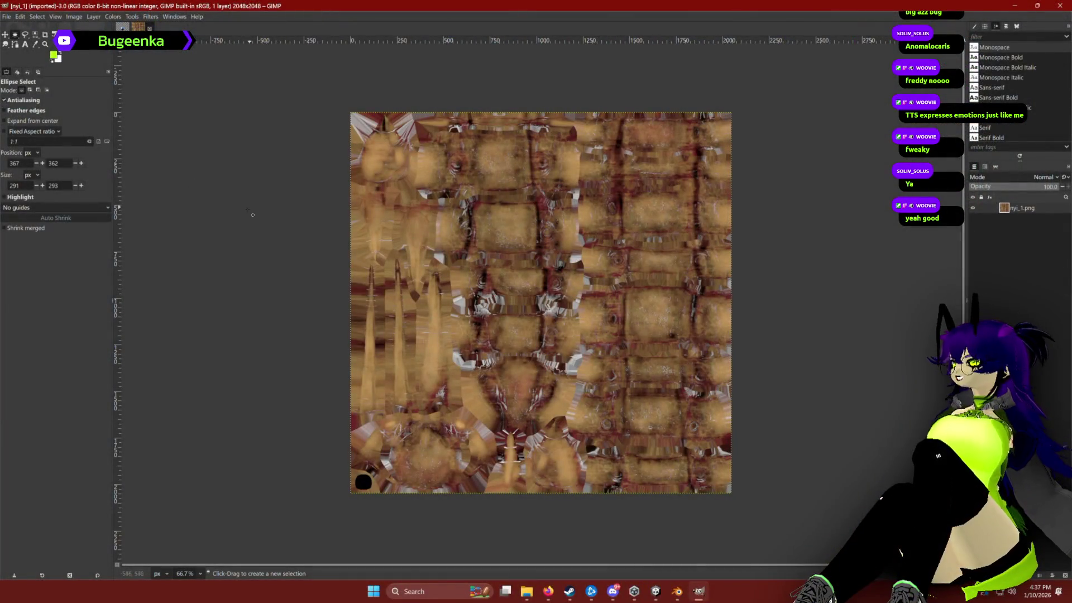
# Step: Preview a green hue on nyi_1, cancel it, and start a new layer
pyautogui.click(122, 19)
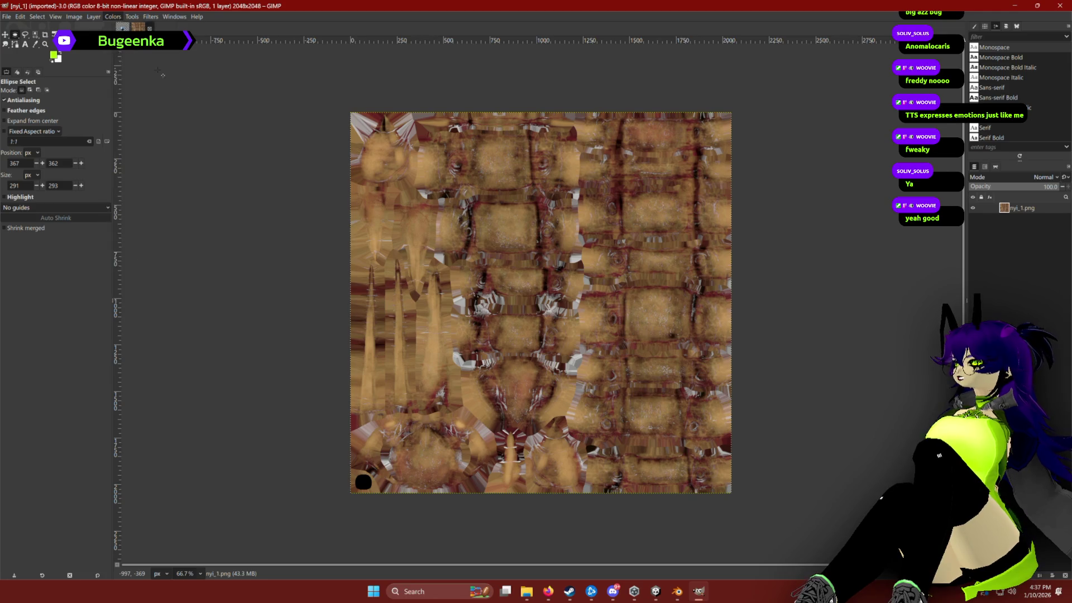
pyautogui.click(176, 68)
pyautogui.moveTo(141, 161); pyautogui.dragTo(139, 162)
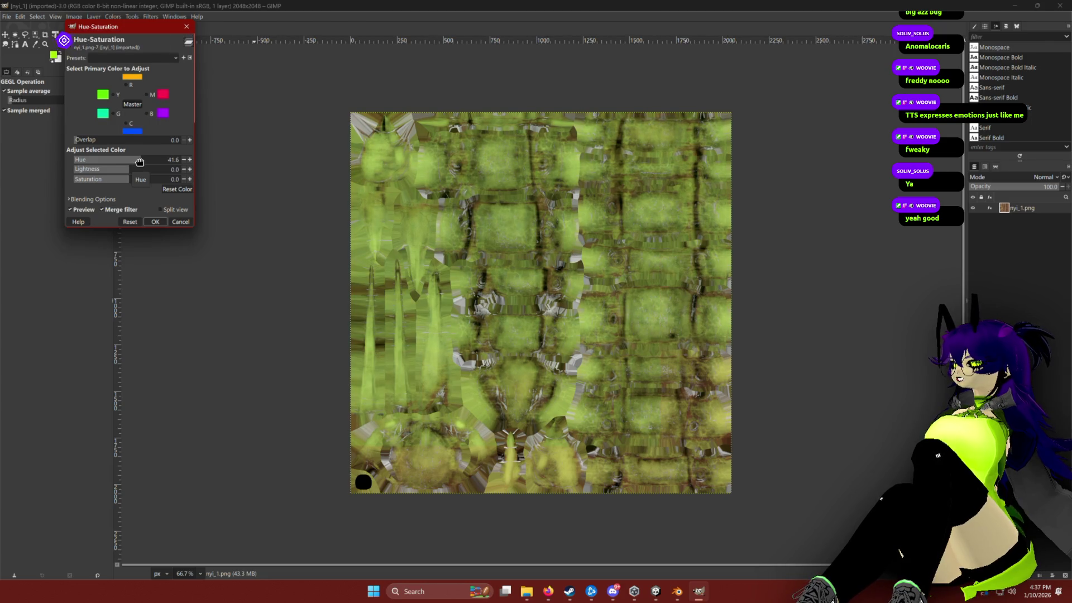
pyautogui.click(180, 221)
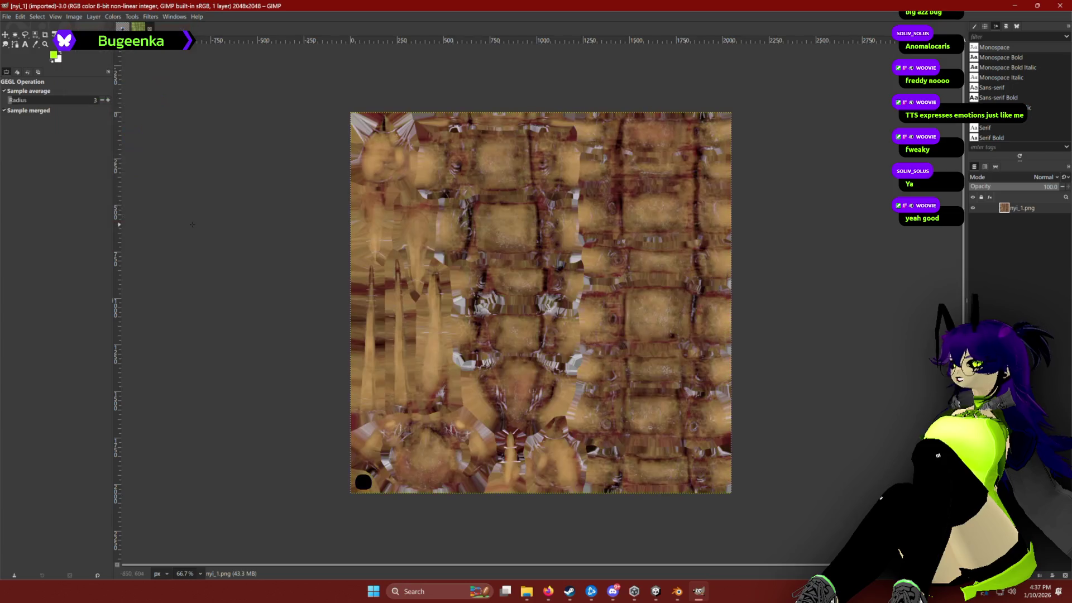
pyautogui.hotkey('shift', 'ctrl', 'n')
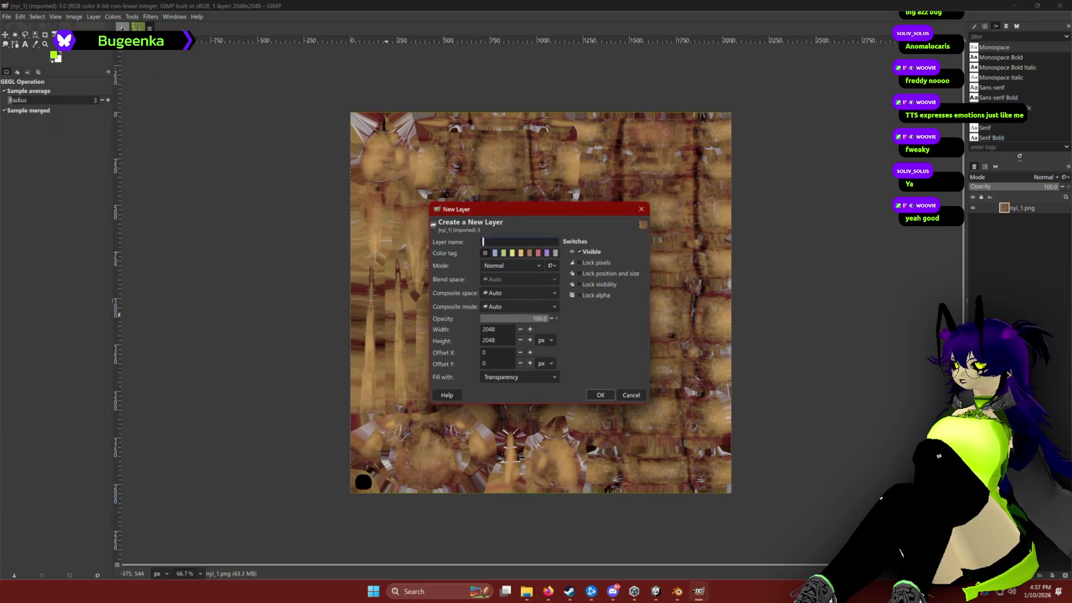
# Step: Add a new transparent layer filled with lime green, in Addition mode at low opacity
pyautogui.click(600, 395)
pyautogui.click(1008, 177)
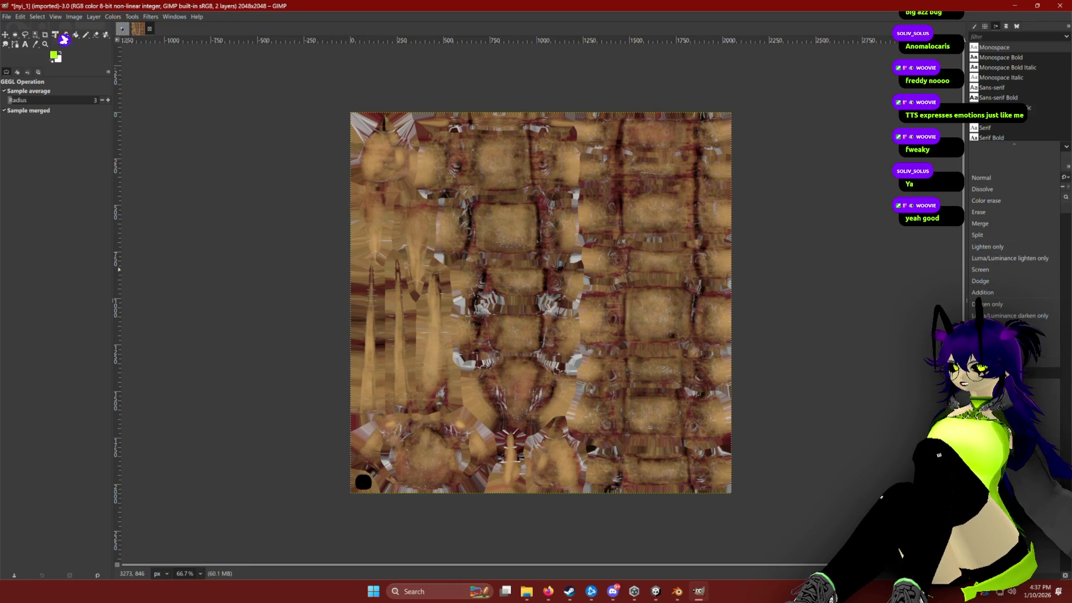
pyautogui.click(1012, 293)
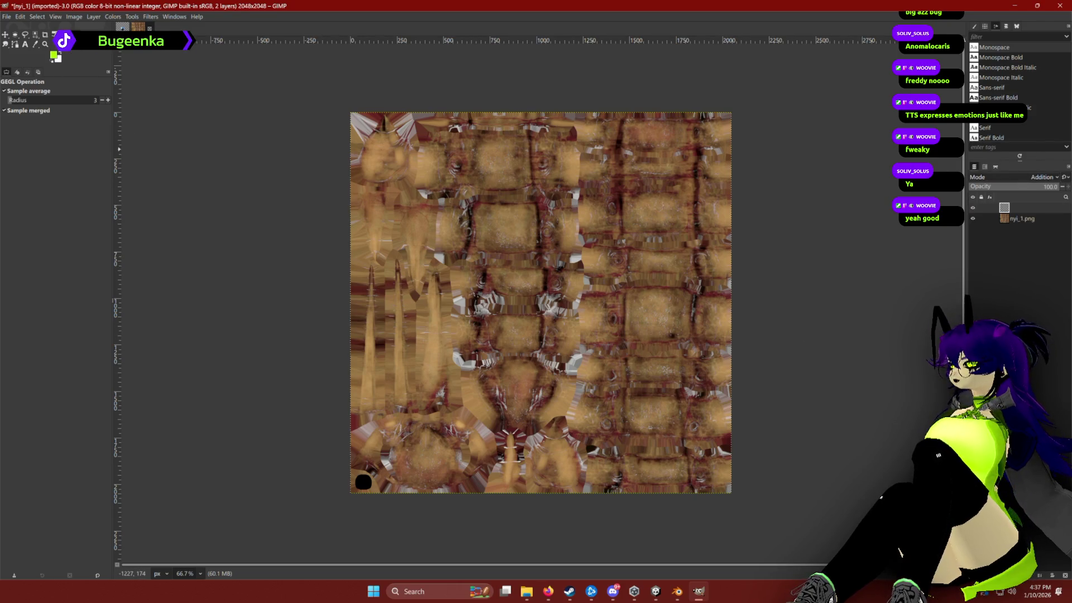
pyautogui.hotkey('shift', 'b')
pyautogui.click(531, 264)
pyautogui.moveTo(1041, 187)
pyautogui.mouseDown()
pyautogui.moveTo(974, 188)
pyautogui.moveTo(991, 189)
pyautogui.mouseUp()
# Step: Fully desaturate the nyi_1.png texture layer
pyautogui.click(1022, 219)
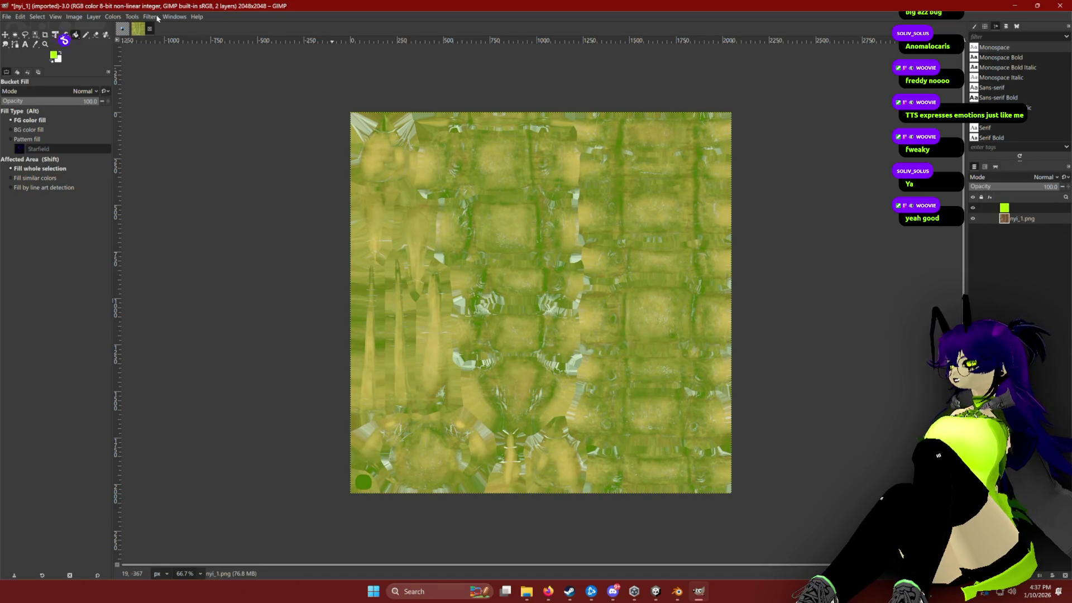
pyautogui.click(112, 16)
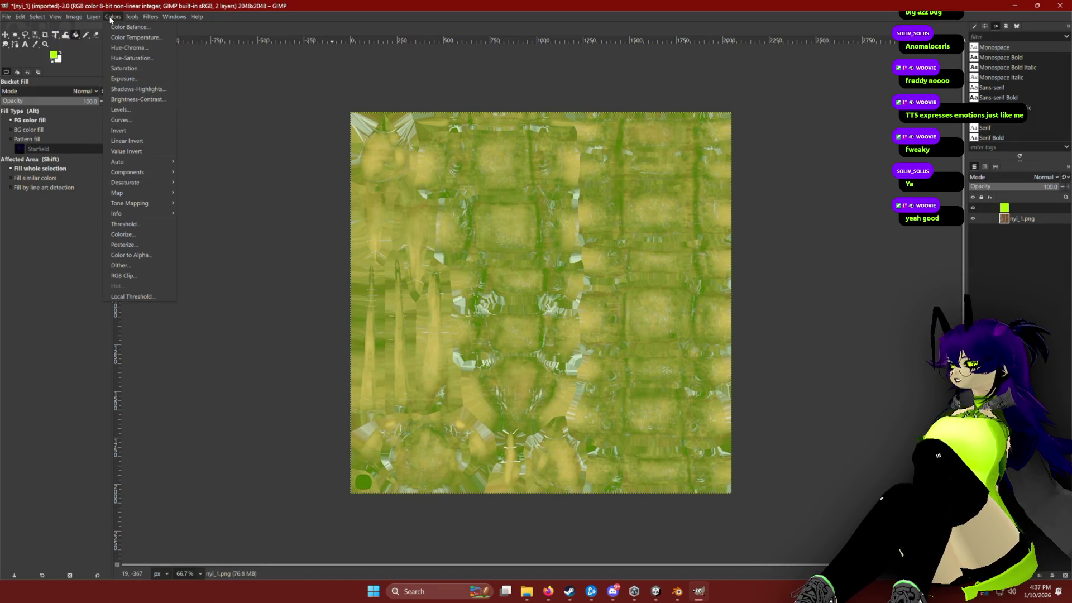
pyautogui.click(140, 72)
pyautogui.moveTo(115, 68); pyautogui.dragTo(67, 69)
pyautogui.click(155, 113)
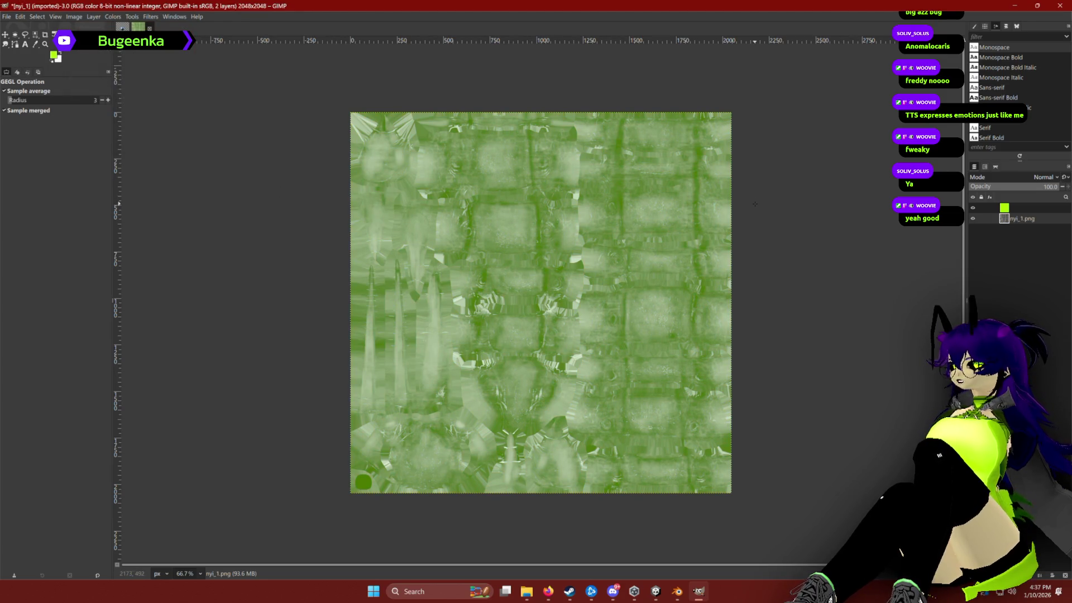
pyautogui.click(113, 17)
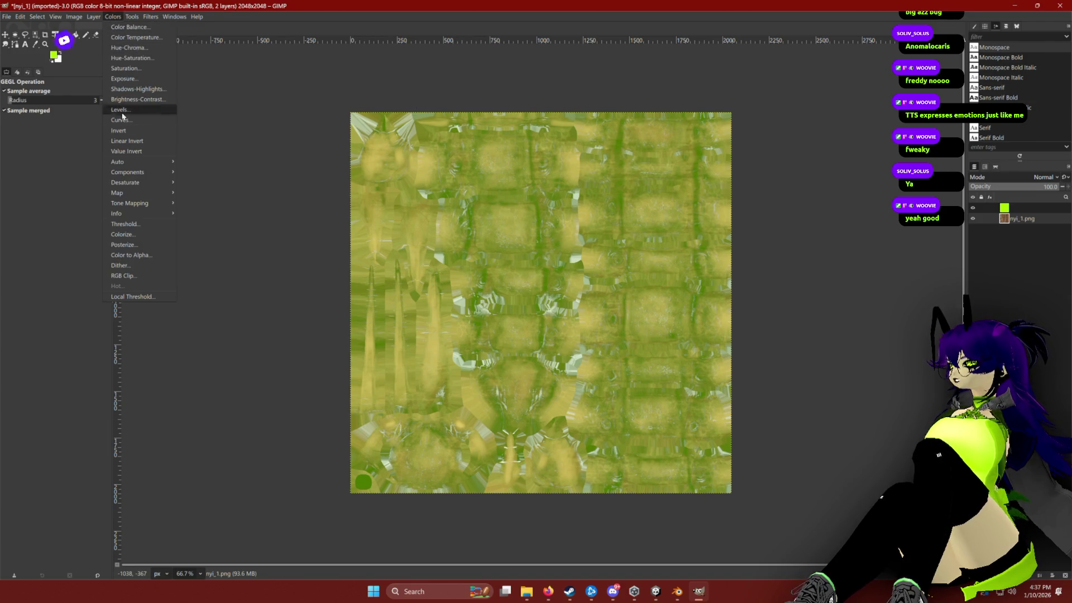
pyautogui.click(134, 68)
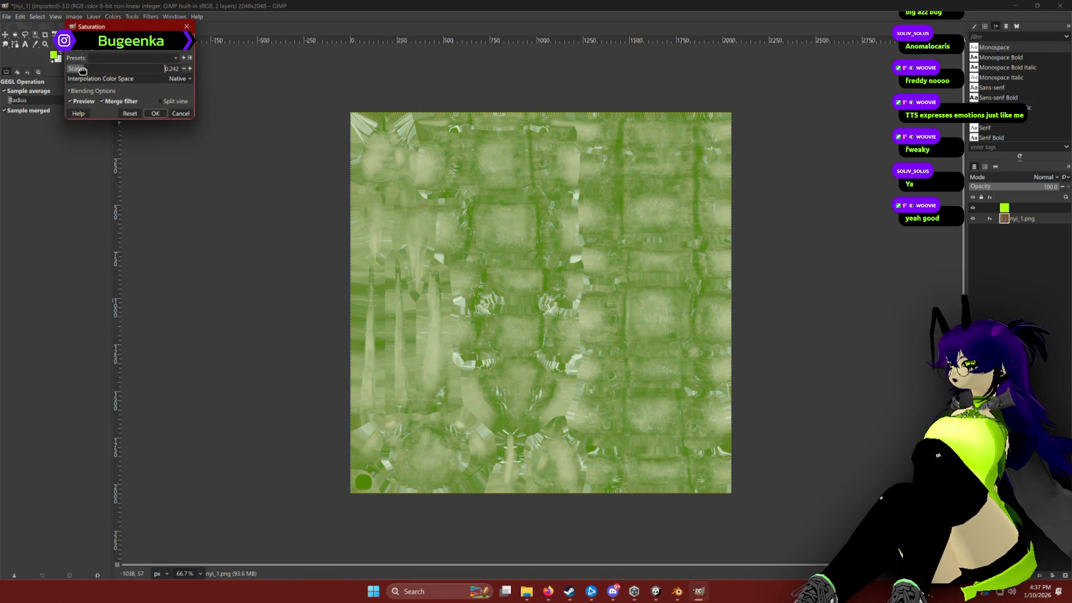
pyautogui.click(156, 114)
# Step: Switch the lime layer to Multiply at about 77 opacity for a dark olive tint
pyautogui.click(1026, 210)
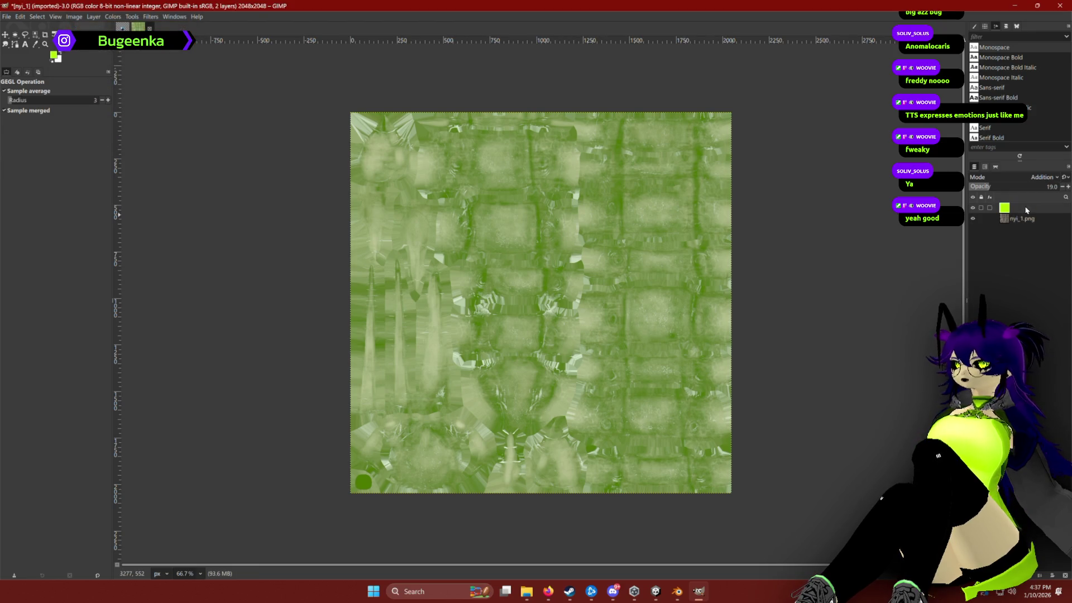
pyautogui.moveTo(990, 190)
pyautogui.mouseDown()
pyautogui.moveTo(1021, 189)
pyautogui.moveTo(964, 189)
pyautogui.moveTo(986, 189)
pyautogui.mouseUp()
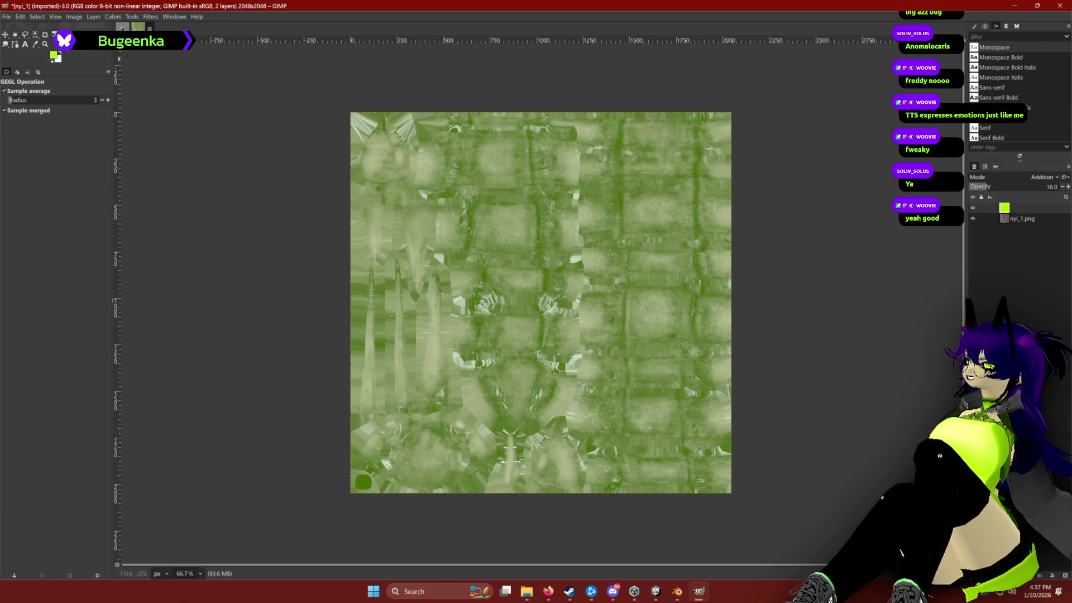
pyautogui.moveTo(1022, 186)
pyautogui.mouseDown()
pyautogui.moveTo(994, 187)
pyautogui.moveTo(1008, 187)
pyautogui.mouseUp()
pyautogui.click(1044, 179)
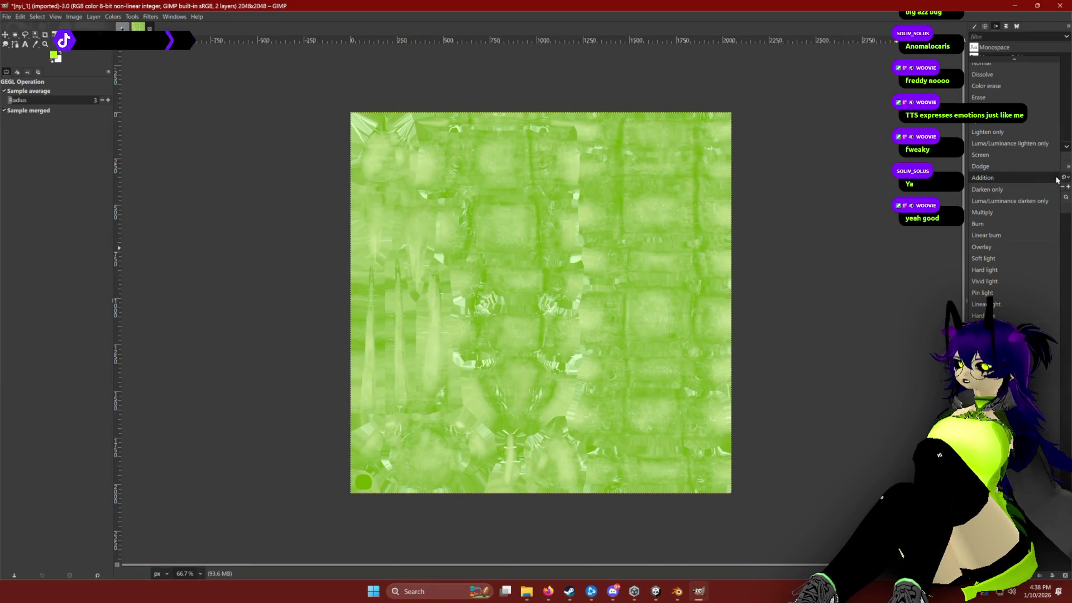
pyautogui.click(1031, 220)
pyautogui.moveTo(1035, 191); pyautogui.dragTo(1046, 191)
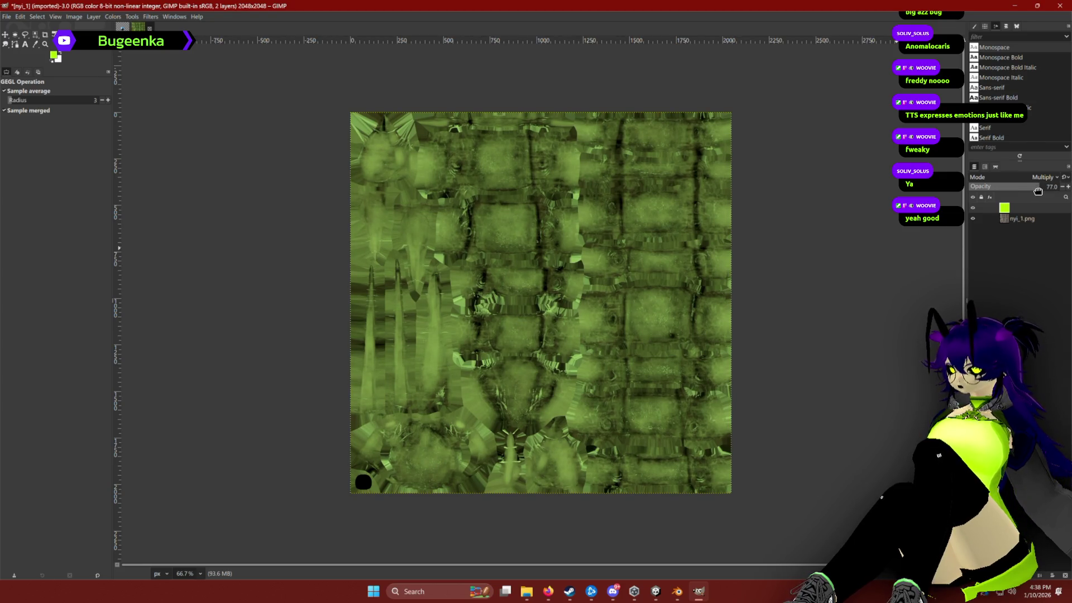
pyautogui.click(6, 17)
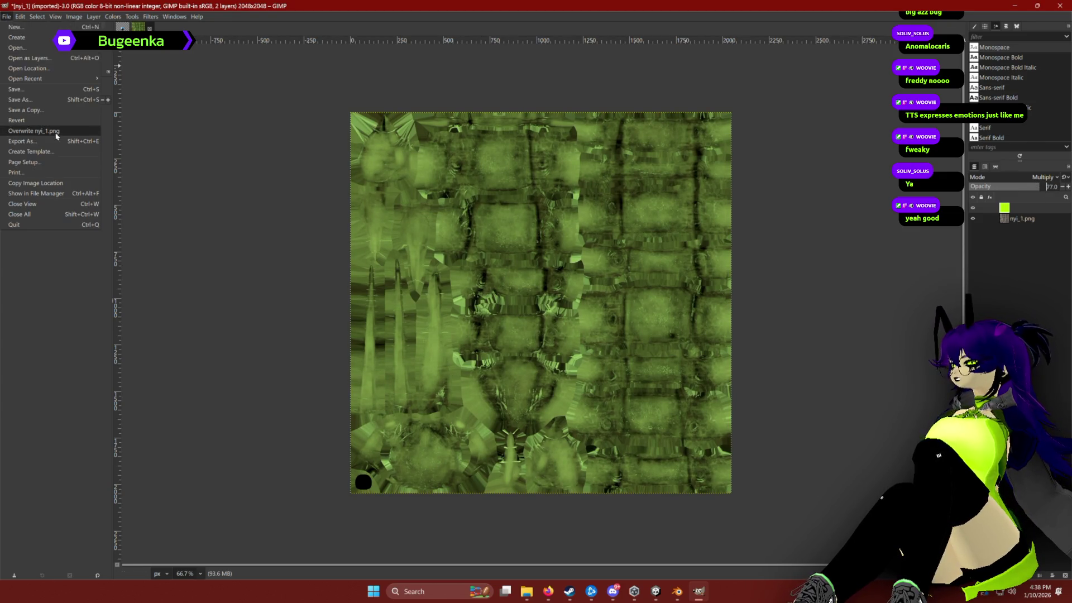
# Step: Overwrite nyi_1.png with the green-tinted texture and bring Unity back to the front
pyautogui.click(59, 137)
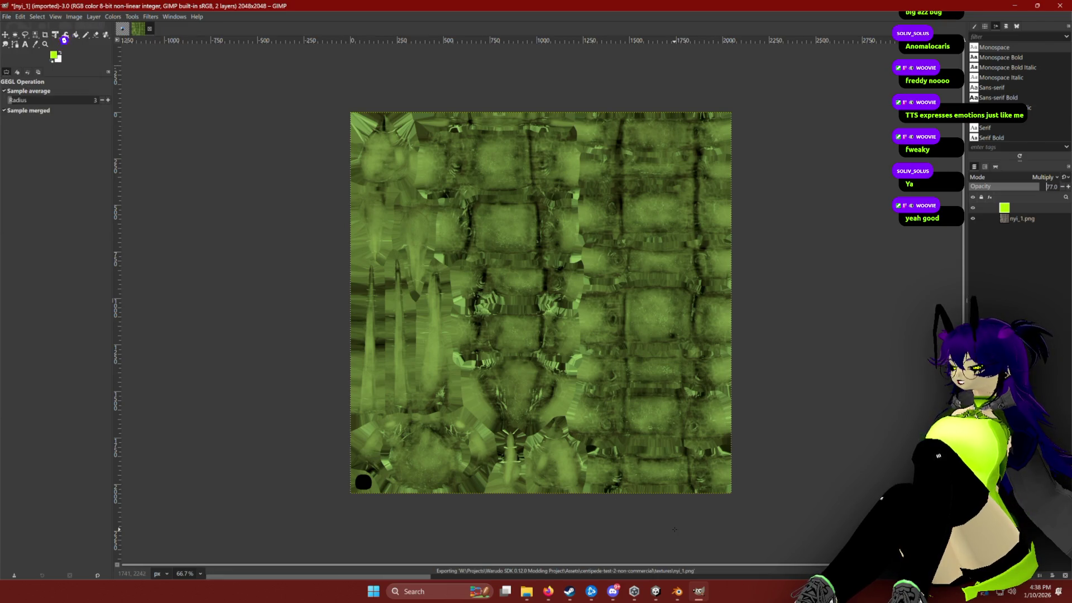
pyautogui.moveTo(655, 592)
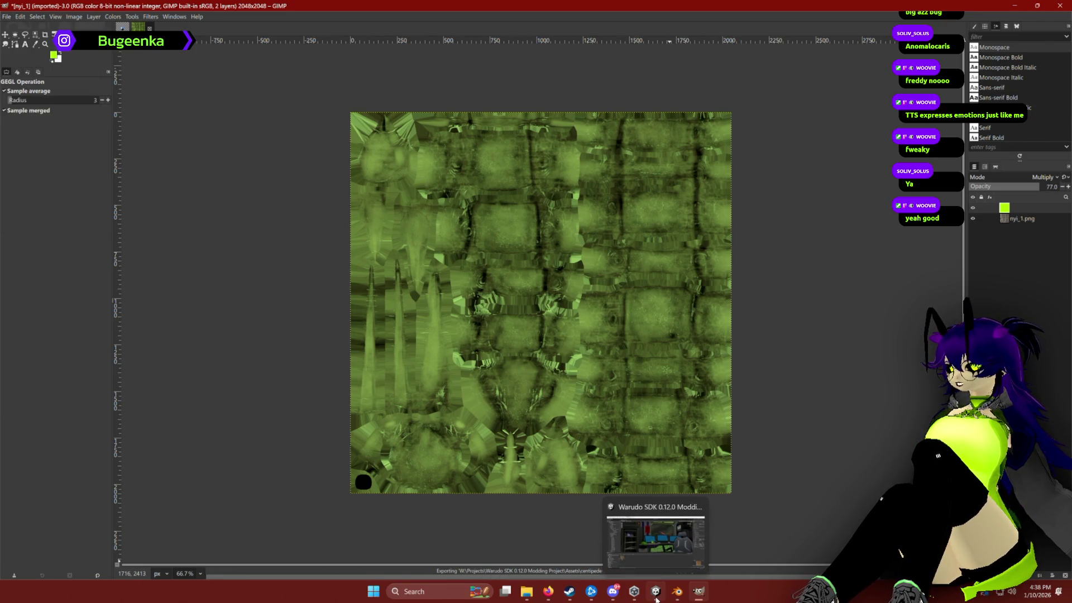
pyautogui.click(655, 539)
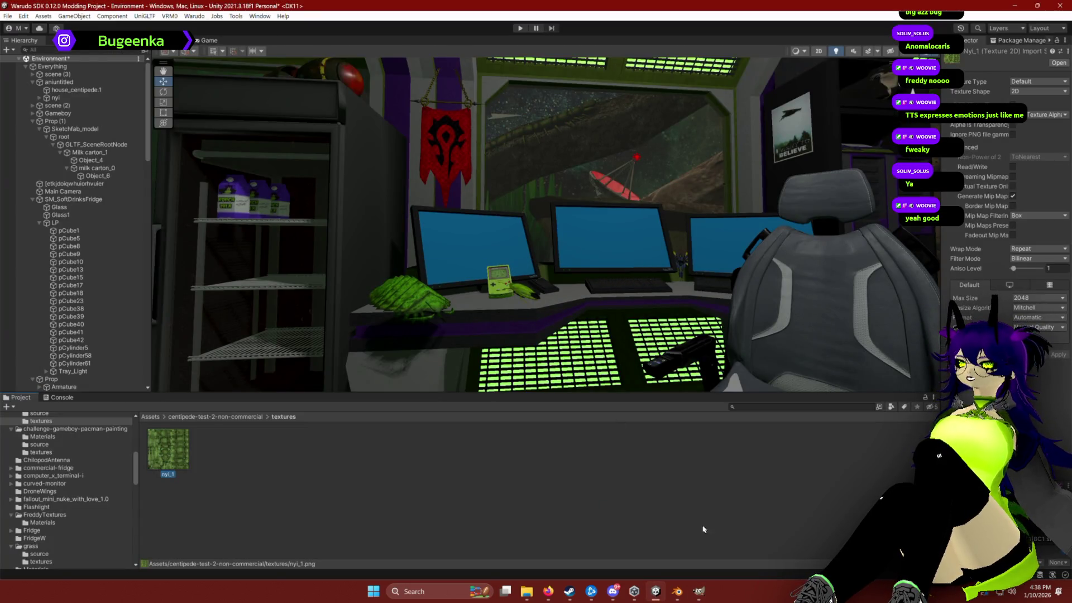
# Step: On house_centipede.1, enable Emission and assign nyi_1 as the emission map
pyautogui.moveTo(701, 593)
pyautogui.click(698, 545)
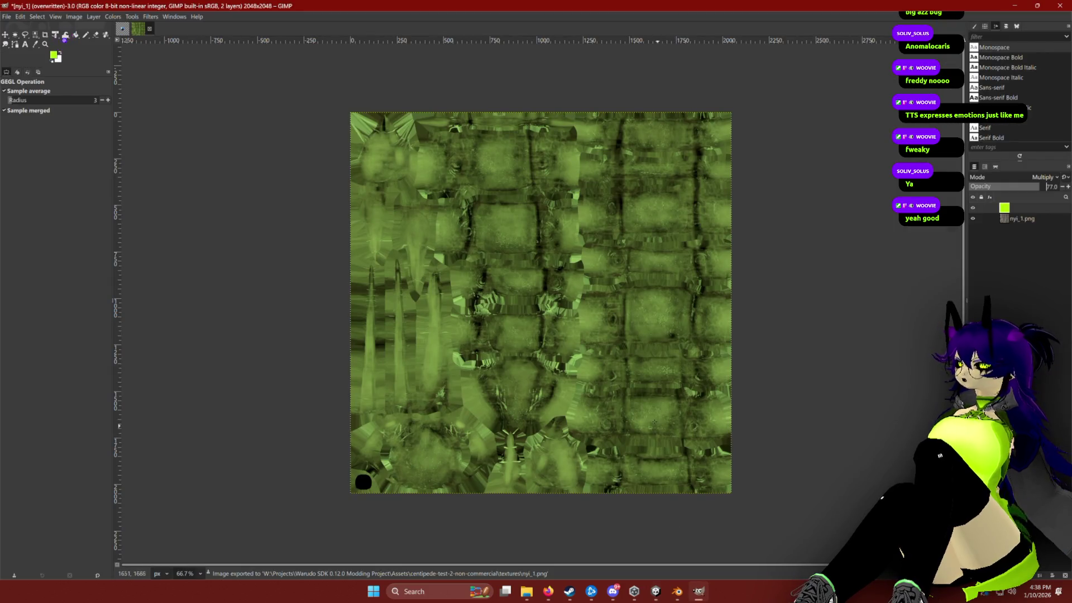
pyautogui.click(664, 594)
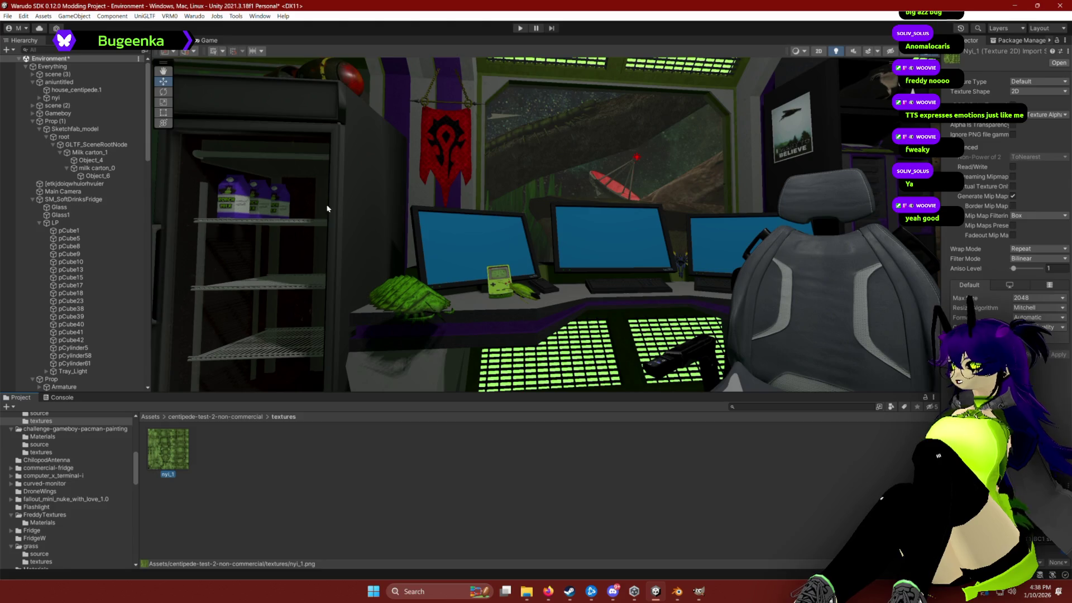
pyautogui.click(76, 90)
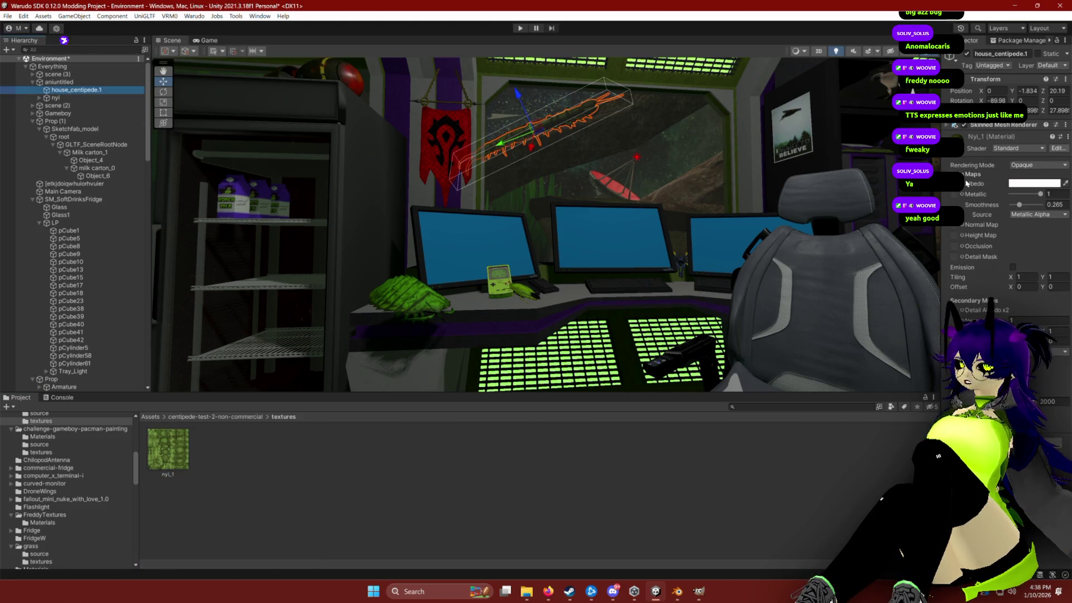
pyautogui.click(1014, 268)
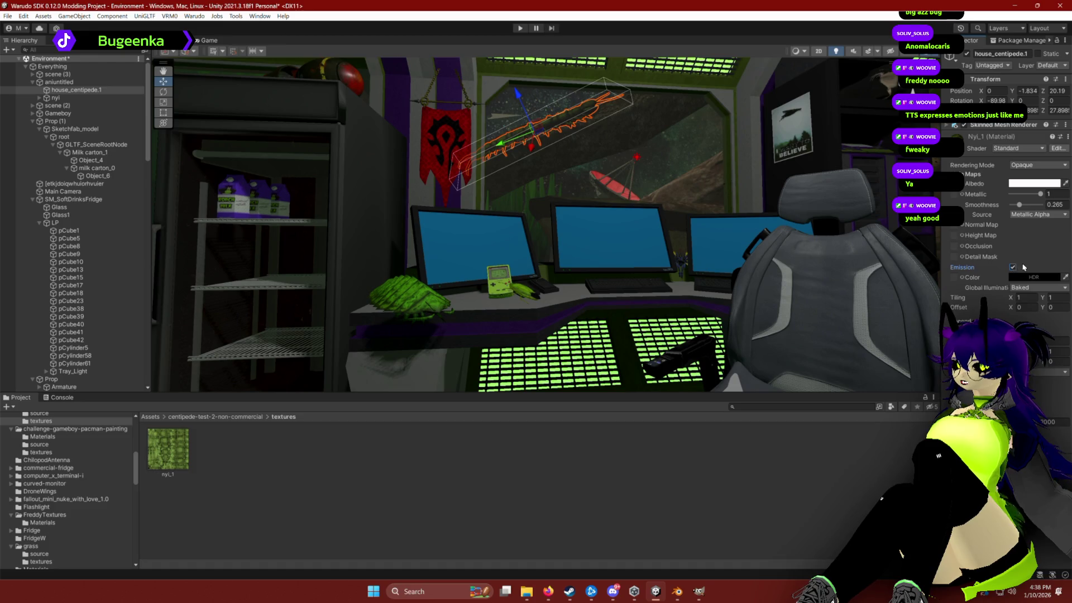
pyautogui.moveTo(167, 449)
pyautogui.mouseDown()
pyautogui.moveTo(954, 287)
pyautogui.moveTo(955, 277)
pyautogui.mouseUp()
# Step: Set a yellow-green emission colour with Realtime global illumination
pyautogui.click(1032, 277)
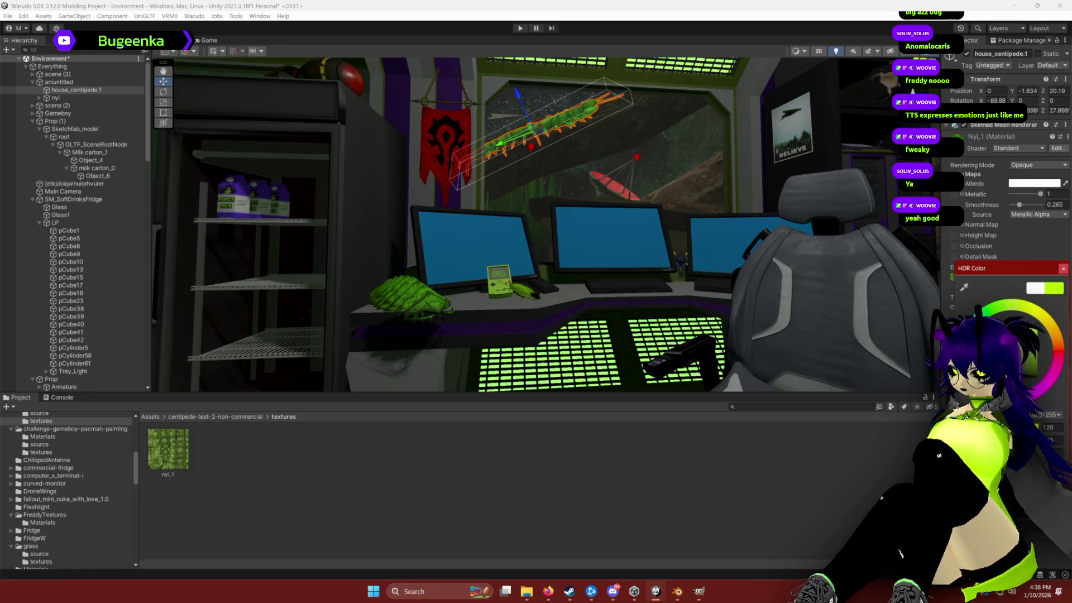
pyautogui.moveTo(1012, 304); pyautogui.dragTo(1016, 304)
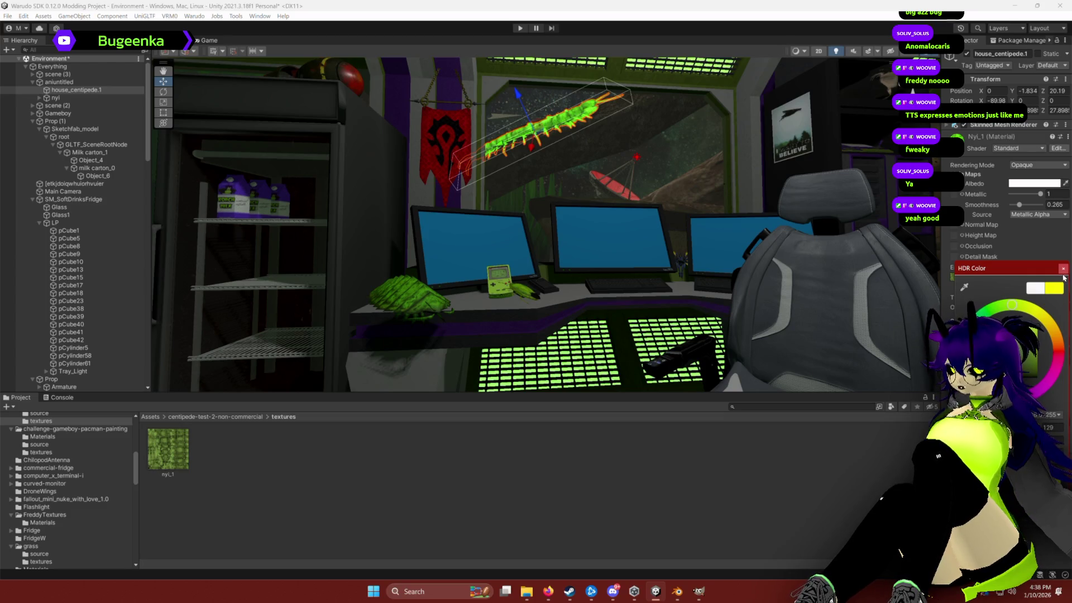
pyautogui.click(1064, 270)
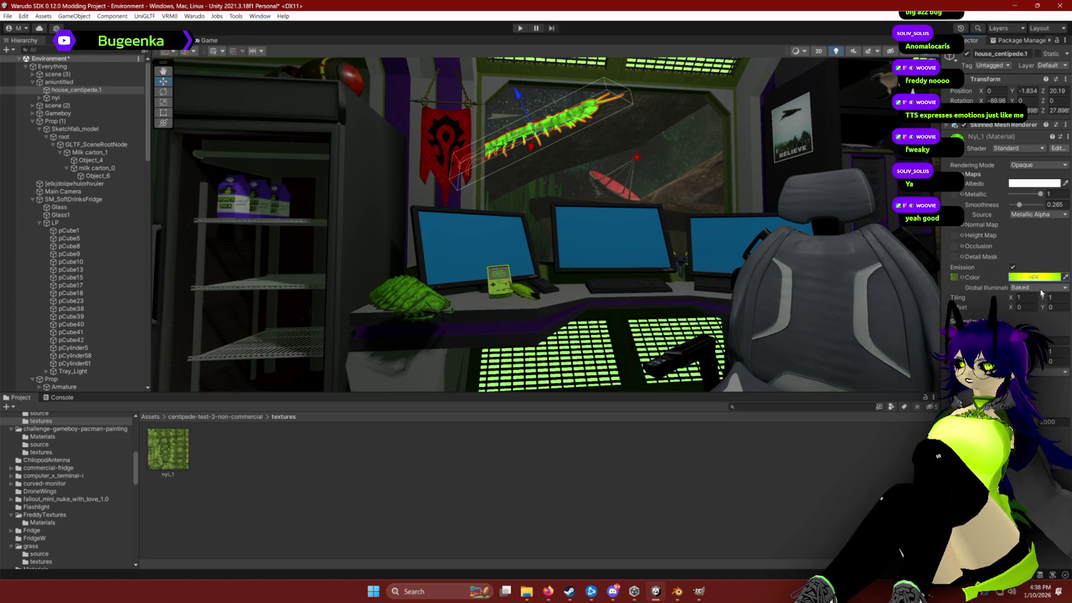
pyautogui.click(1041, 288)
pyautogui.click(1042, 289)
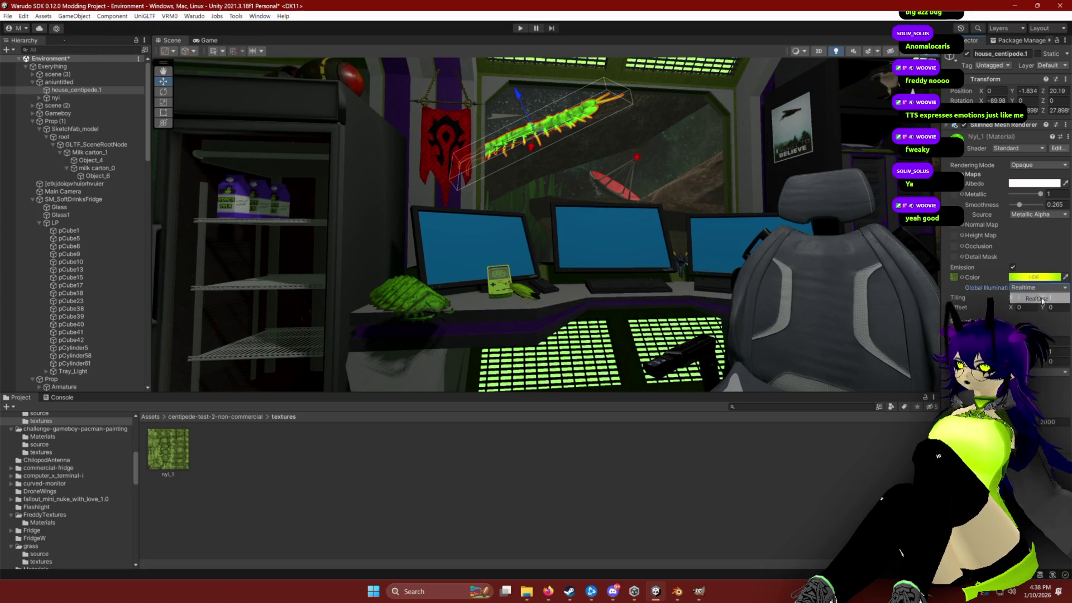
pyautogui.click(1048, 278)
pyautogui.click(1063, 272)
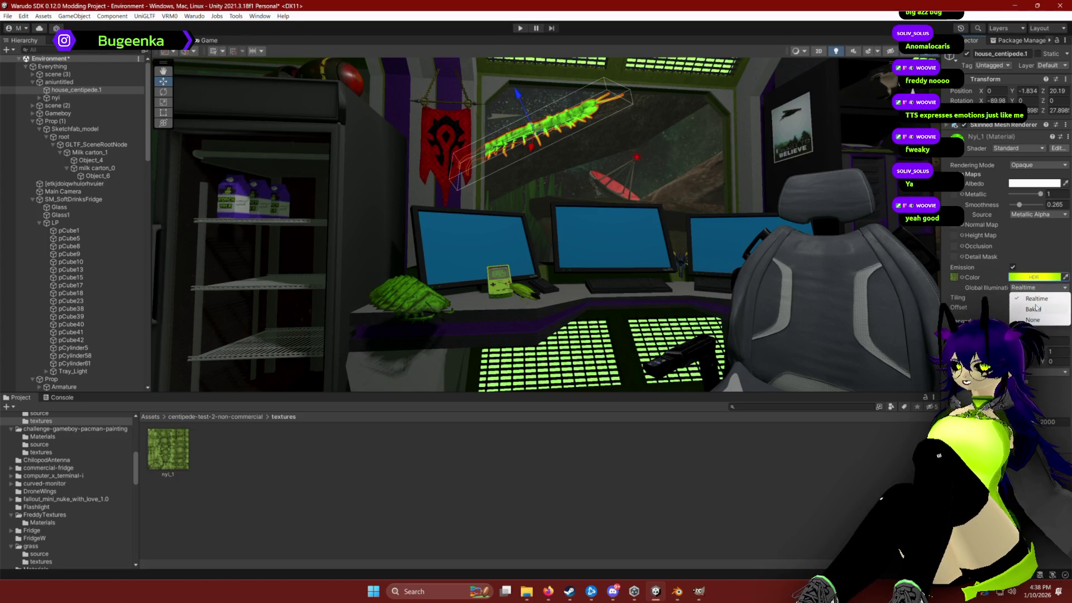
# Step: Lower the centipede material's Metallic to 0.52 and preview its glow
pyautogui.moveTo(1041, 193)
pyautogui.mouseDown()
pyautogui.moveTo(1010, 201)
pyautogui.moveTo(1026, 194)
pyautogui.moveTo(1037, 205)
pyautogui.moveTo(1011, 205)
pyautogui.moveTo(1021, 204)
pyautogui.mouseUp()
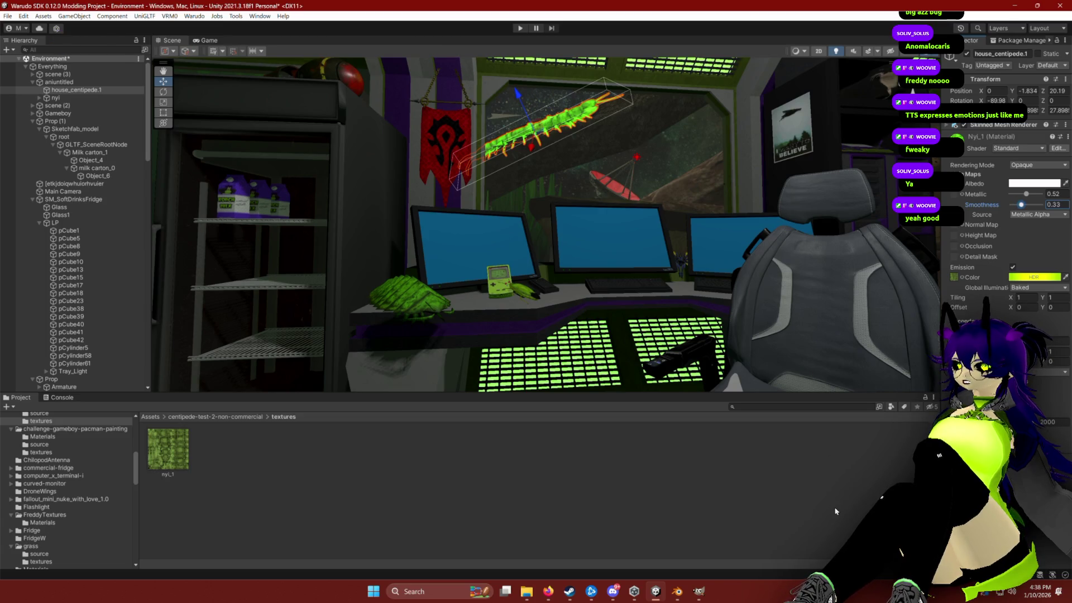
pyautogui.click(596, 296)
pyautogui.click(168, 449)
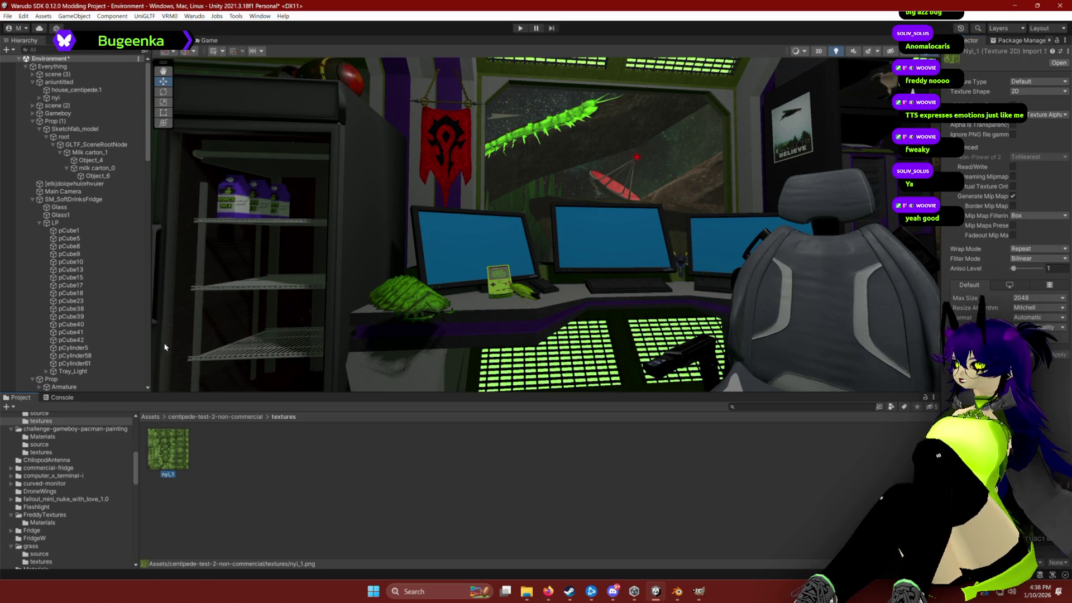
# Step: Darken house_centipede.1's HDR emission colour to dim its green glow
pyautogui.click(62, 90)
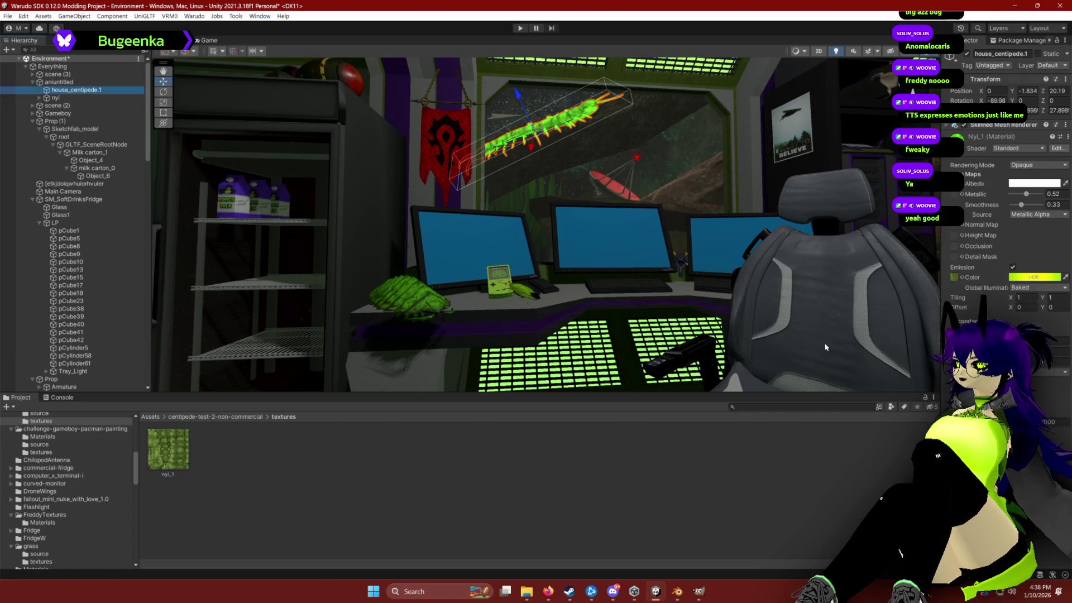
pyautogui.click(1035, 277)
pyautogui.moveTo(1045, 361)
pyautogui.mouseDown()
pyautogui.moveTo(1052, 370)
pyautogui.moveTo(1055, 323)
pyautogui.moveTo(1057, 340)
pyautogui.mouseUp()
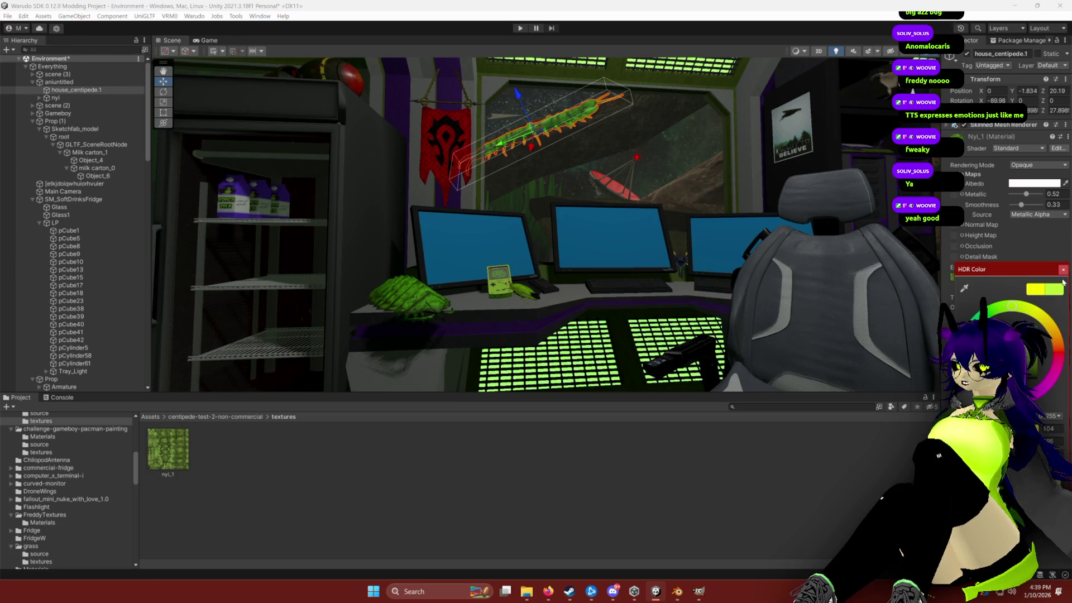
pyautogui.click(1063, 270)
pyautogui.click(678, 544)
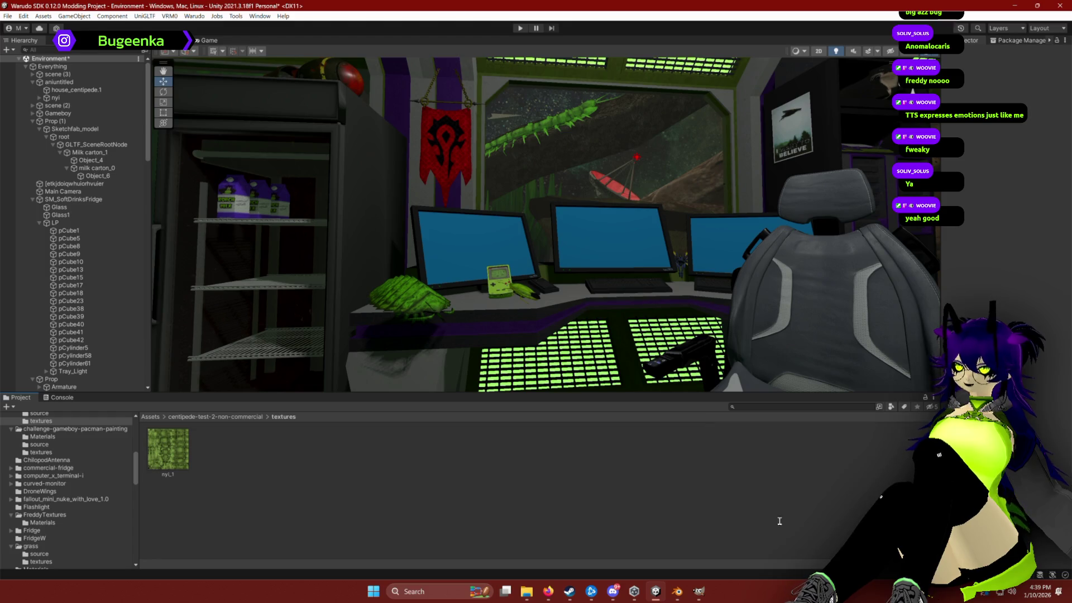
pyautogui.click(699, 591)
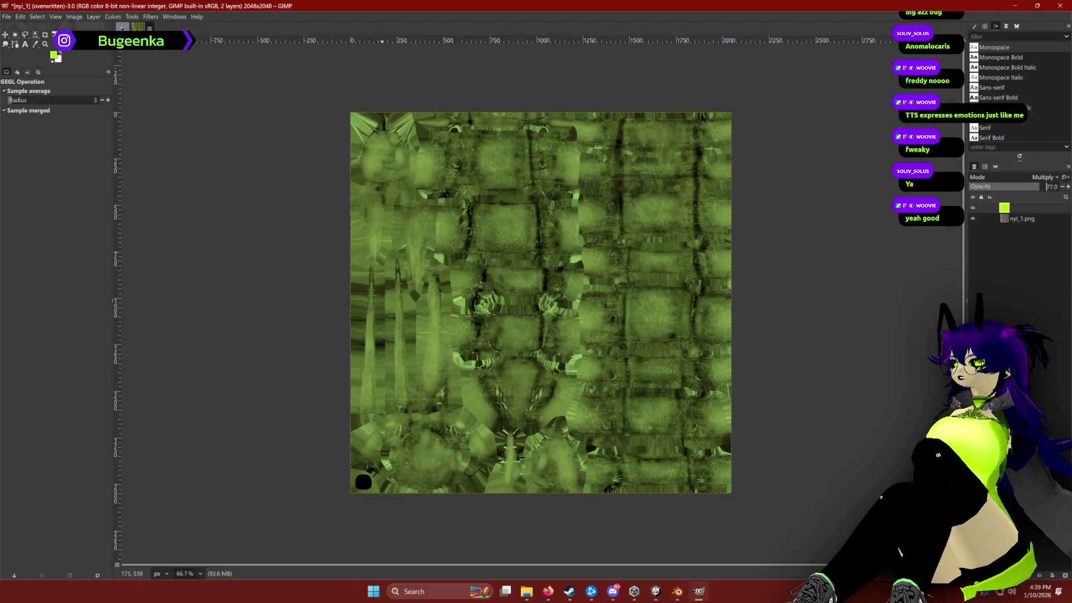
# Step: Review the olive nyi_1 texture with its lime Multiply layer, then minimise GIMP to Unity
pyautogui.scroll(5, 511, 332)
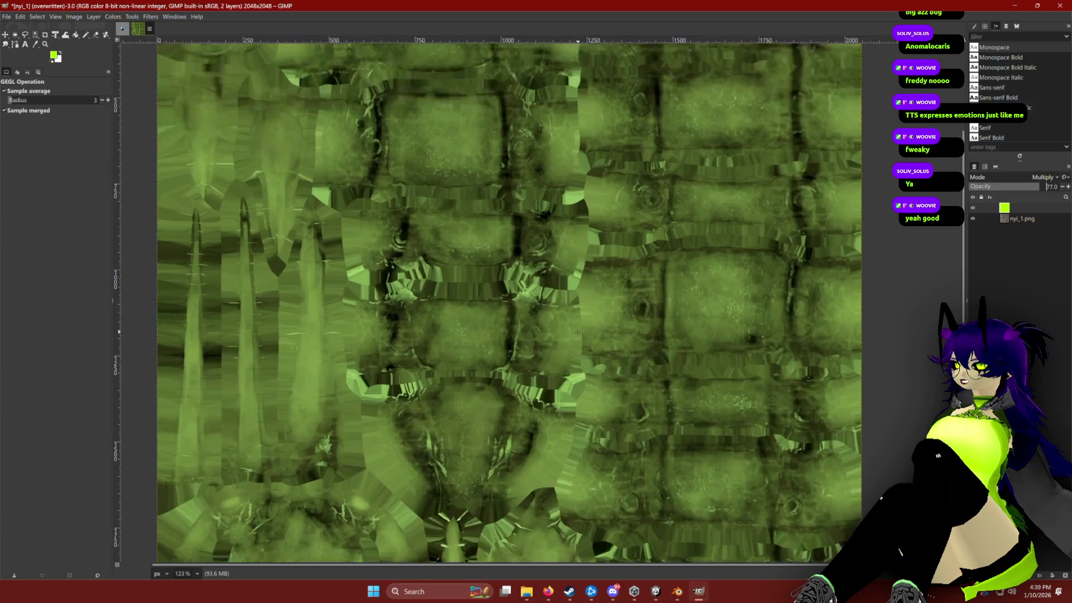
pyautogui.scroll(-5, 557, 330)
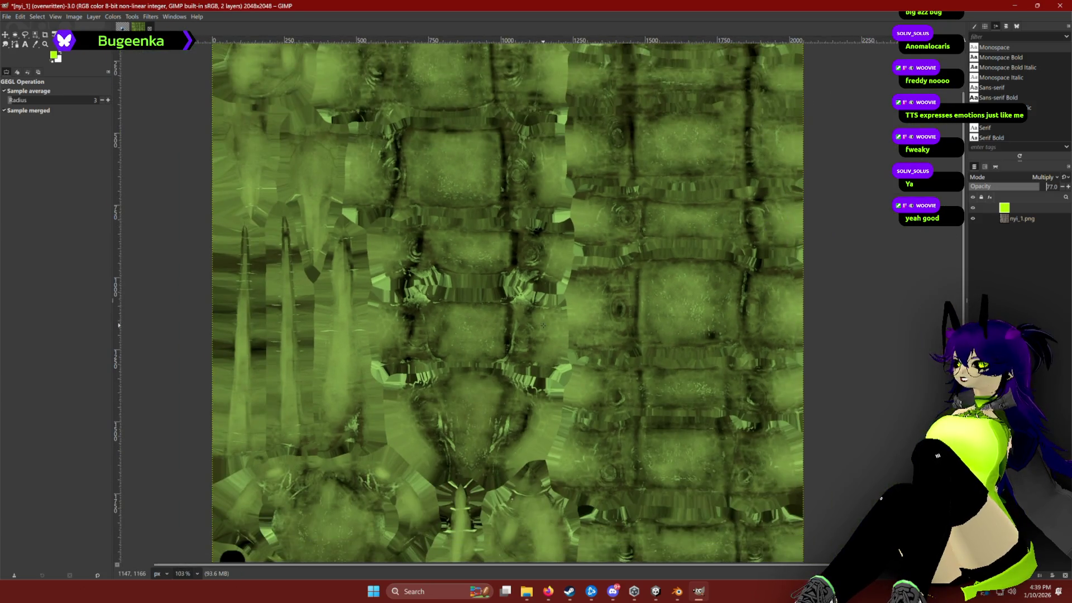
pyautogui.hotkey('alt', 'Tab')
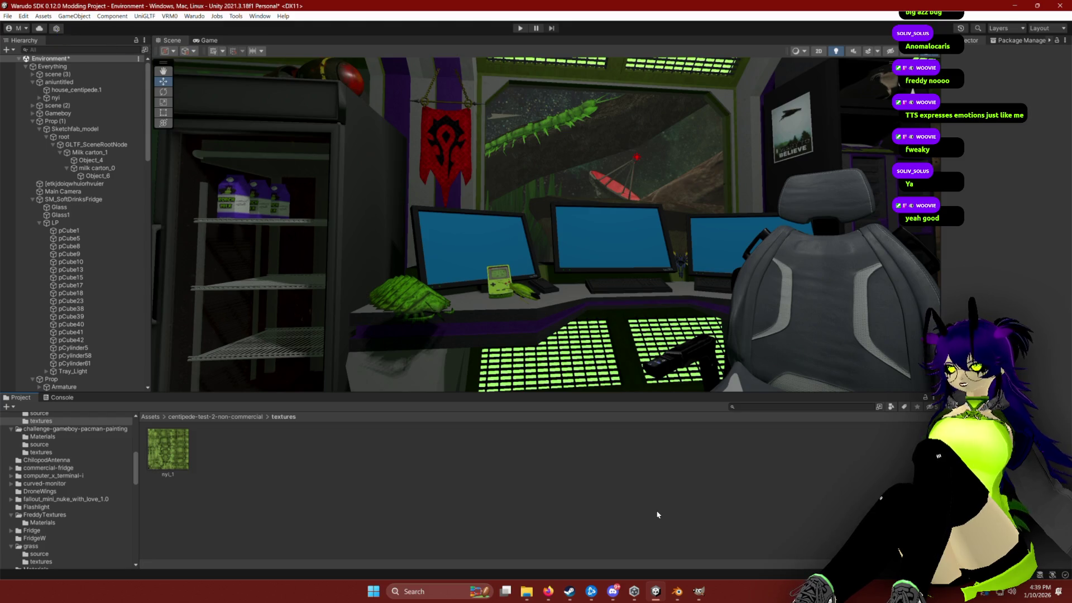
pyautogui.click(697, 598)
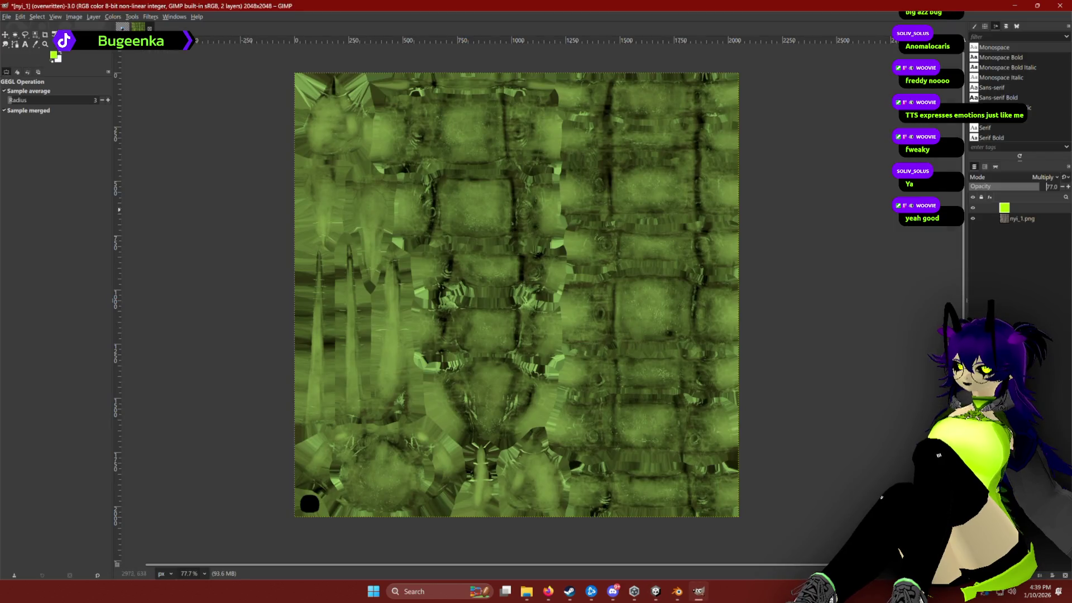
pyautogui.click(698, 598)
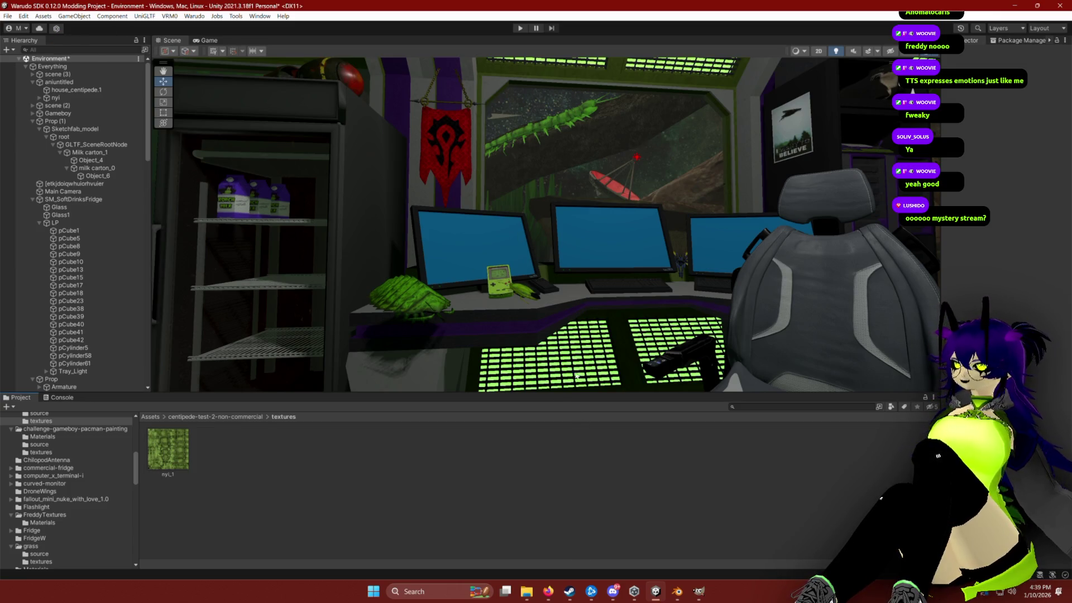
# Step: Adjust the brightness of house_centipede.1's green HDR emission colour
pyautogui.rightClick(631, 464)
pyautogui.moveTo(592, 224)
pyautogui.mouseDown()
pyautogui.moveTo(579, 217)
pyautogui.moveTo(594, 237)
pyautogui.mouseUp()
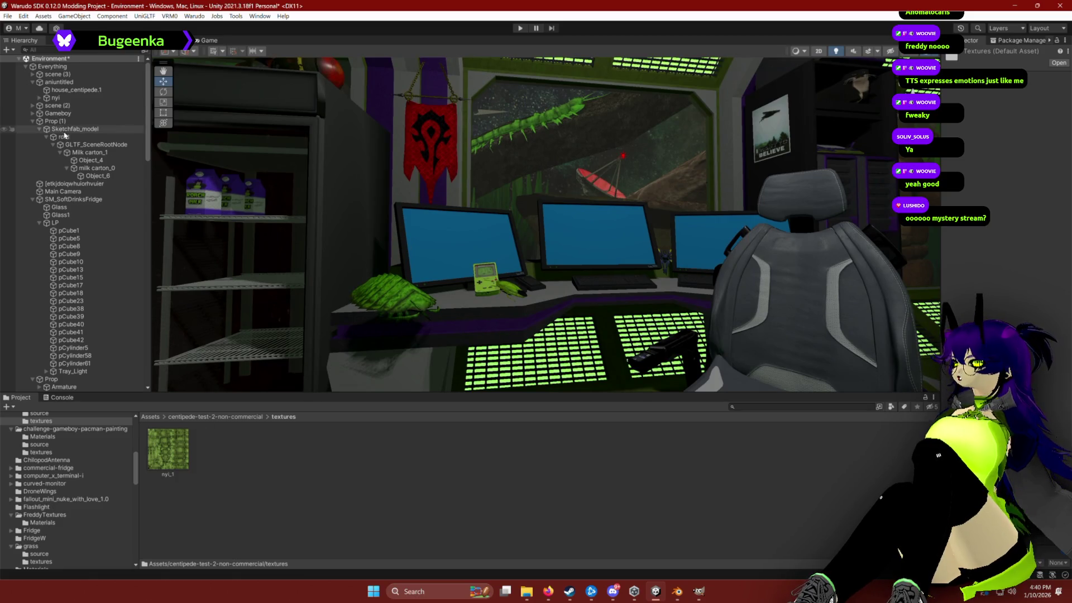
pyautogui.click(66, 90)
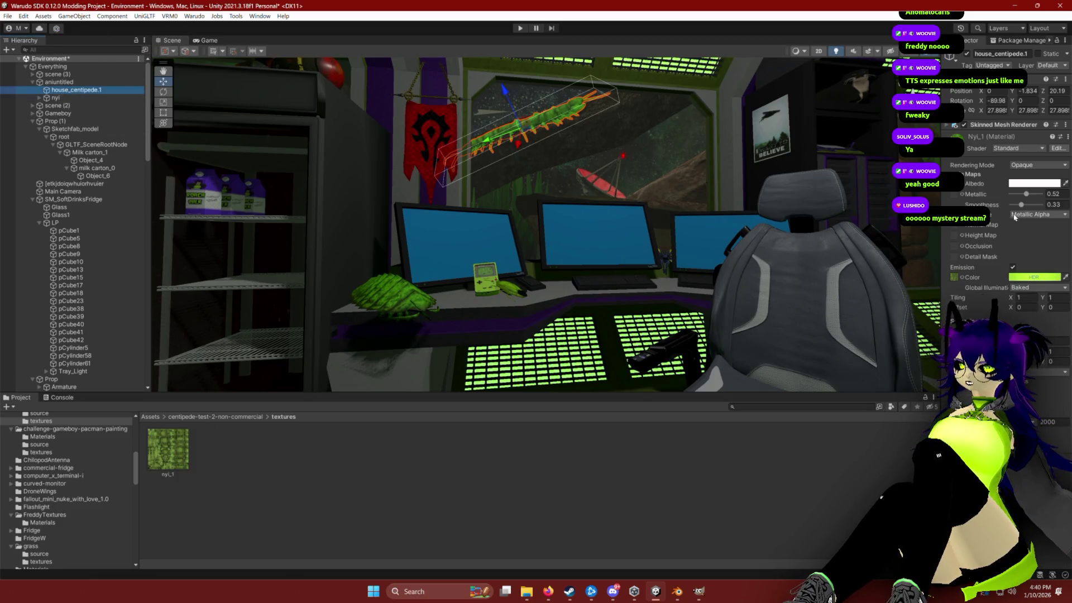
pyautogui.click(1029, 277)
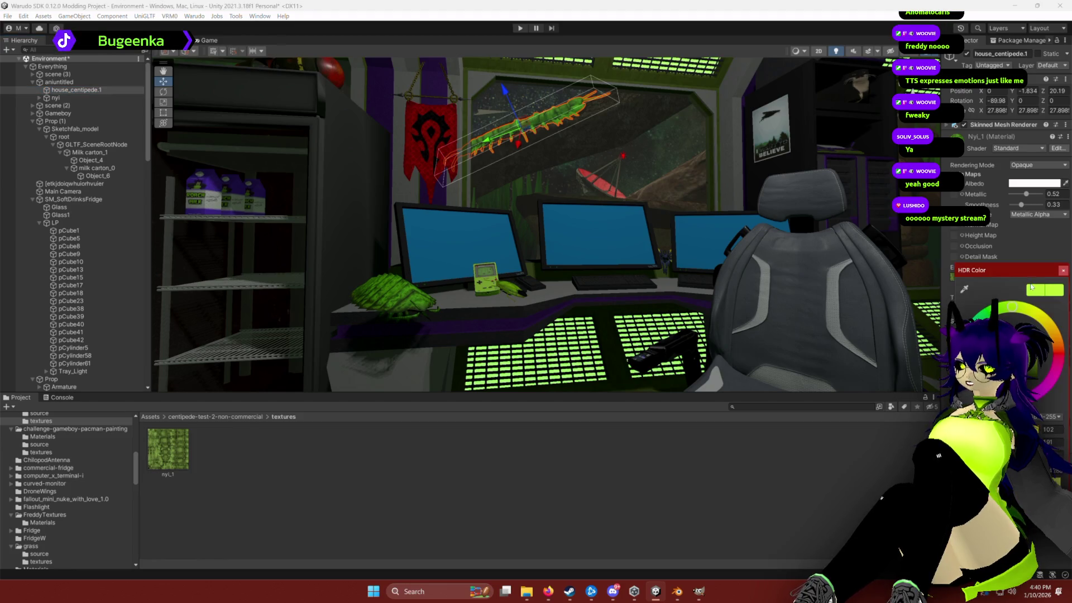
pyautogui.moveTo(1011, 357)
pyautogui.mouseDown()
pyautogui.moveTo(1005, 369)
pyautogui.moveTo(1050, 342)
pyautogui.mouseUp()
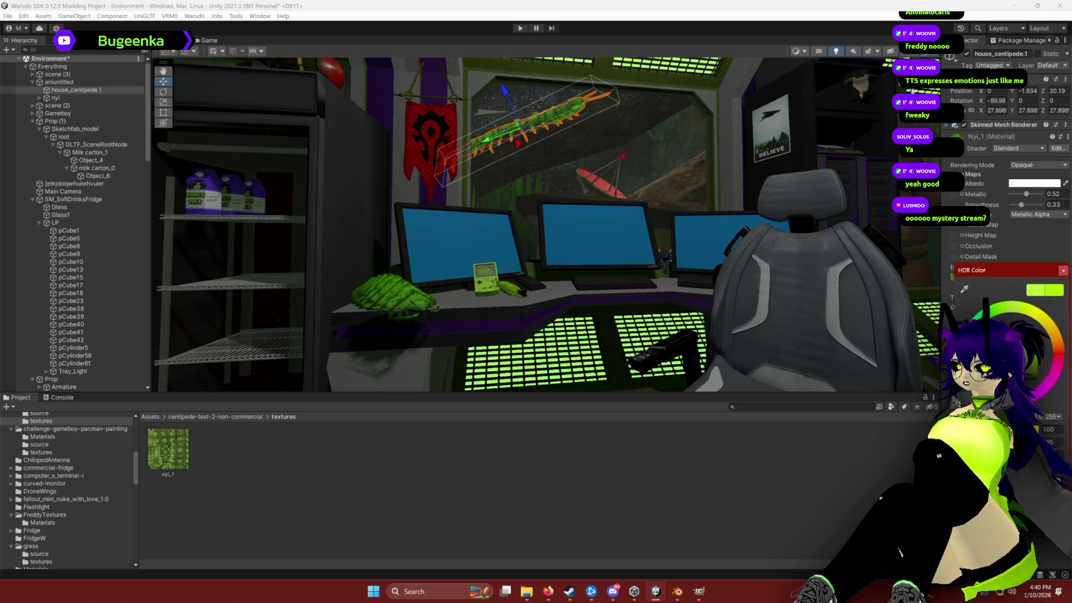
pyautogui.click(1063, 270)
pyautogui.click(730, 511)
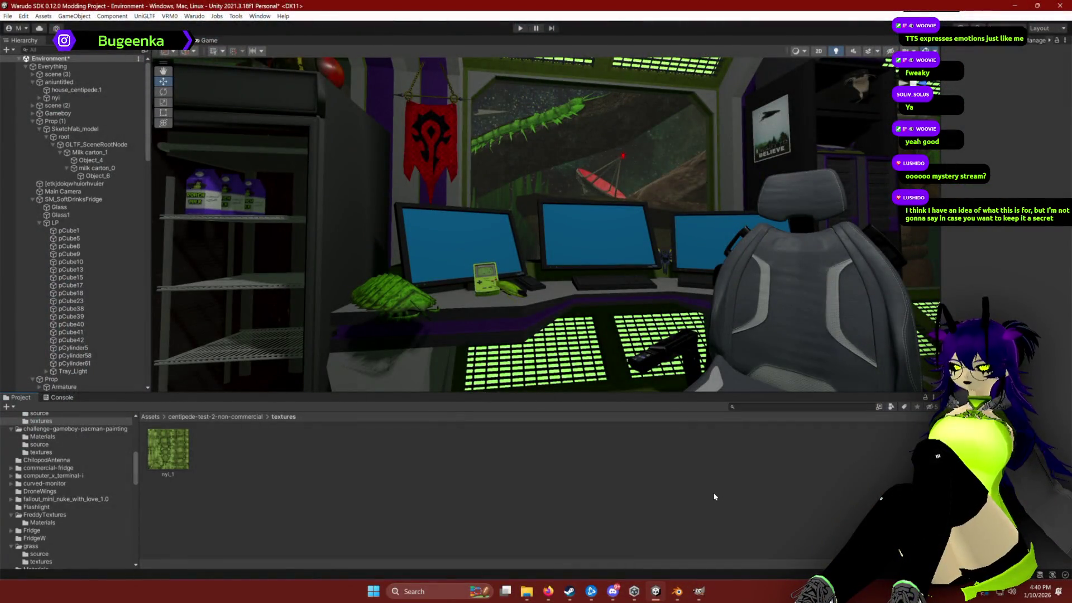
pyautogui.moveTo(780, 496)
pyautogui.mouseDown()
pyautogui.moveTo(555, 287)
pyautogui.moveTo(448, 315)
pyautogui.moveTo(502, 359)
pyautogui.moveTo(638, 318)
pyautogui.moveTo(782, 335)
pyautogui.moveTo(786, 324)
pyautogui.moveTo(694, 307)
pyautogui.moveTo(641, 319)
pyautogui.moveTo(612, 343)
pyautogui.moveTo(624, 348)
pyautogui.moveTo(636, 319)
pyautogui.moveTo(662, 315)
pyautogui.moveTo(627, 359)
pyautogui.moveTo(639, 363)
pyautogui.moveTo(681, 262)
pyautogui.moveTo(734, 238)
pyautogui.moveTo(734, 255)
pyautogui.mouseUp()
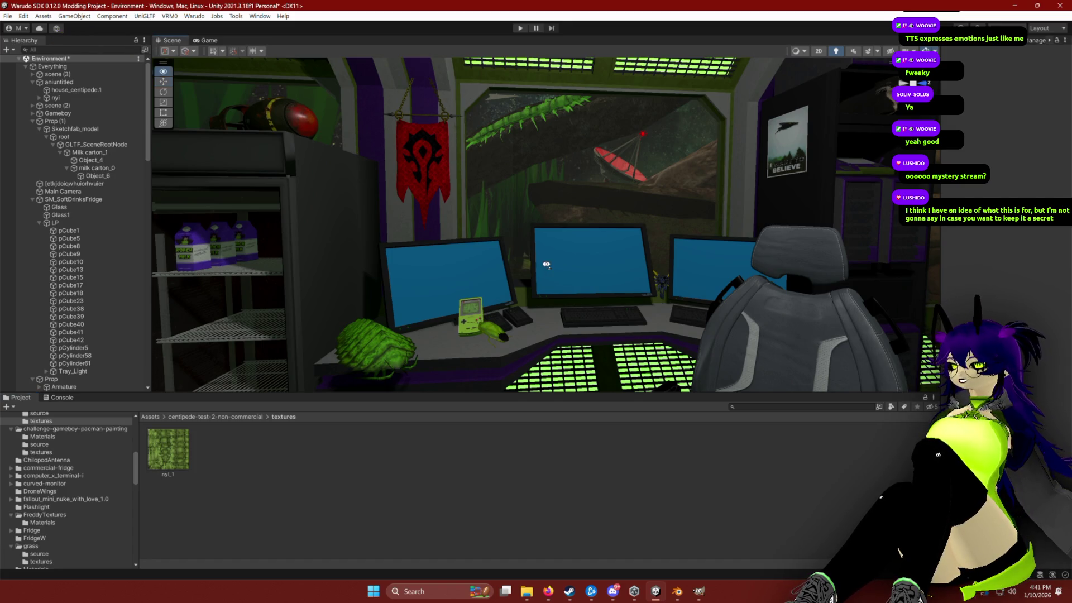
pyautogui.moveTo(545, 262); pyautogui.dragTo(547, 264)
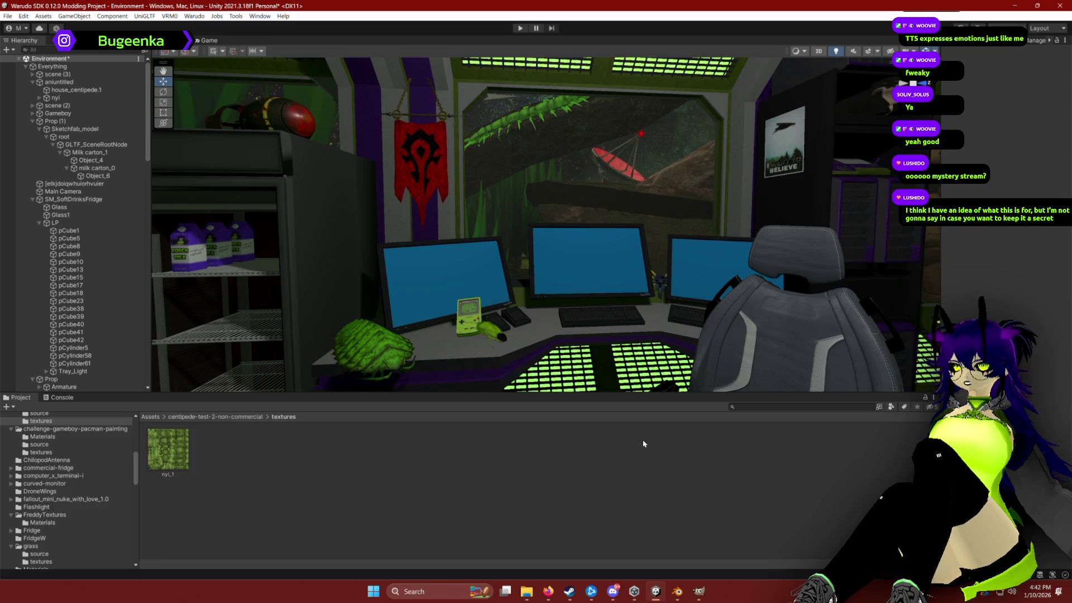
pyautogui.click(871, 119)
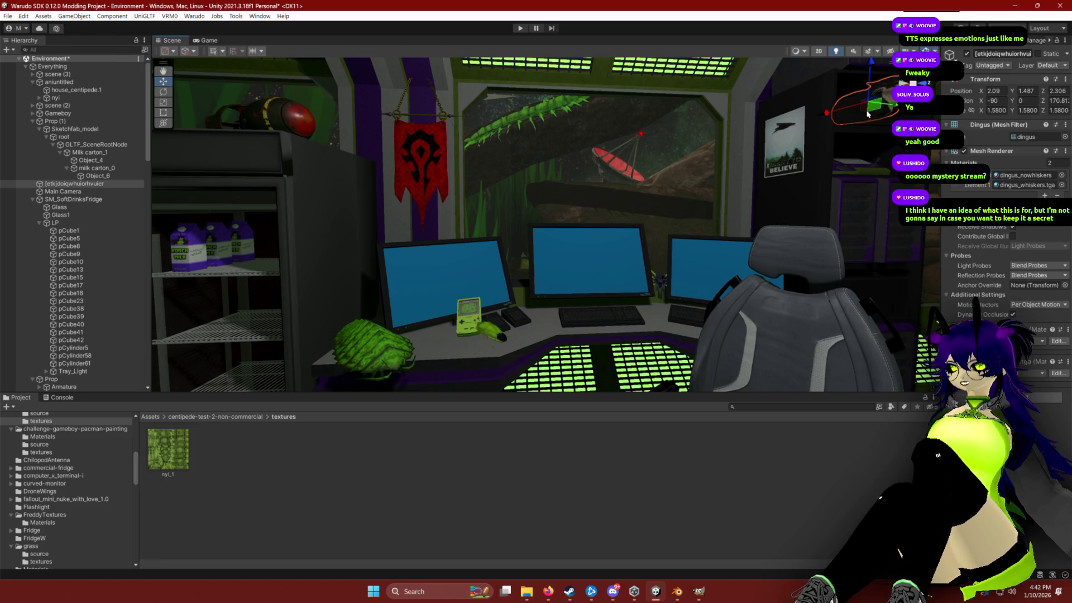
pyautogui.click(735, 524)
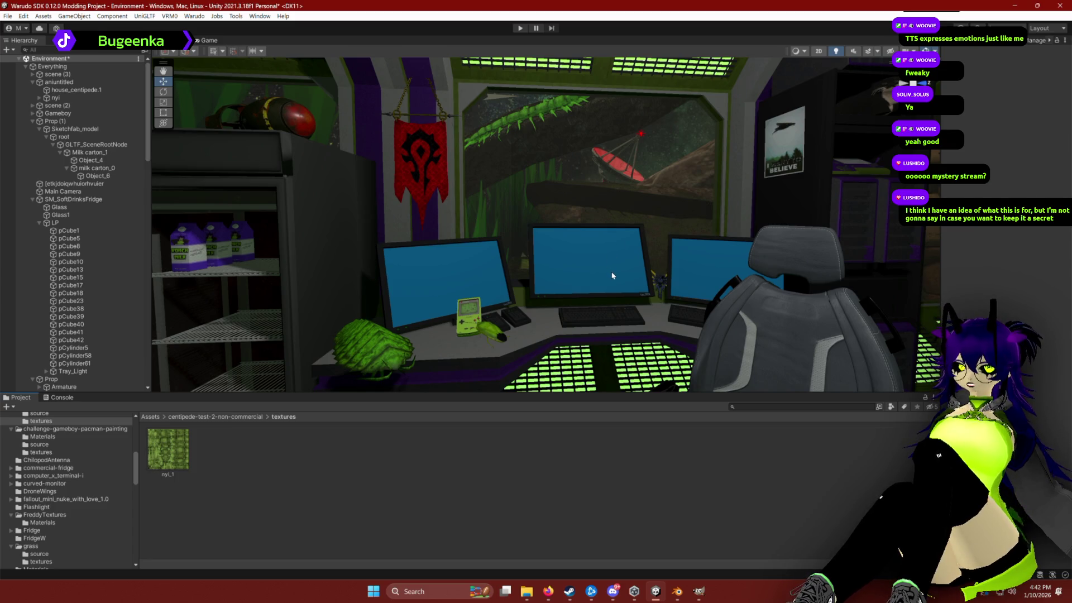
pyautogui.scroll(-5, 649, 276)
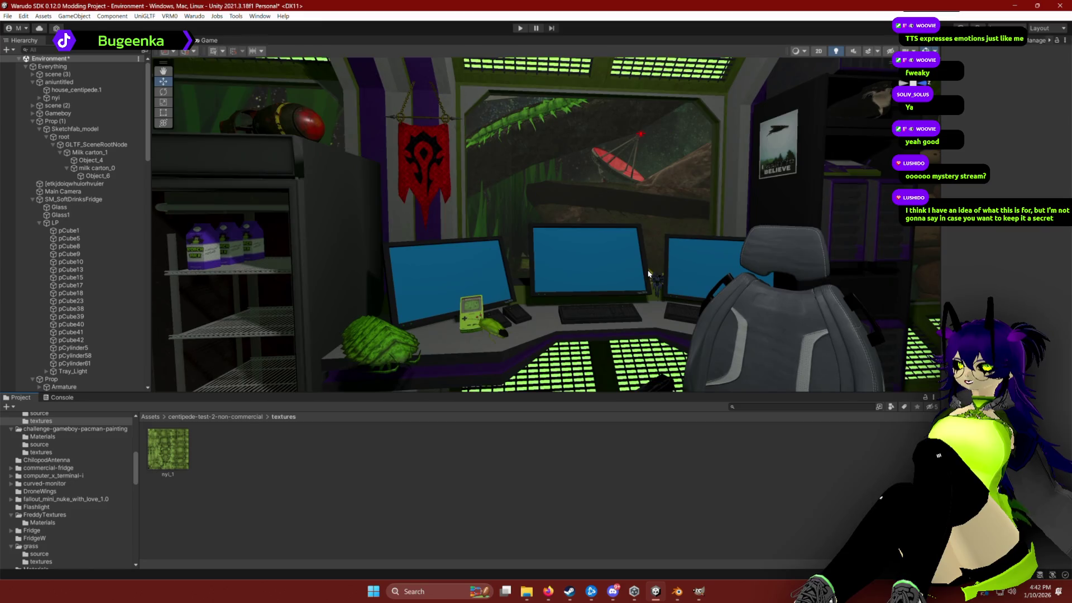
pyautogui.scroll(-3, 645, 264)
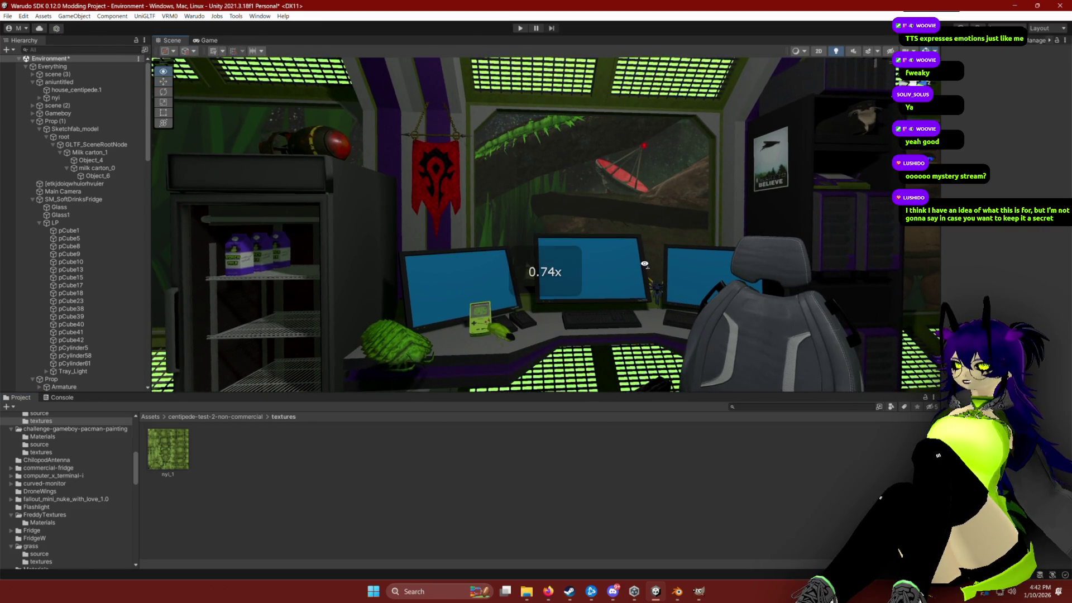
pyautogui.scroll(2, 645, 264)
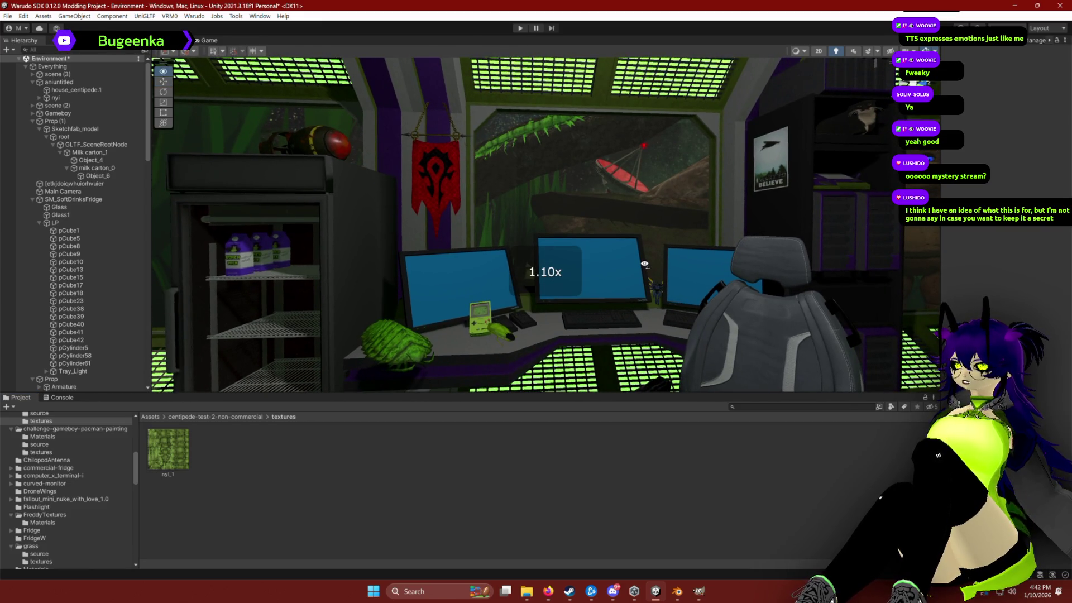
pyautogui.press('a')
pyautogui.scroll(3, 648, 267)
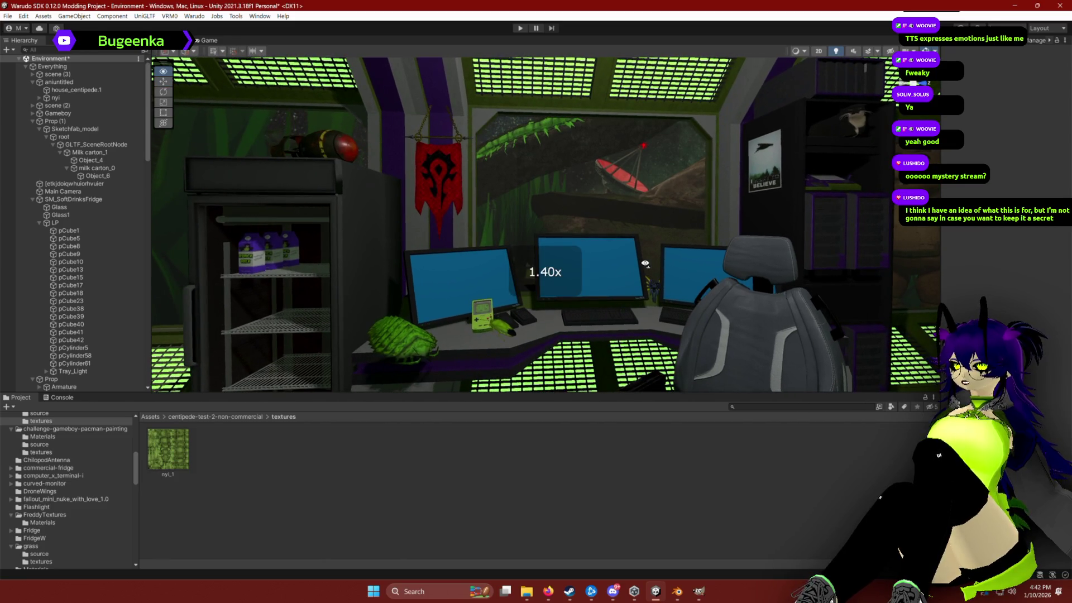
pyautogui.press('a')
pyautogui.press('s')
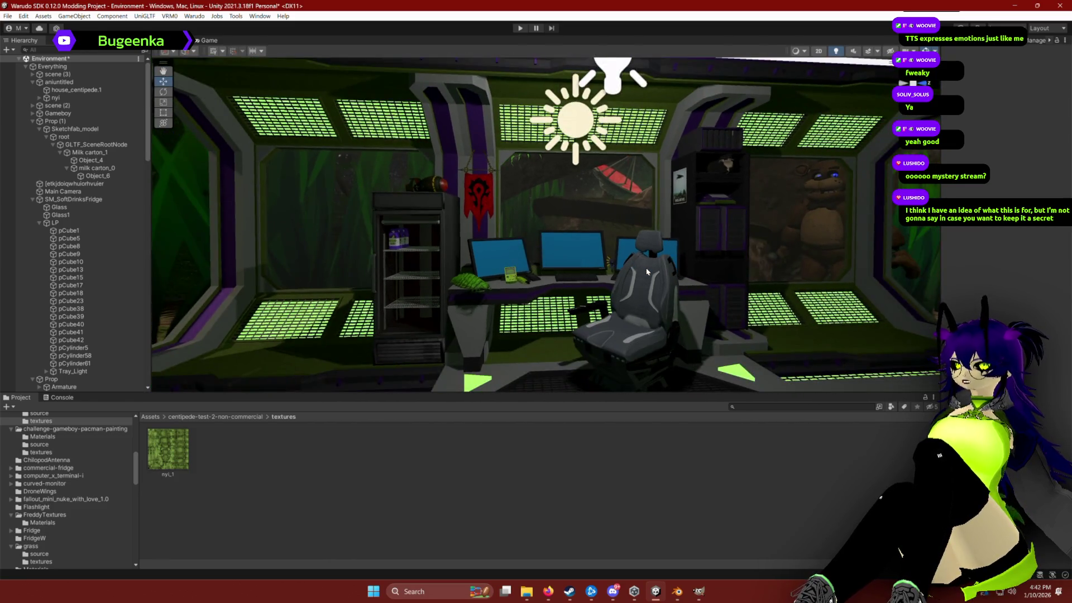
pyautogui.press('s')
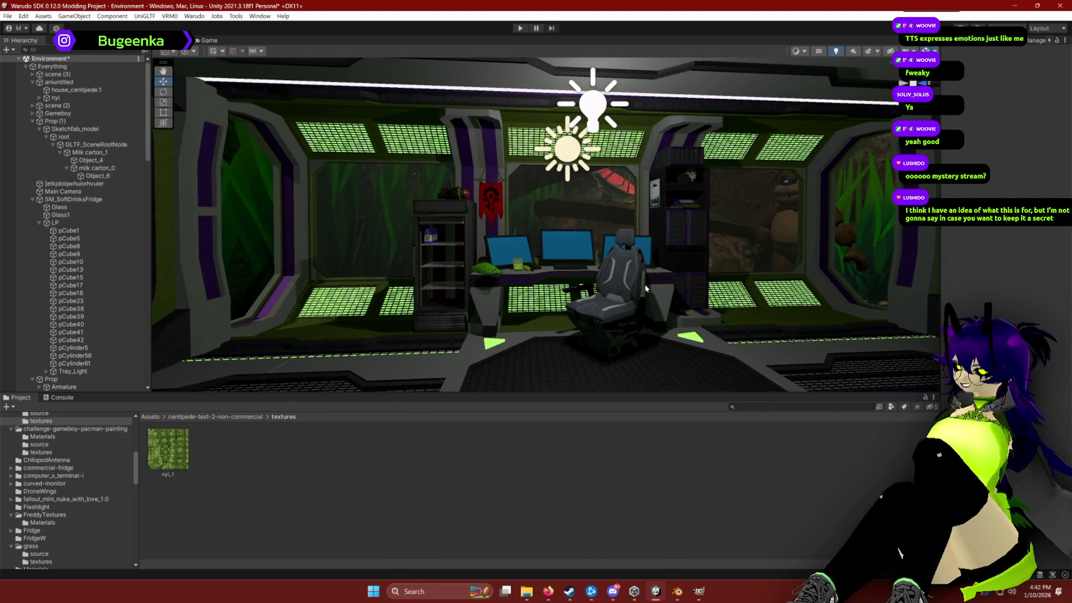
pyautogui.press('w')
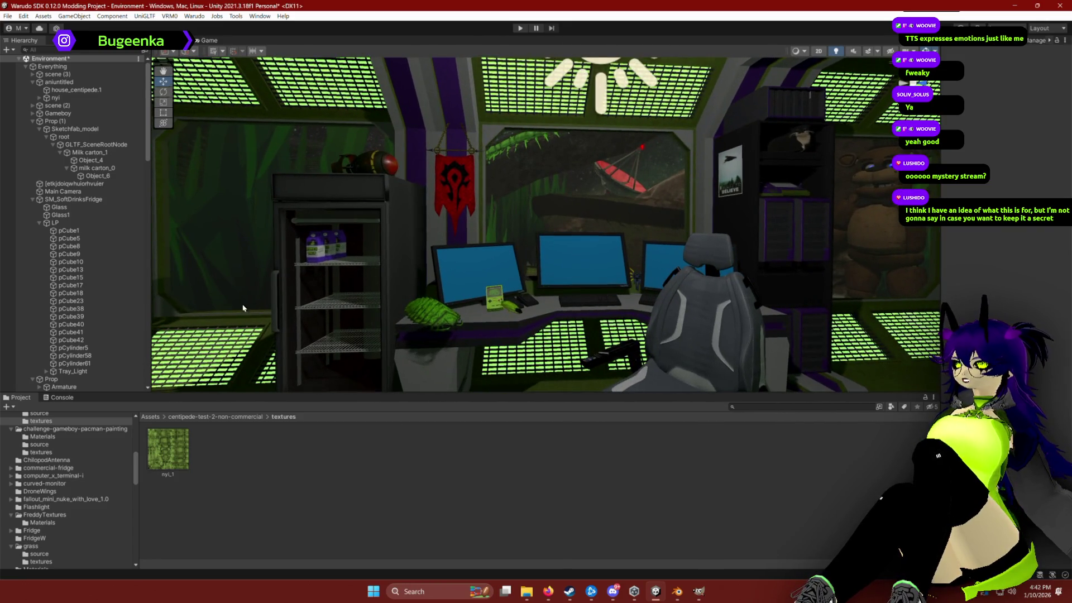
pyautogui.press('w')
pyautogui.press('s')
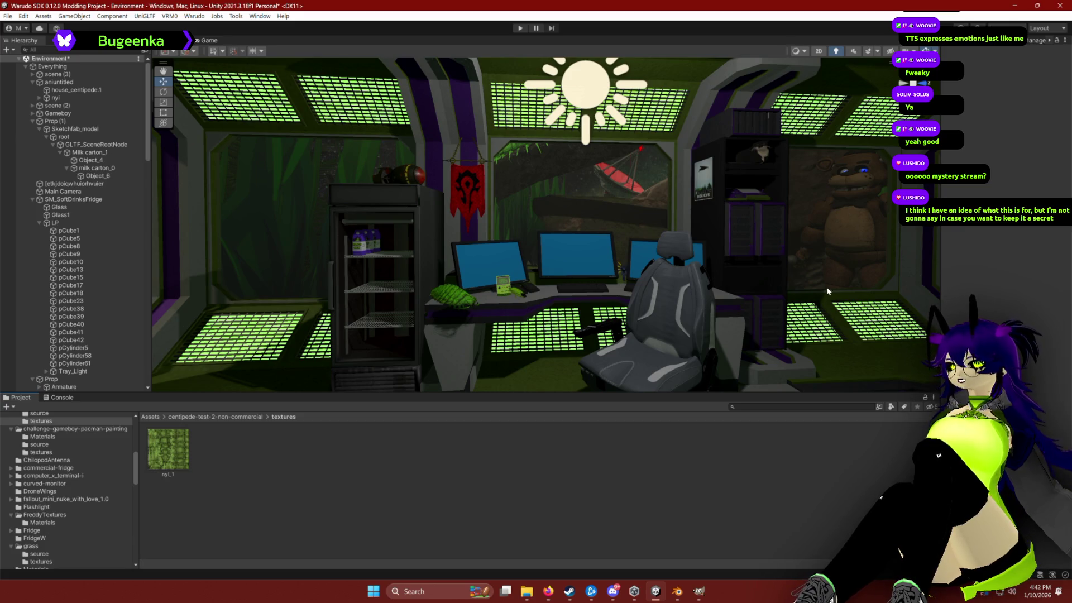
pyautogui.moveTo(768, 330)
pyautogui.mouseDown()
pyautogui.moveTo(727, 264)
pyautogui.moveTo(729, 232)
pyautogui.moveTo(682, 240)
pyautogui.mouseUp()
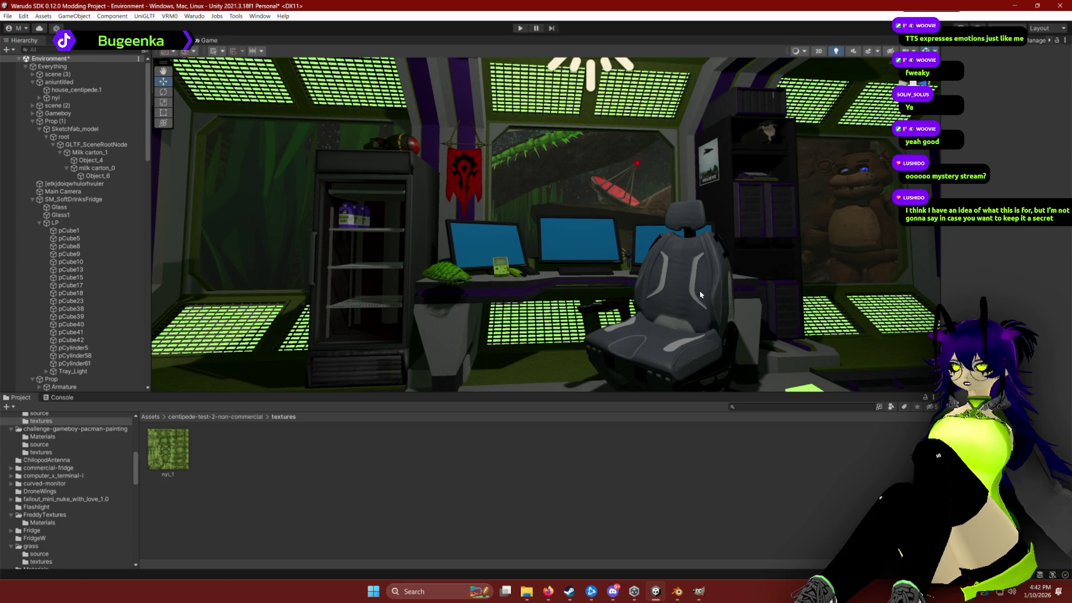
pyautogui.scroll(-5, 700, 295)
pyautogui.scroll(5, 701, 288)
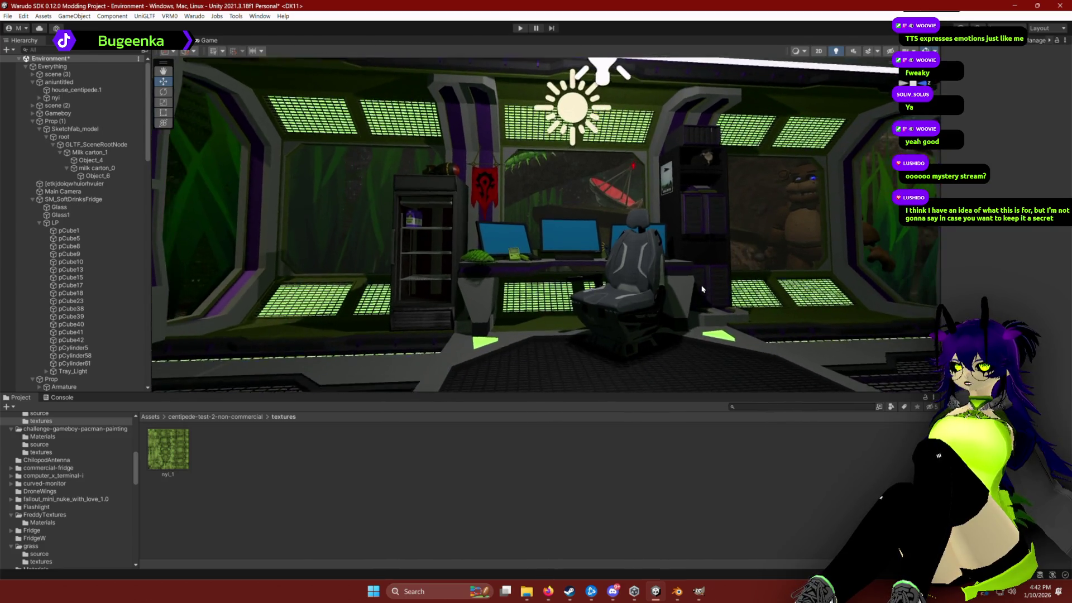
pyautogui.scroll(5, 698, 281)
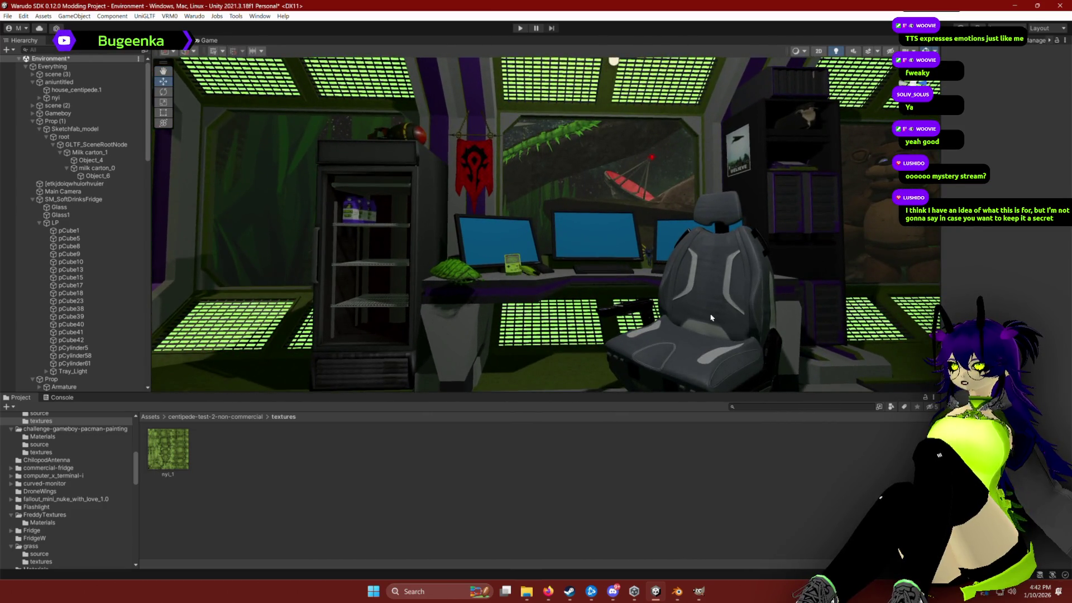
pyautogui.scroll(-8, 711, 317)
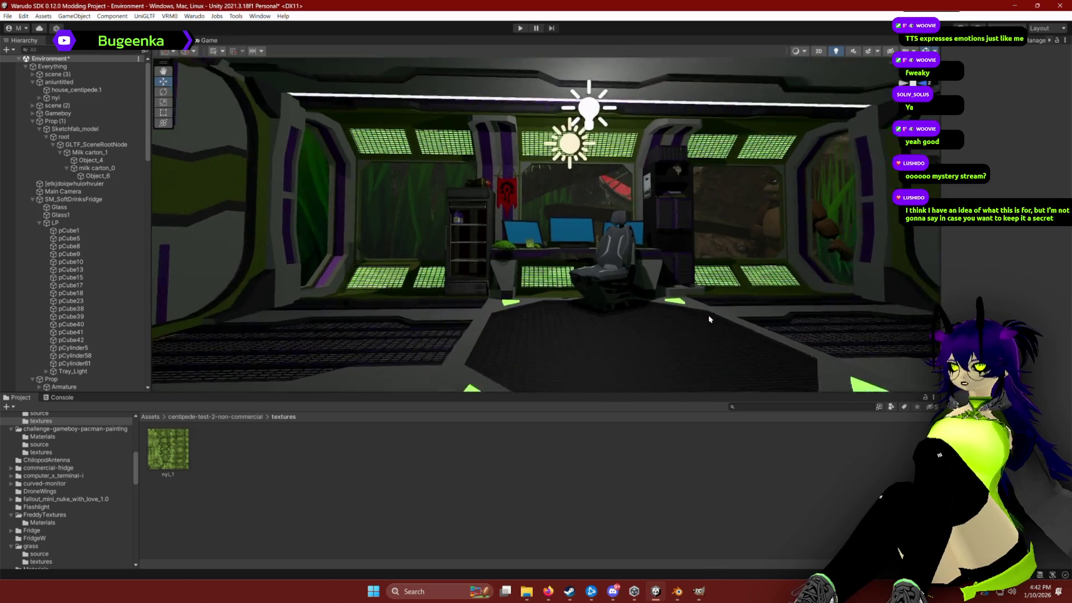
pyautogui.scroll(6, 709, 319)
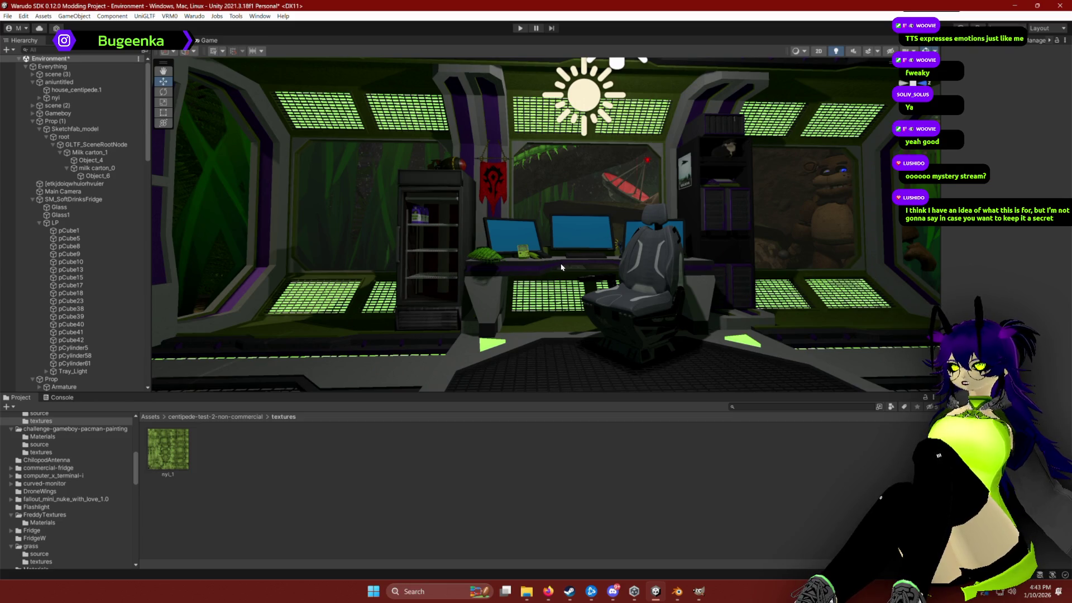
pyautogui.scroll(8, 565, 263)
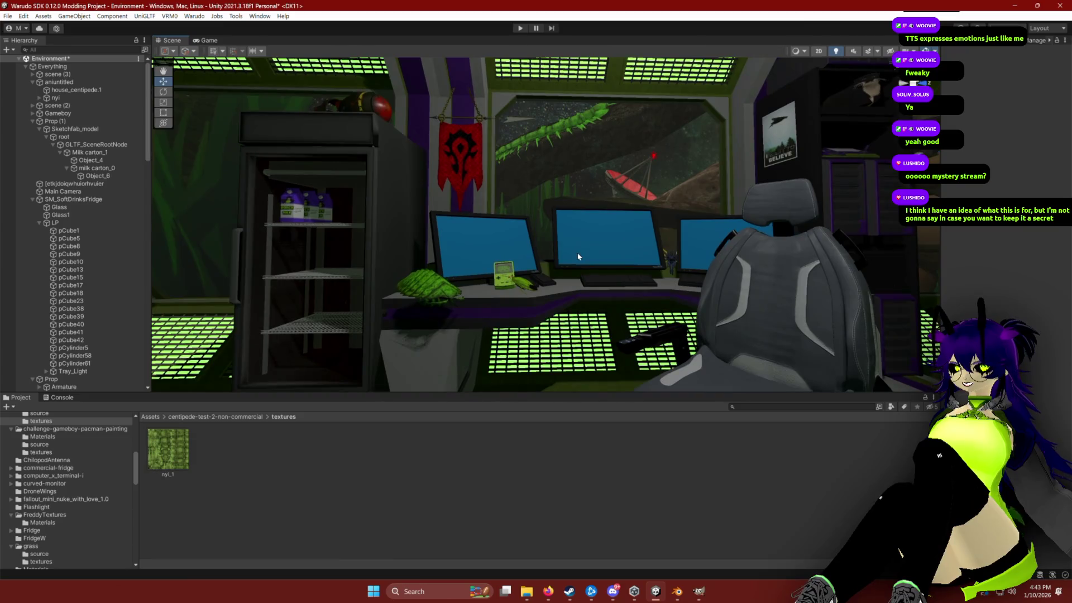
pyautogui.scroll(3, 581, 258)
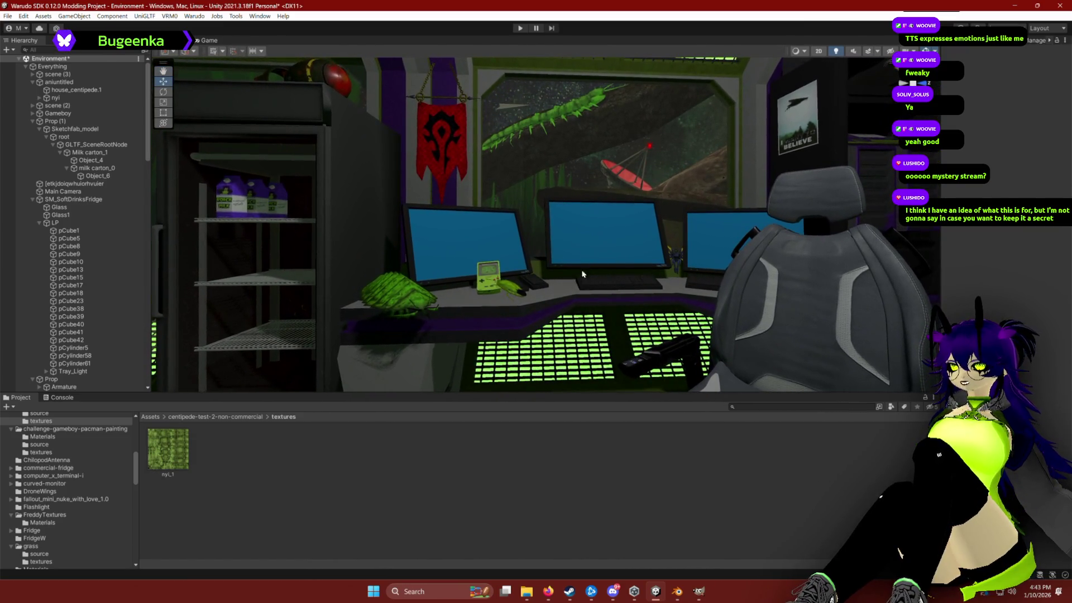
pyautogui.moveTo(600, 253)
pyautogui.mouseDown()
pyautogui.moveTo(608, 240)
pyautogui.moveTo(616, 291)
pyautogui.mouseUp()
pyautogui.scroll(3, 615, 290)
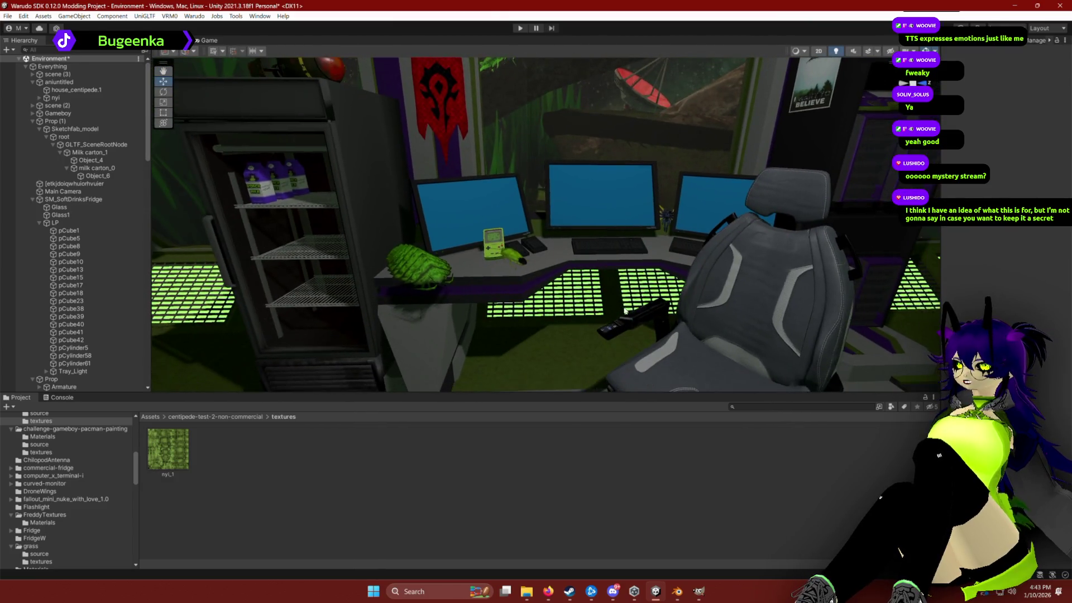
pyautogui.scroll(-5, 634, 305)
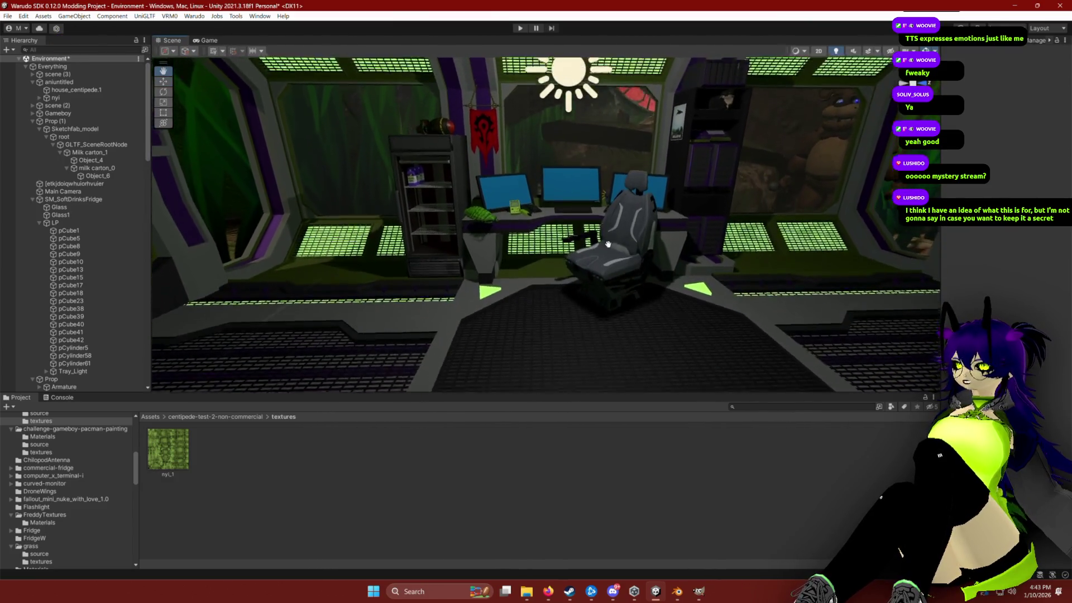
pyautogui.moveTo(617, 261)
pyautogui.mouseDown()
pyautogui.moveTo(739, 263)
pyautogui.moveTo(610, 243)
pyautogui.moveTo(567, 221)
pyautogui.mouseUp()
pyautogui.scroll(1, 620, 245)
pyautogui.scroll(4, 548, 228)
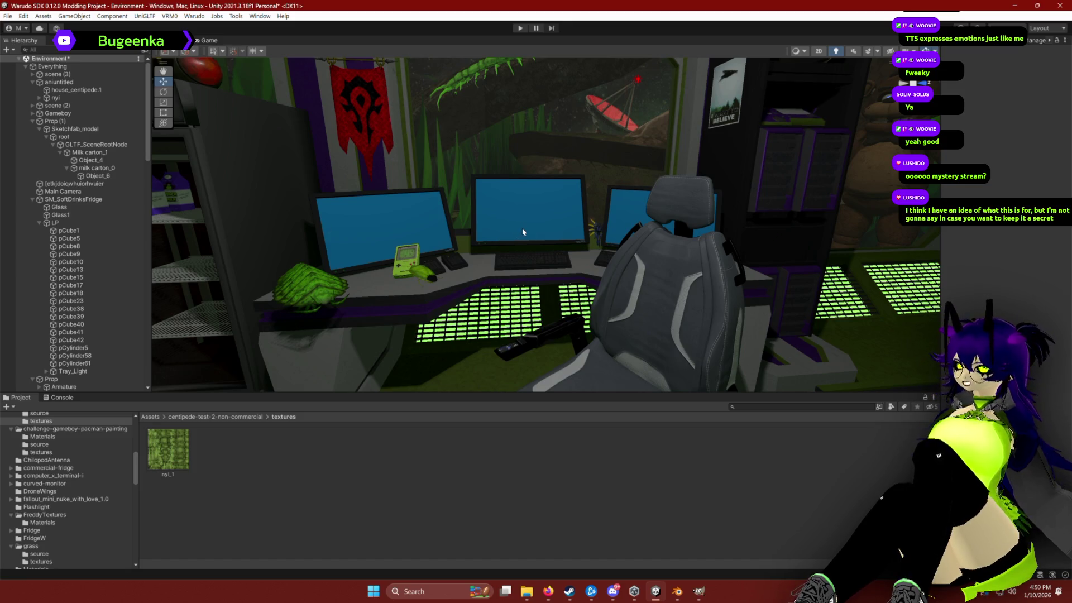
# Step: Search Sketchfab for 'gun' models, limited to downloadable ones
pyautogui.click(549, 591)
pyautogui.click(307, 63)
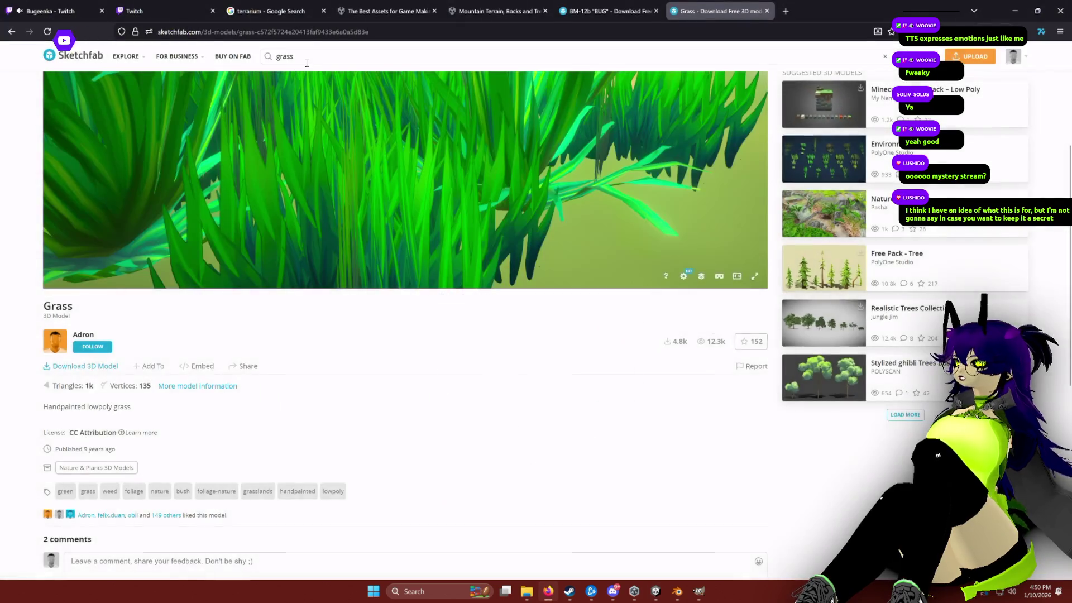
pyautogui.press('Return')
pyautogui.hotkey('ctrl', 'a')
pyautogui.write('gun')
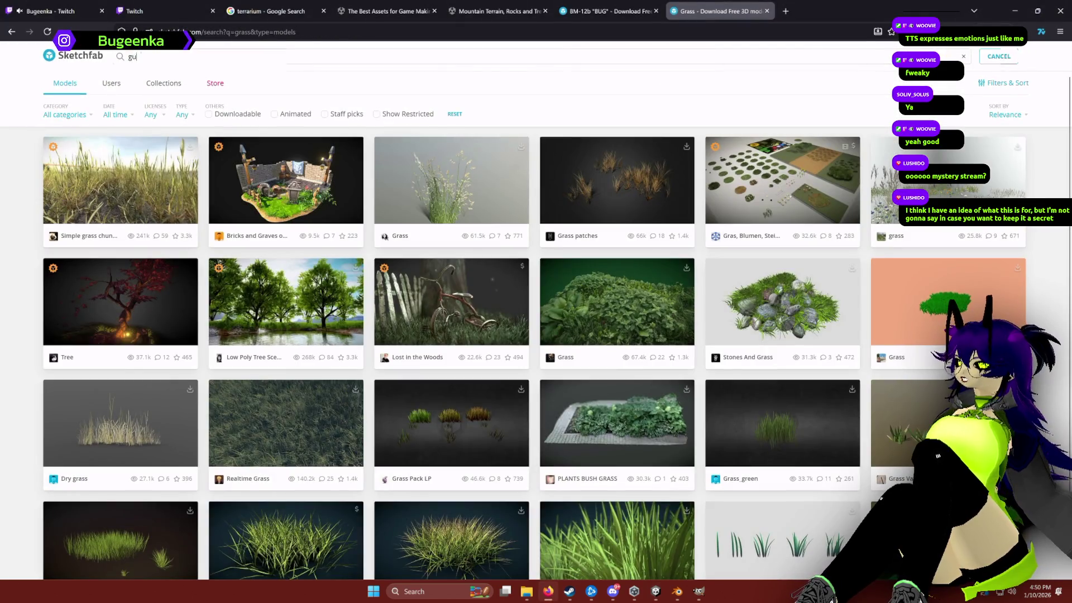
pyautogui.press('Return')
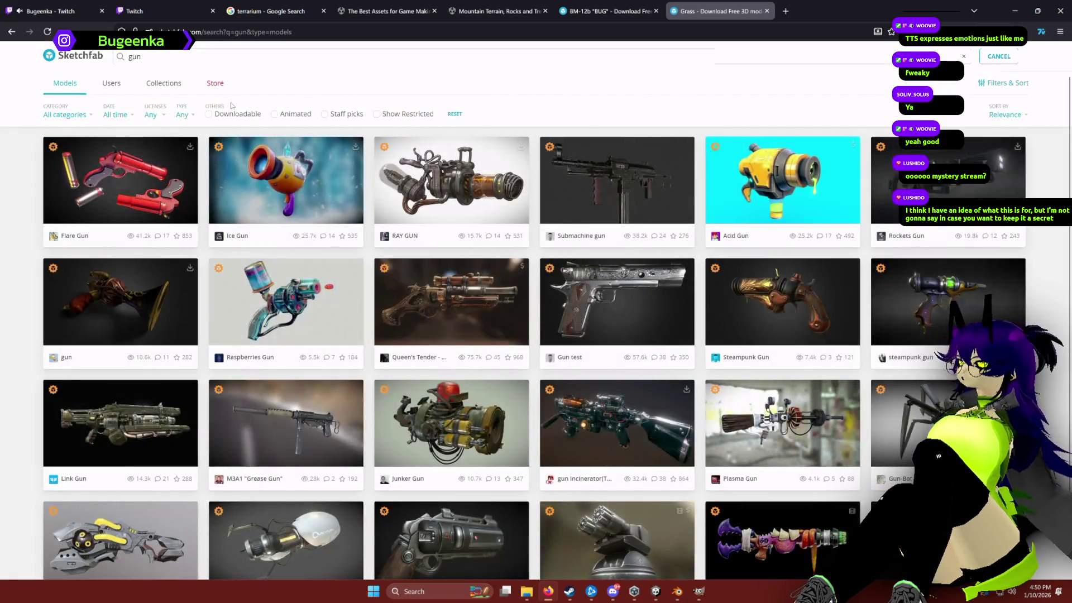
pyautogui.click(235, 114)
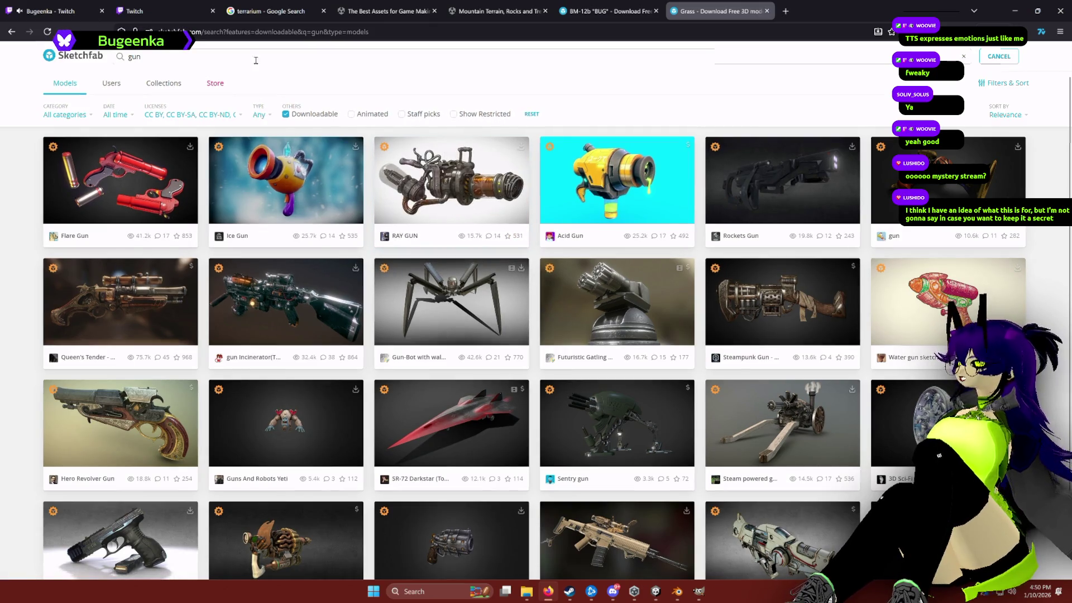
# Step: Search for 'shotgun' models, browse the results, and return to Unity
pyautogui.hotkey('ctrl', 'a')
pyautogui.write('shotgun')
pyautogui.press('Return')
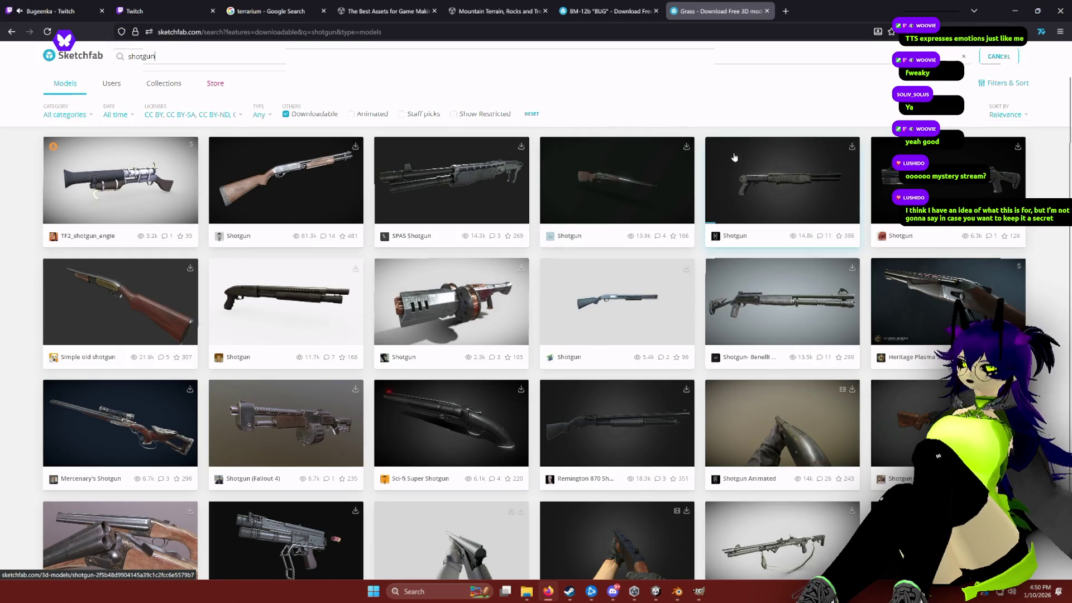
pyautogui.scroll(-4, 745, 240)
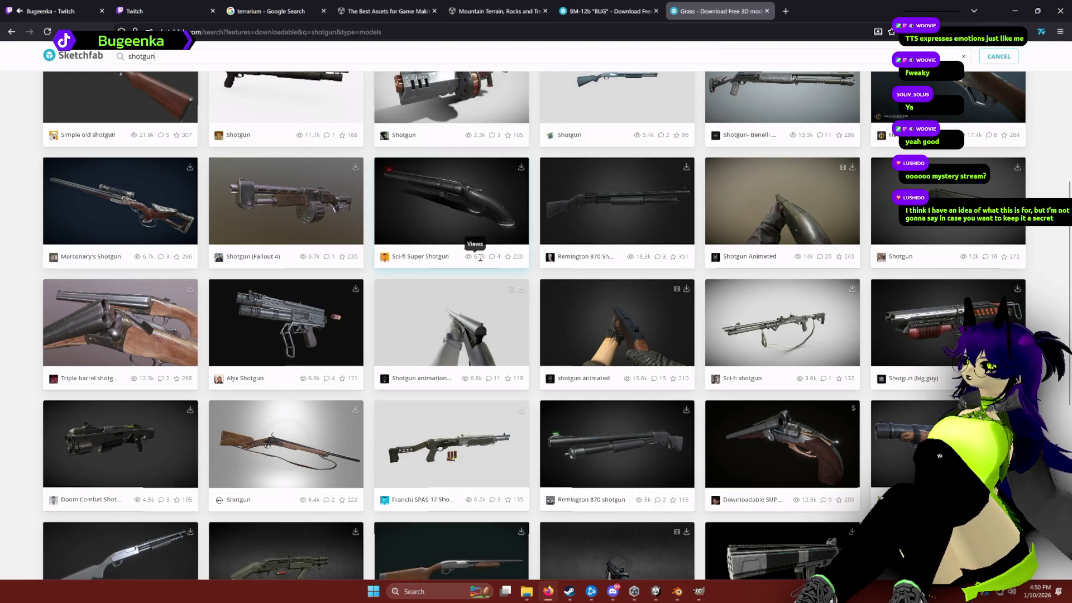
pyautogui.scroll(4, 480, 258)
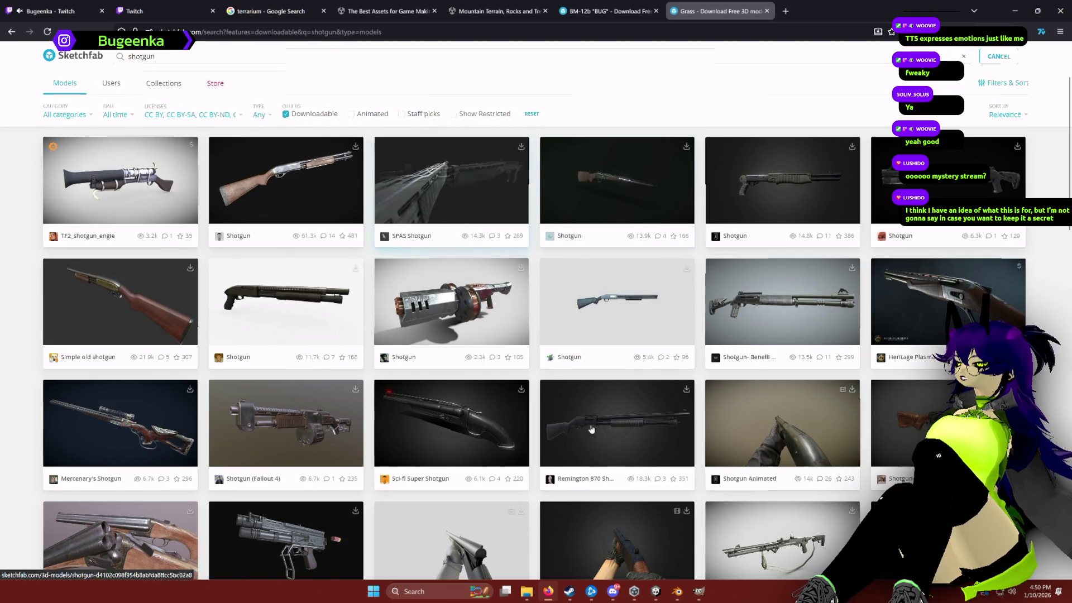
pyautogui.click(655, 591)
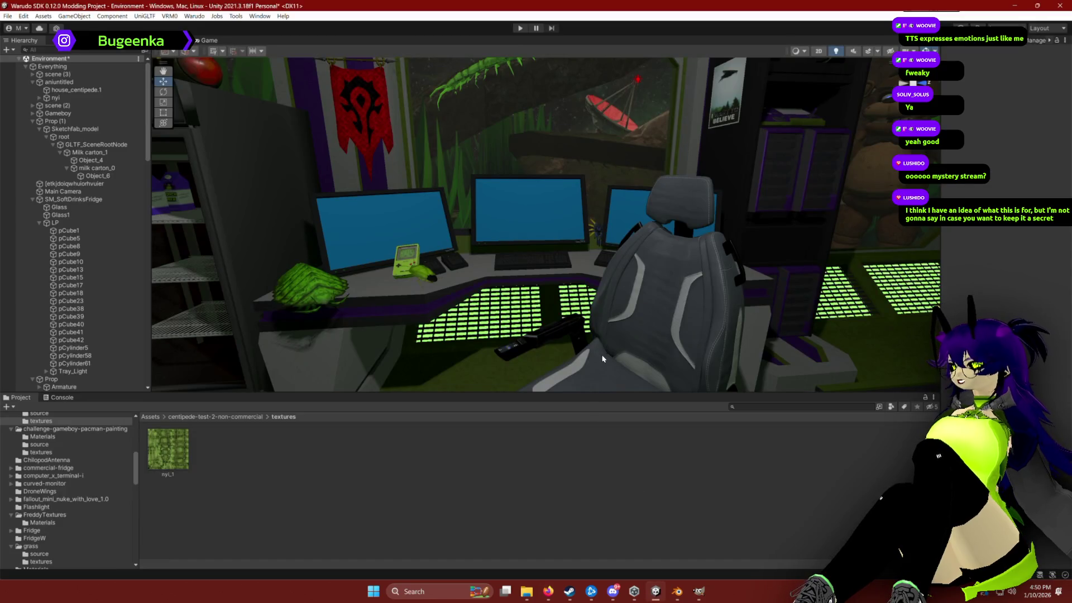
# Step: Orbit the Scene view to inspect the space under the desk, then return to Sketchfab
pyautogui.moveTo(607, 353)
pyautogui.mouseDown()
pyautogui.moveTo(592, 310)
pyautogui.moveTo(606, 331)
pyautogui.mouseUp()
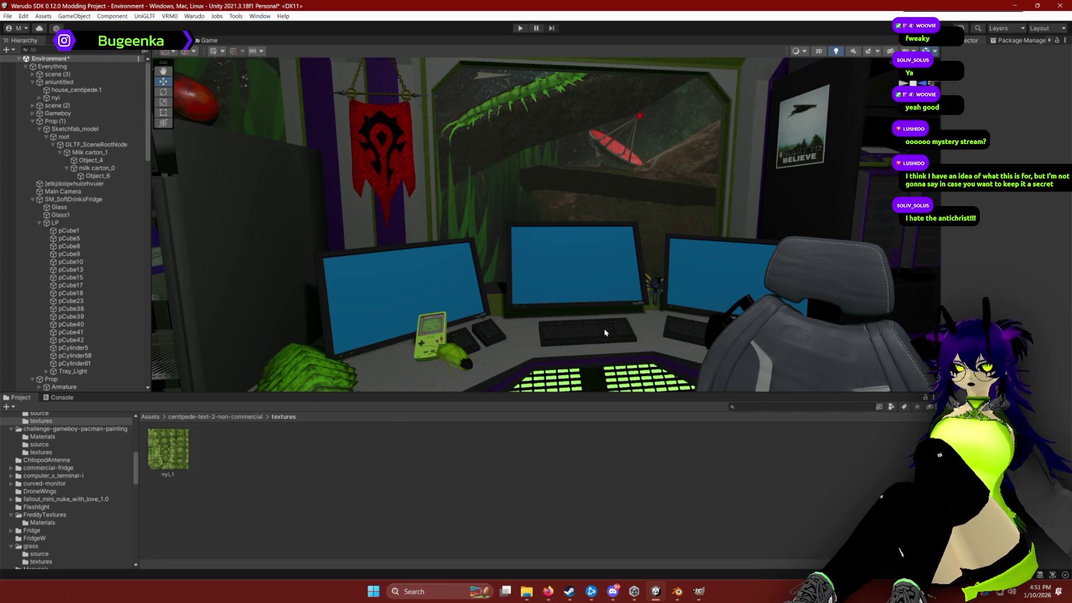
pyautogui.moveTo(642, 216)
pyautogui.mouseDown()
pyautogui.moveTo(598, 239)
pyautogui.moveTo(600, 211)
pyautogui.mouseUp()
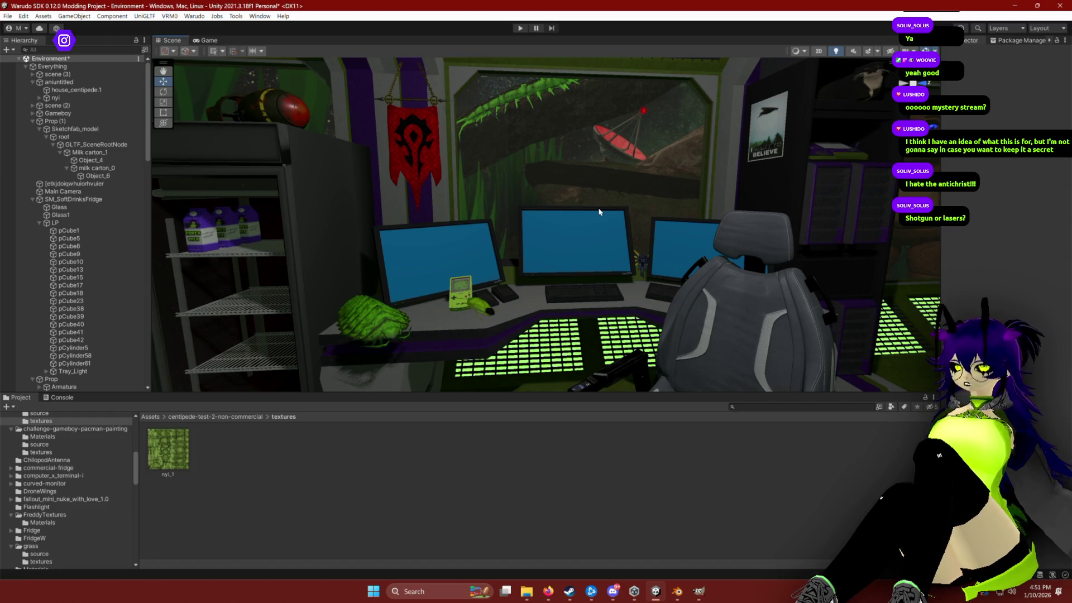
pyautogui.hotkey('alt', 'Tab')
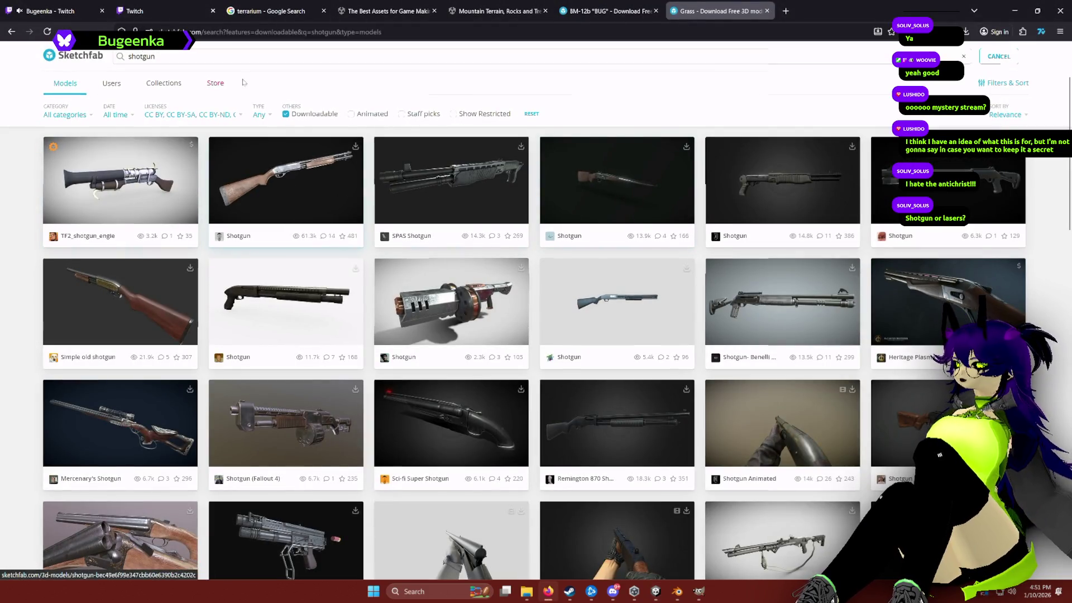
# Step: Search Sketchfab for 'arc raiders' models and scroll through the results
pyautogui.click(237, 59)
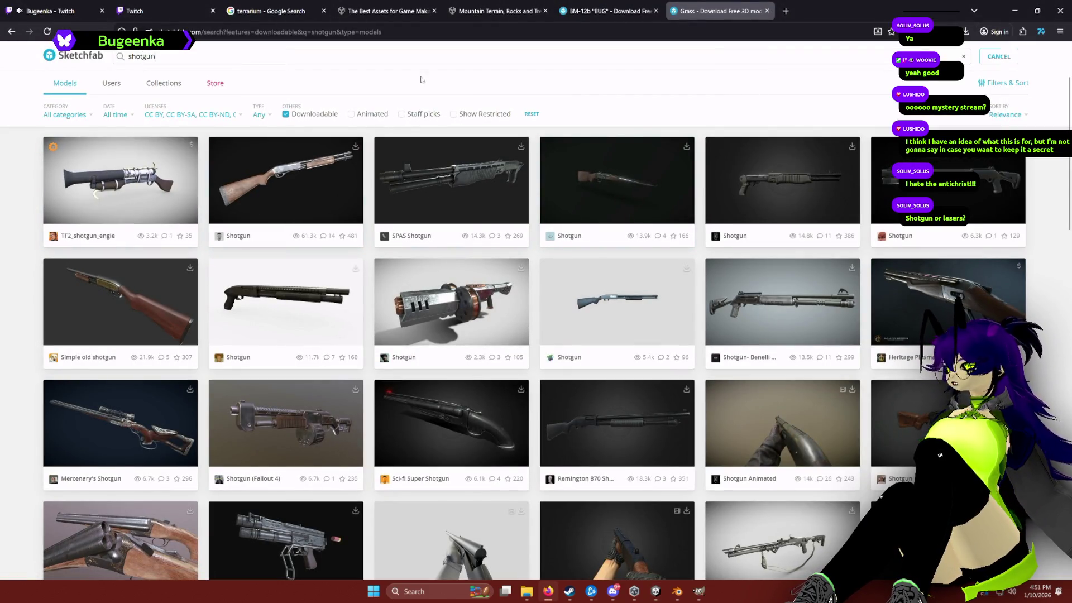
pyautogui.hotkey('ctrl', 'a')
pyautogui.write('arc raiders')
pyautogui.press('Return')
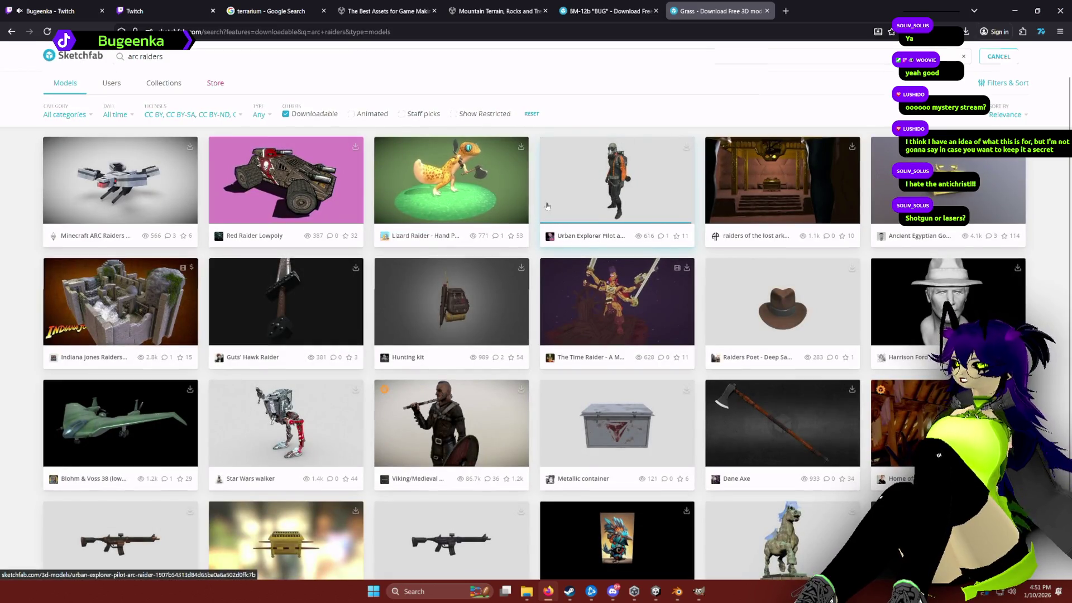
pyautogui.scroll(-1, 650, 378)
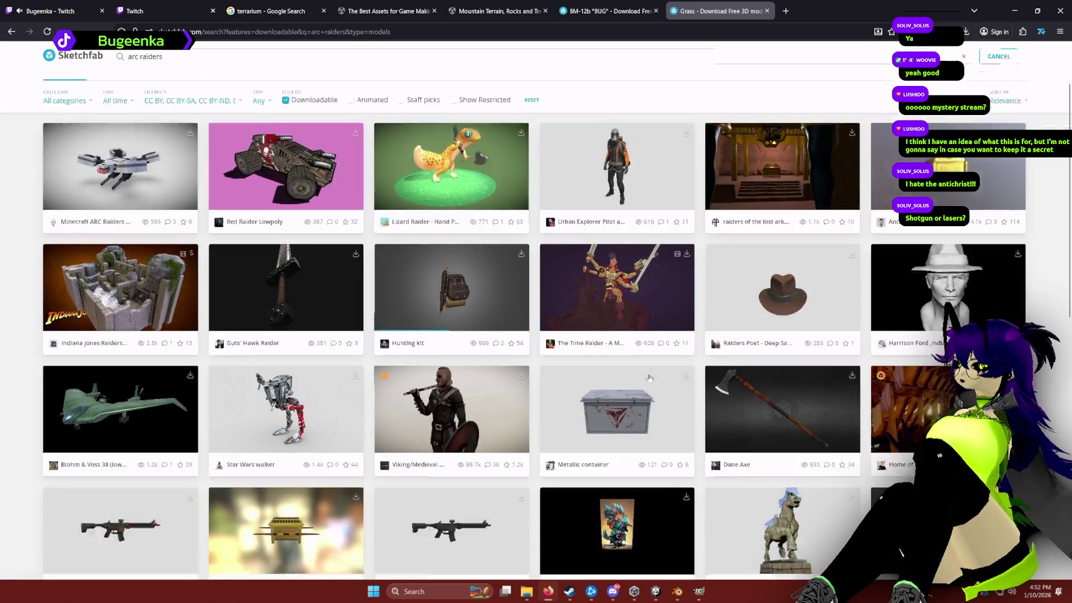
pyautogui.scroll(-2, 649, 378)
pyautogui.scroll(-3, 501, 387)
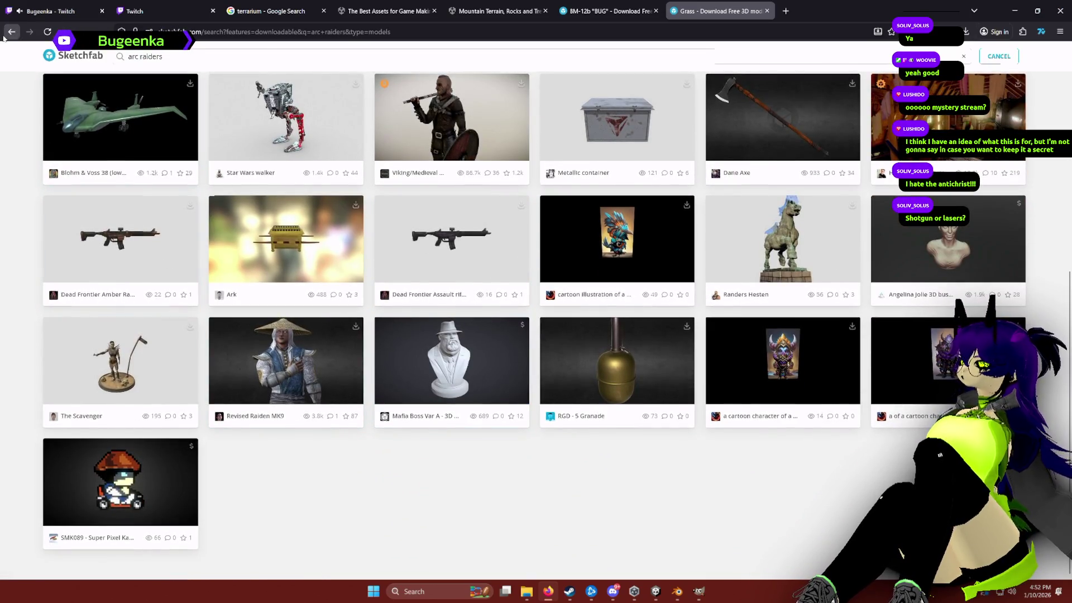
pyautogui.hotkey('alt', 'Left')
# Step: Search again for downloadable 'shotgun' models and scroll through the results
pyautogui.tripleClick(290, 57)
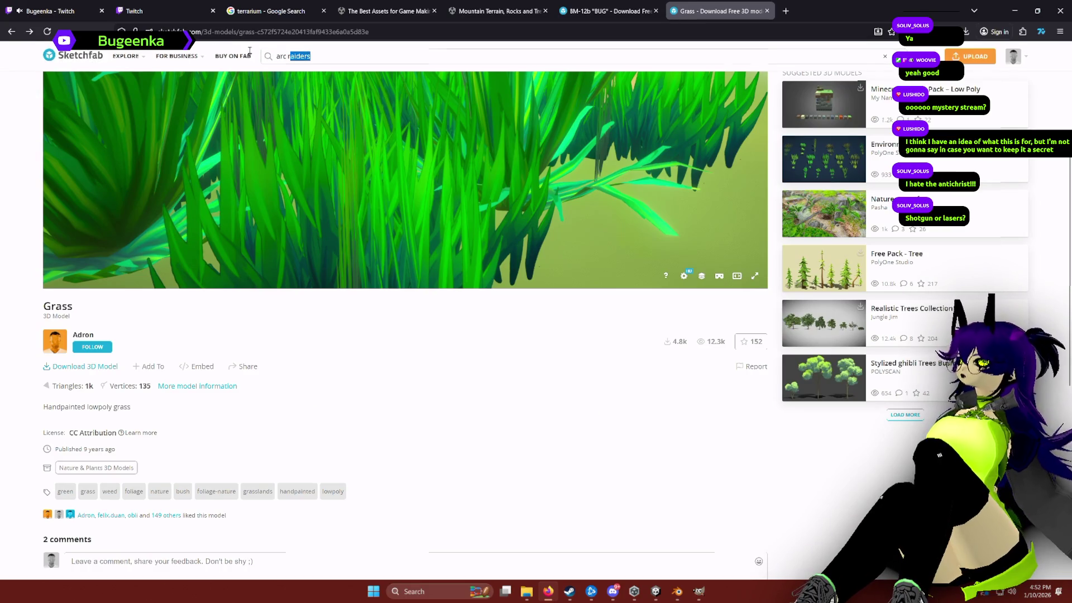
pyautogui.write('shotgun')
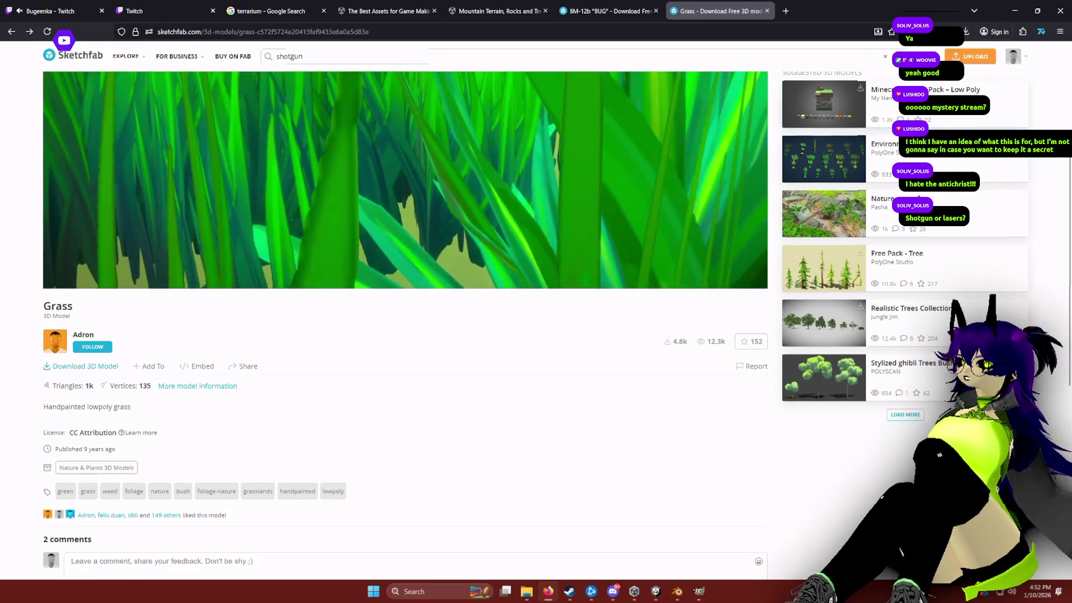
pyautogui.click(885, 57)
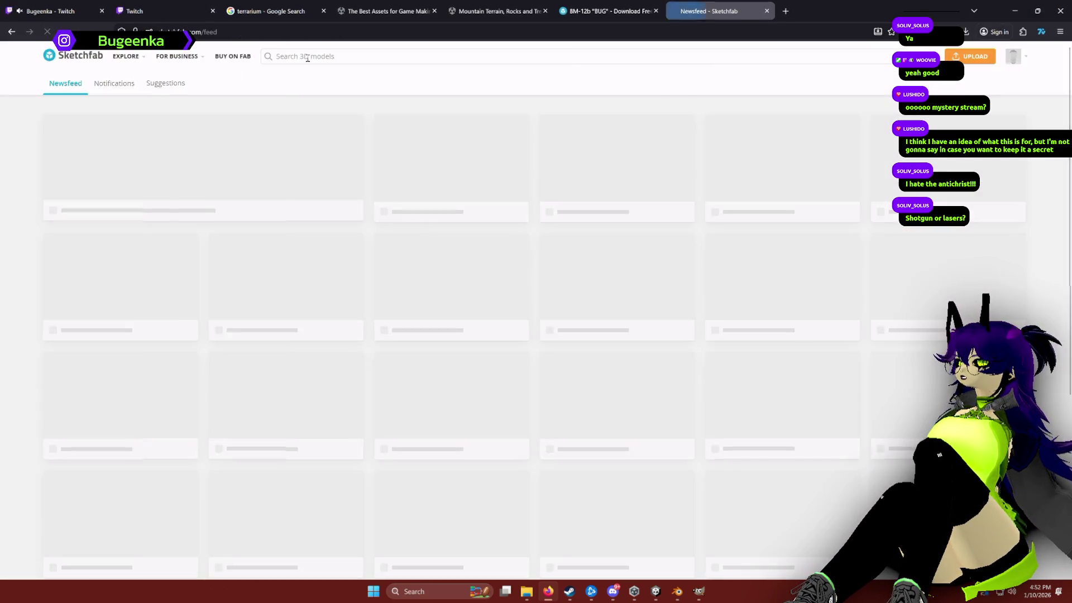
pyautogui.click(308, 58)
pyautogui.write('sh')
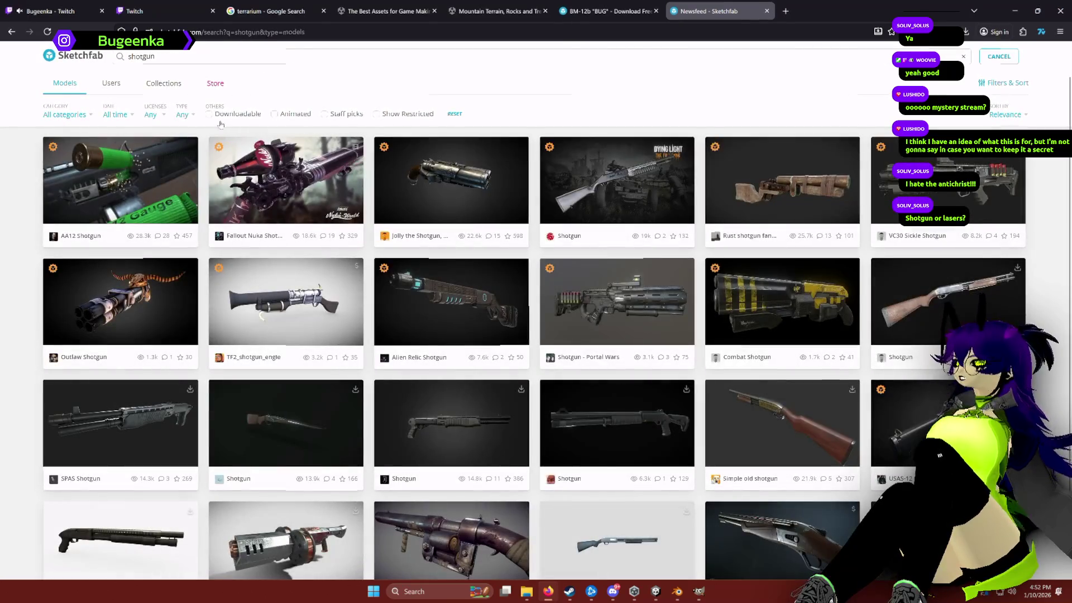
pyautogui.click(209, 114)
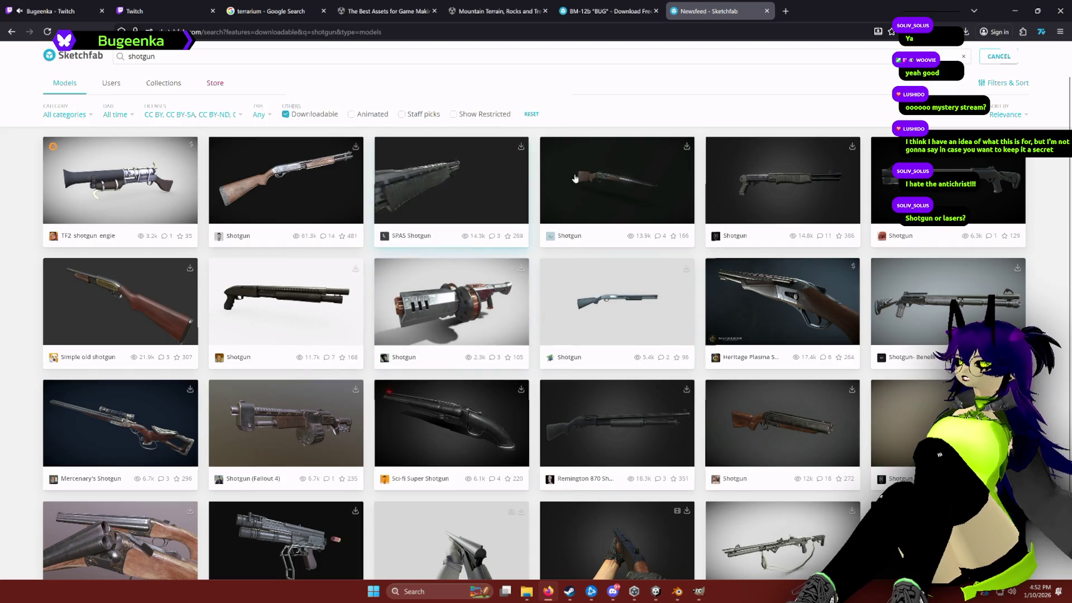
pyautogui.scroll(-5, 781, 186)
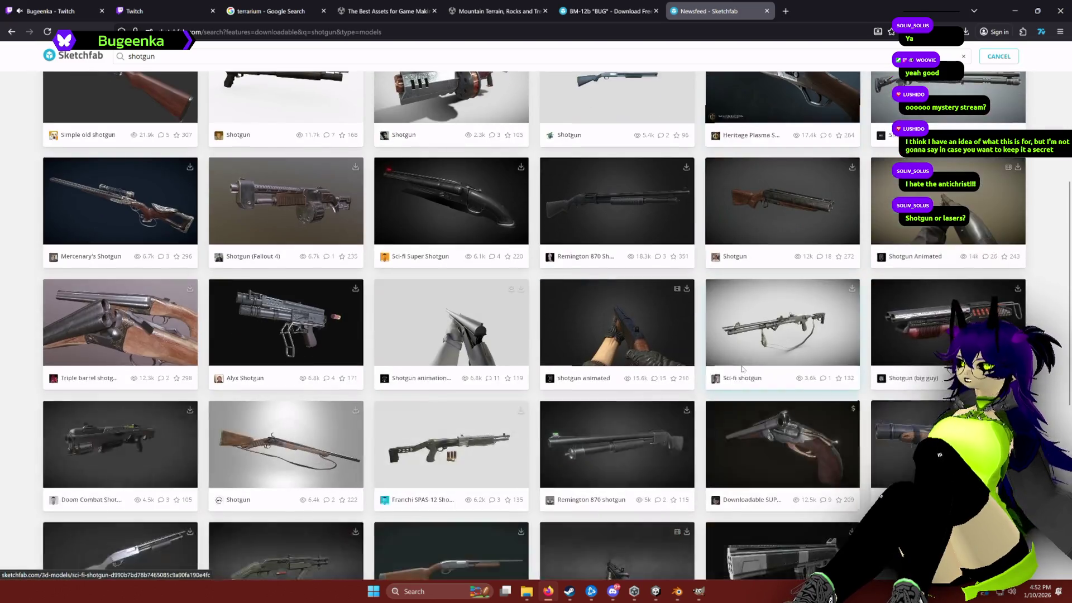
pyautogui.scroll(-3, 742, 371)
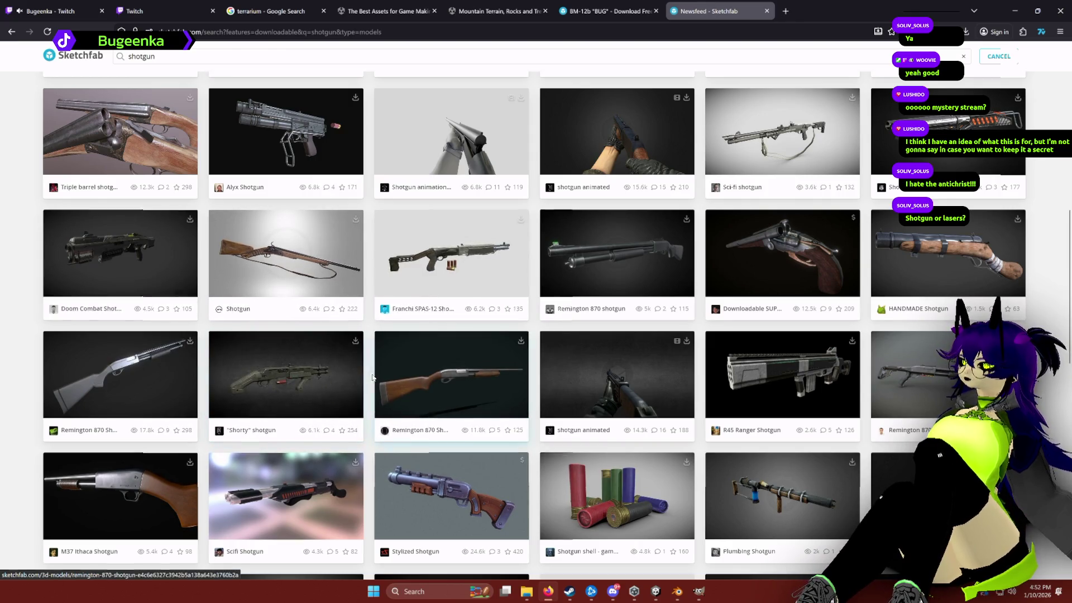
pyautogui.scroll(-2, 286, 381)
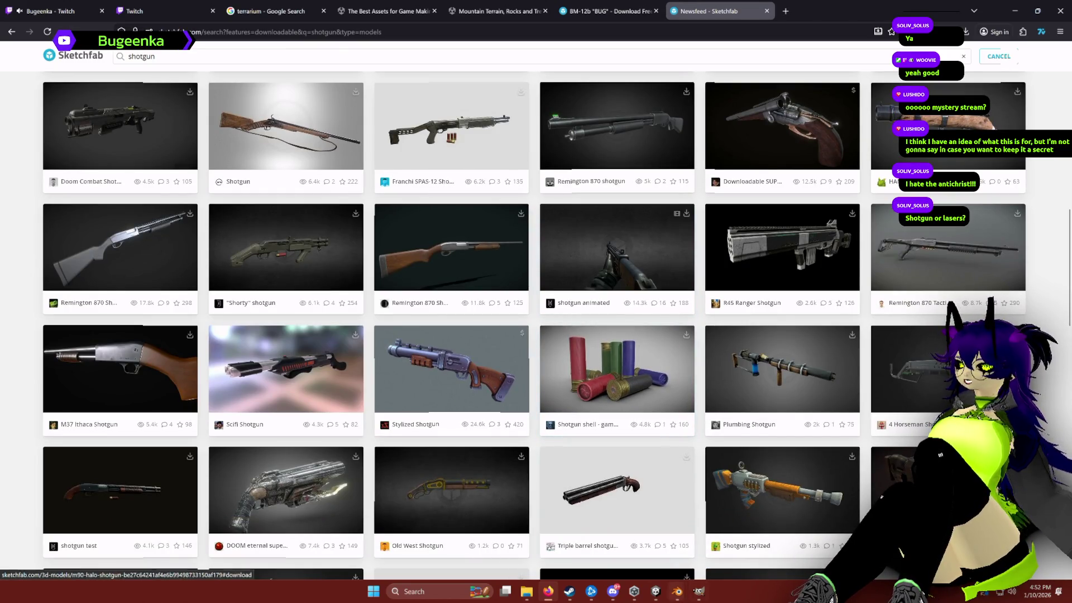
pyautogui.click(655, 596)
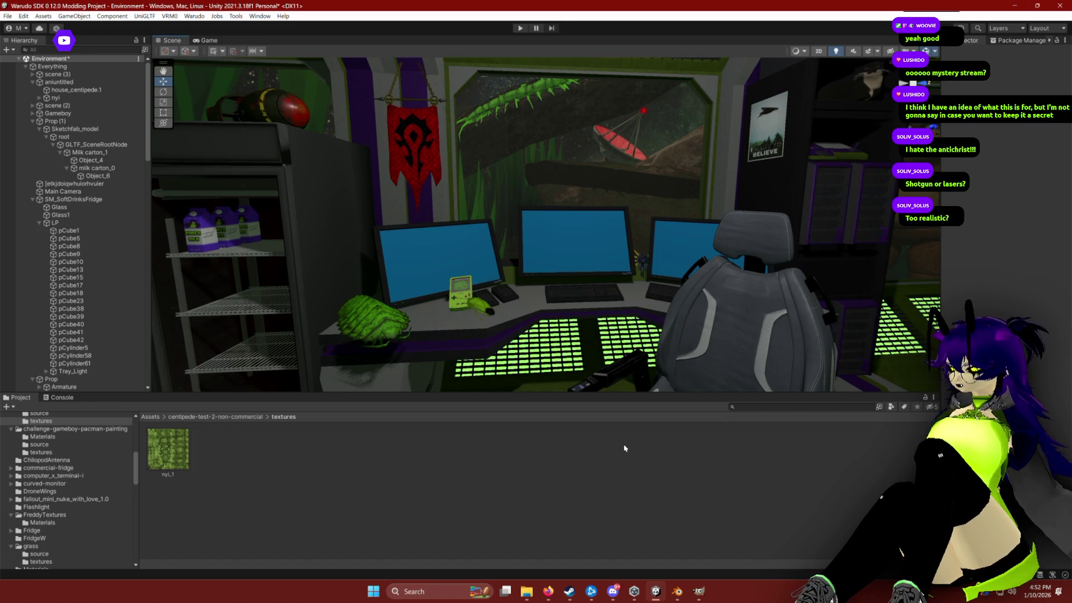
pyautogui.hotkey('alt', 'Tab')
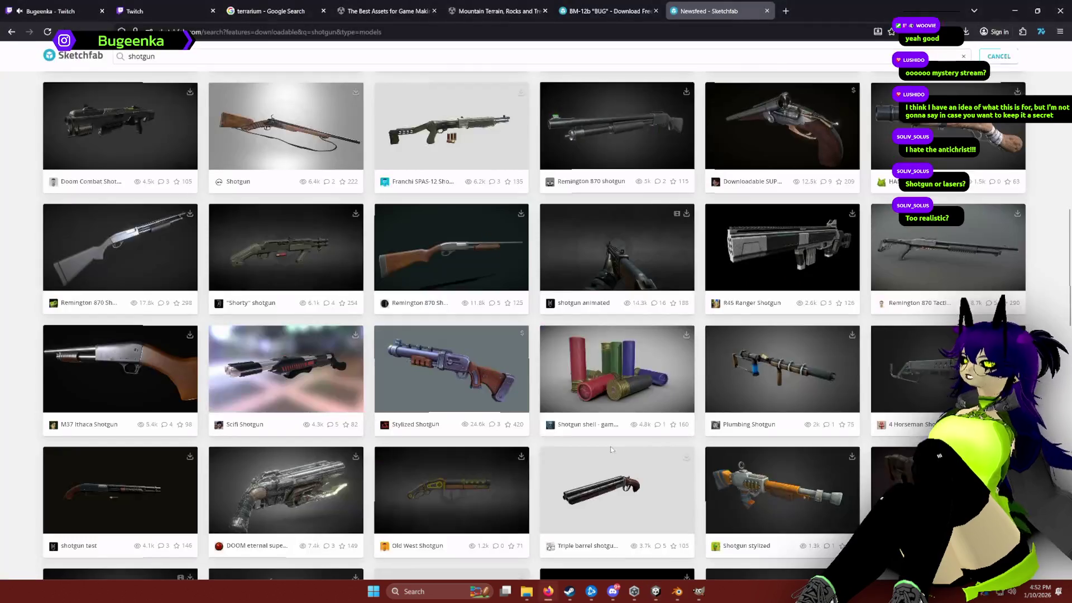
# Step: Search 'ultrakill gun' and open download options for the Ultrakill Railcannon Remake Fanart model
pyautogui.click(281, 53)
pyautogui.write('ut')
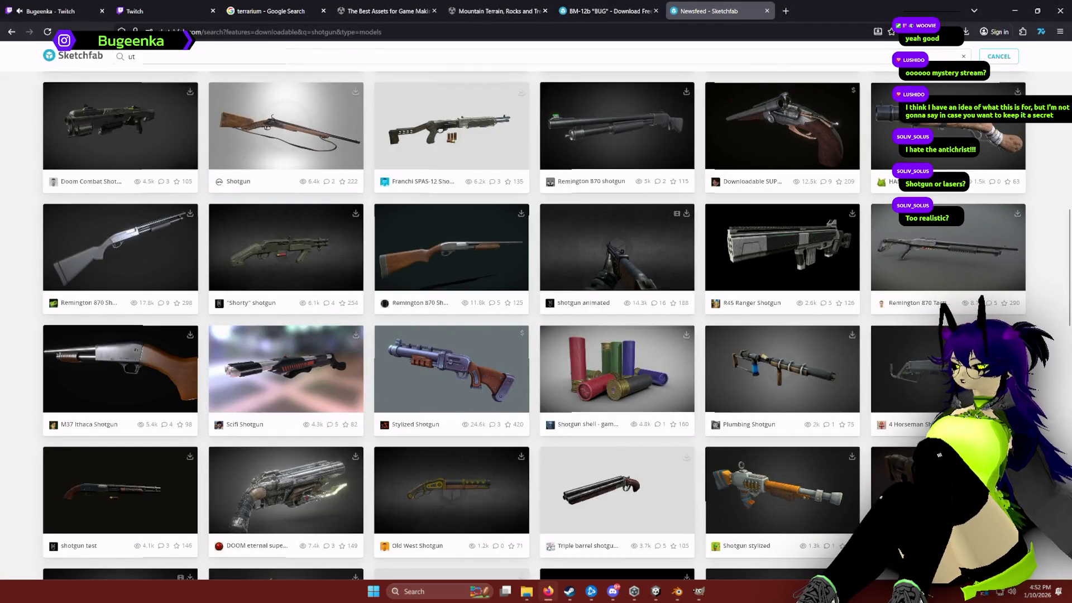
pyautogui.write('rakill guns')
pyautogui.press('Return')
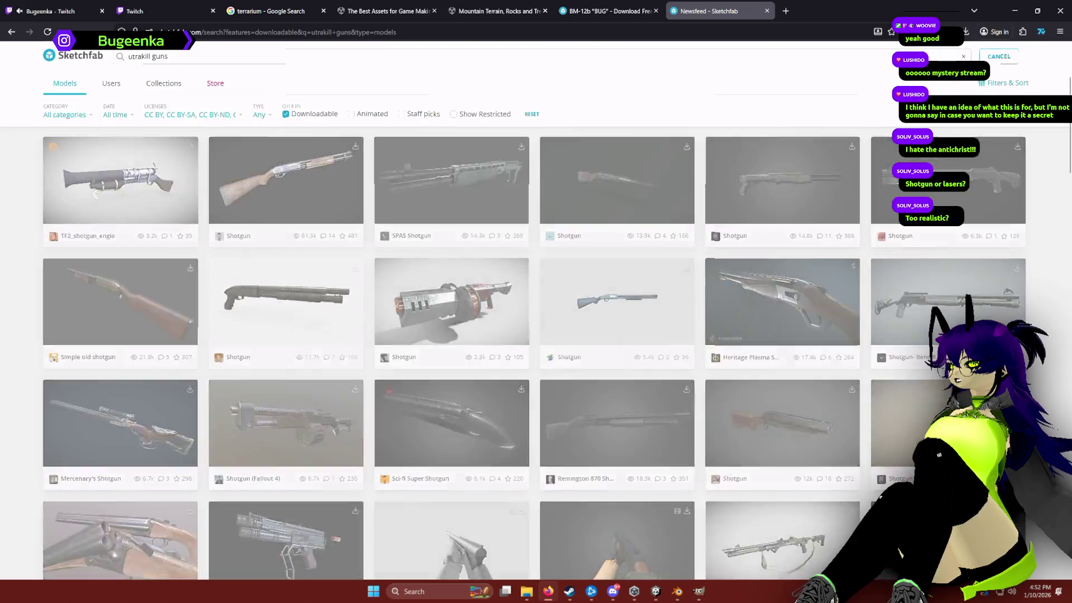
pyautogui.press('BackSpace')
pyautogui.press('Return')
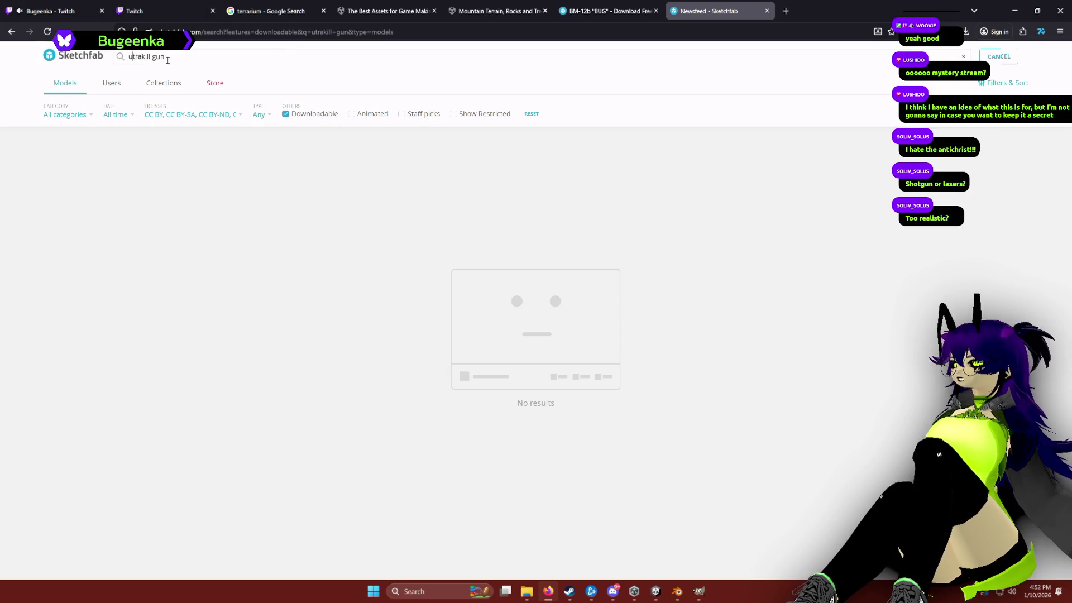
pyautogui.click(168, 59)
pyautogui.press('Home')
pyautogui.press('Right')
pyautogui.write('l')
pyautogui.press('Return')
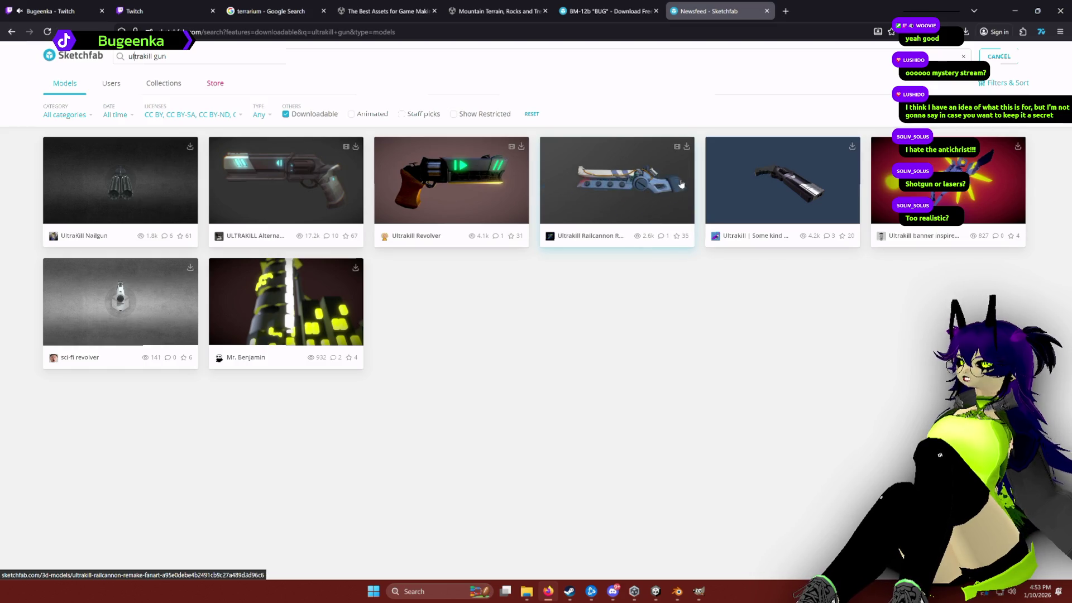
pyautogui.click(686, 147)
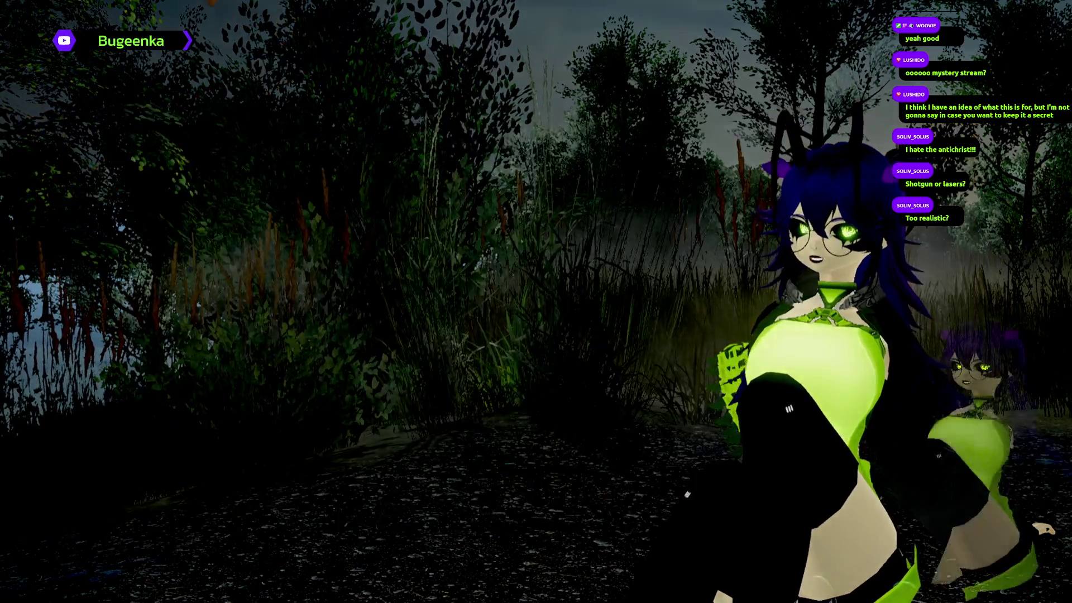
# Step: Collapse the banner-of-the-horde, centipede and Sci-Fi pack folders, then open ultrakill-railcannon-remake-fanart
pyautogui.scroll(-2, 53, 538)
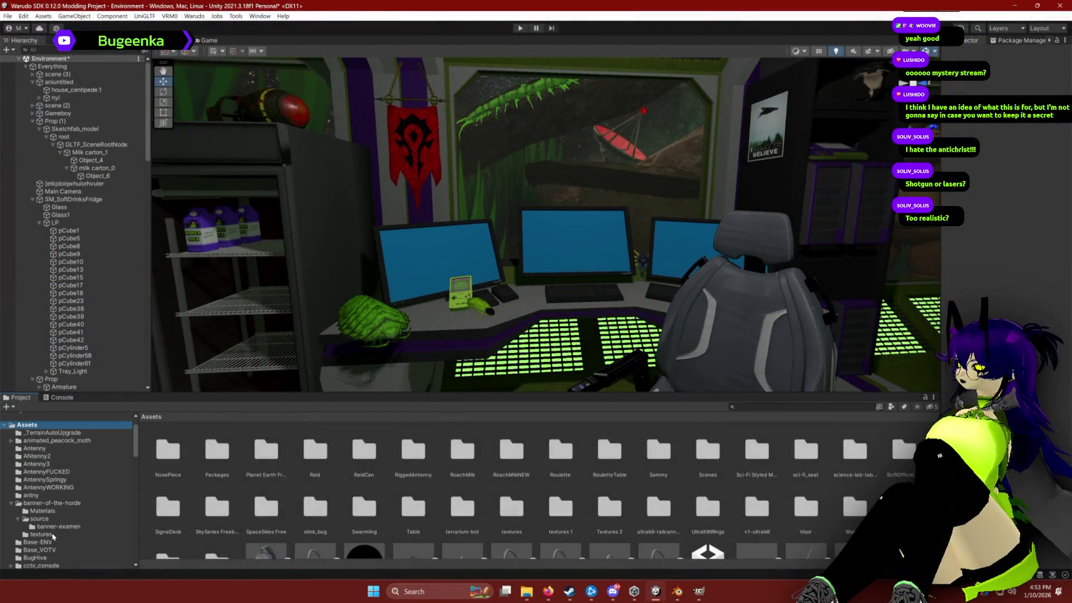
pyautogui.click(12, 504)
pyautogui.scroll(-4, 23, 508)
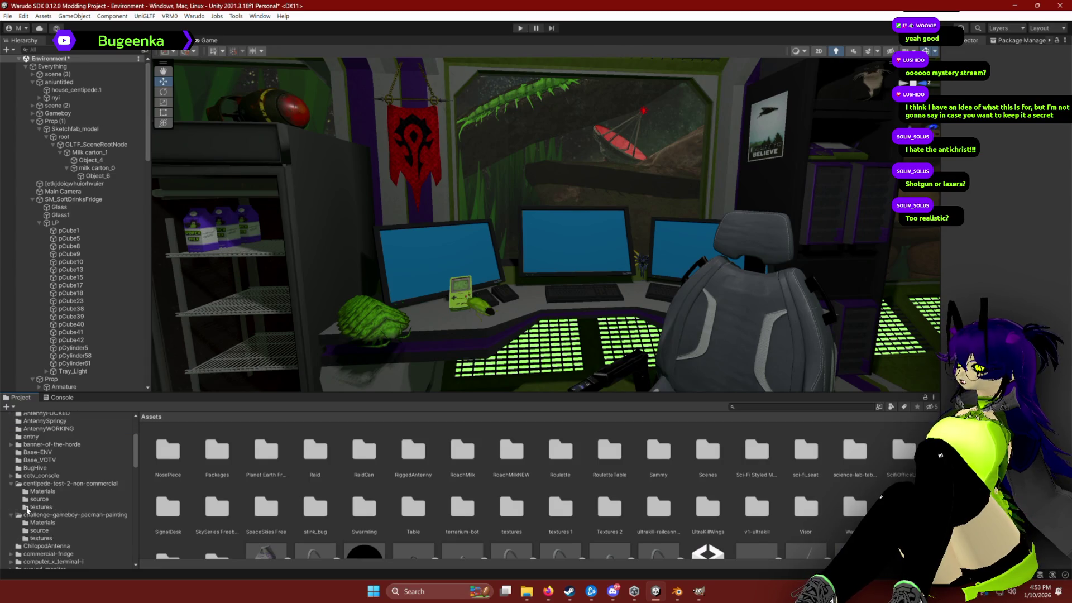
pyautogui.click(11, 484)
pyautogui.scroll(-6, 34, 493)
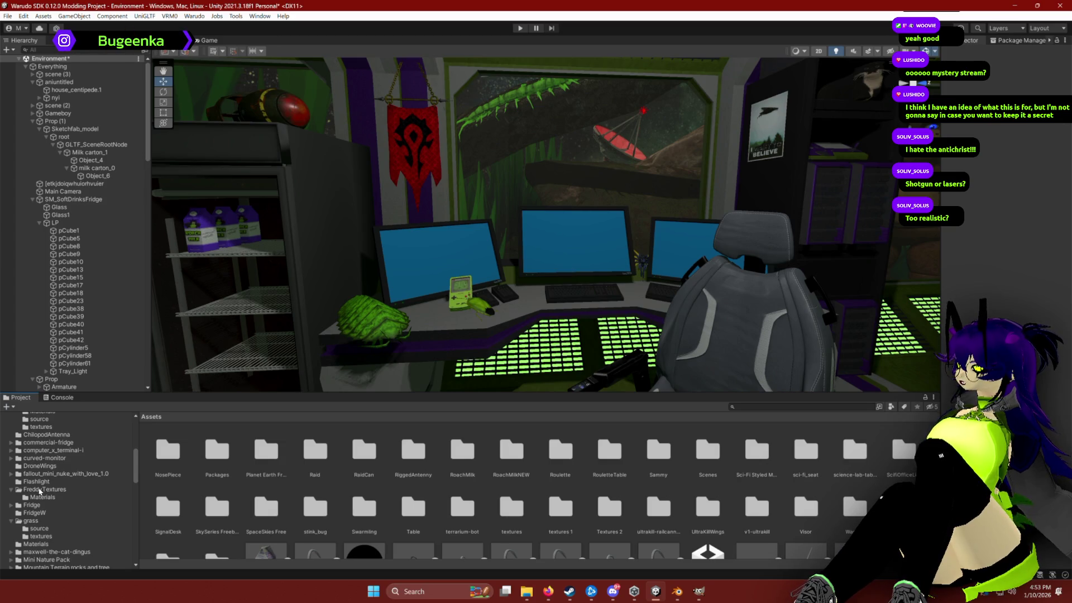
pyautogui.scroll(-2, 41, 492)
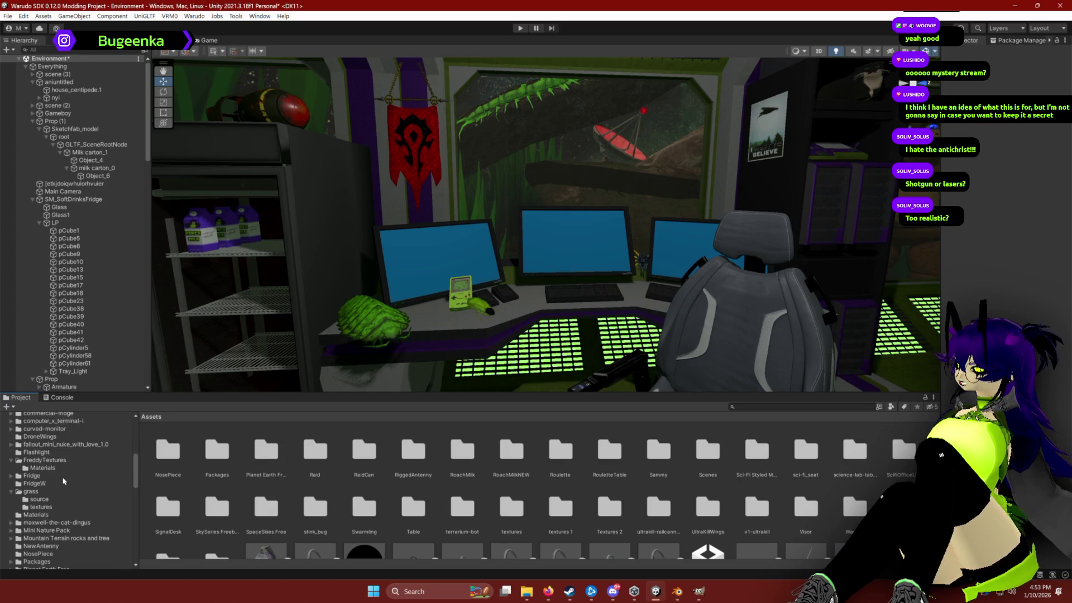
pyautogui.scroll(-6, 63, 480)
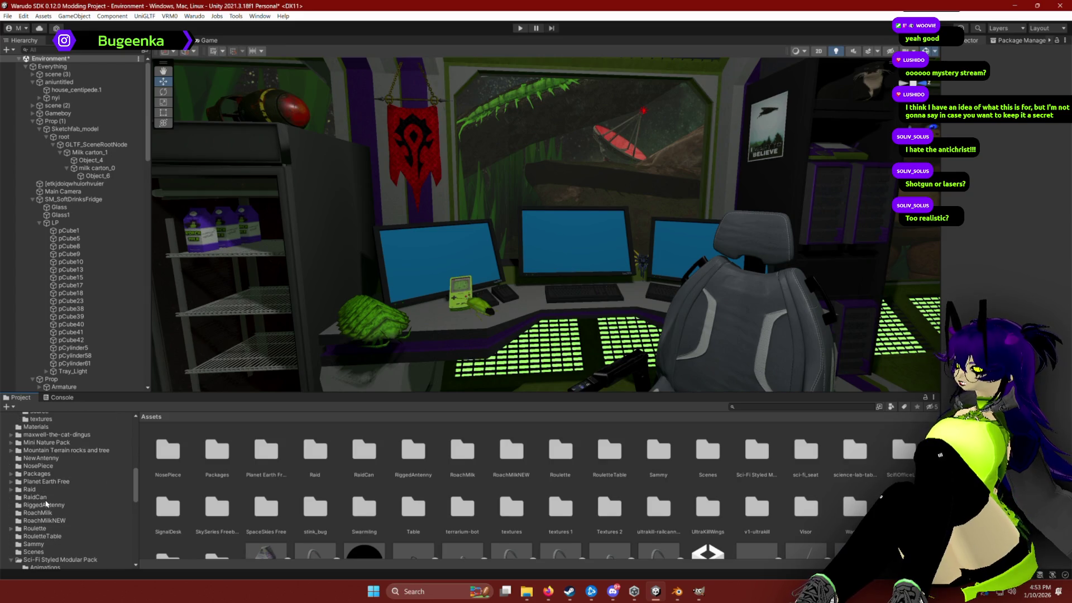
pyautogui.scroll(-2, 28, 508)
pyautogui.click(13, 531)
pyautogui.scroll(-10, 48, 534)
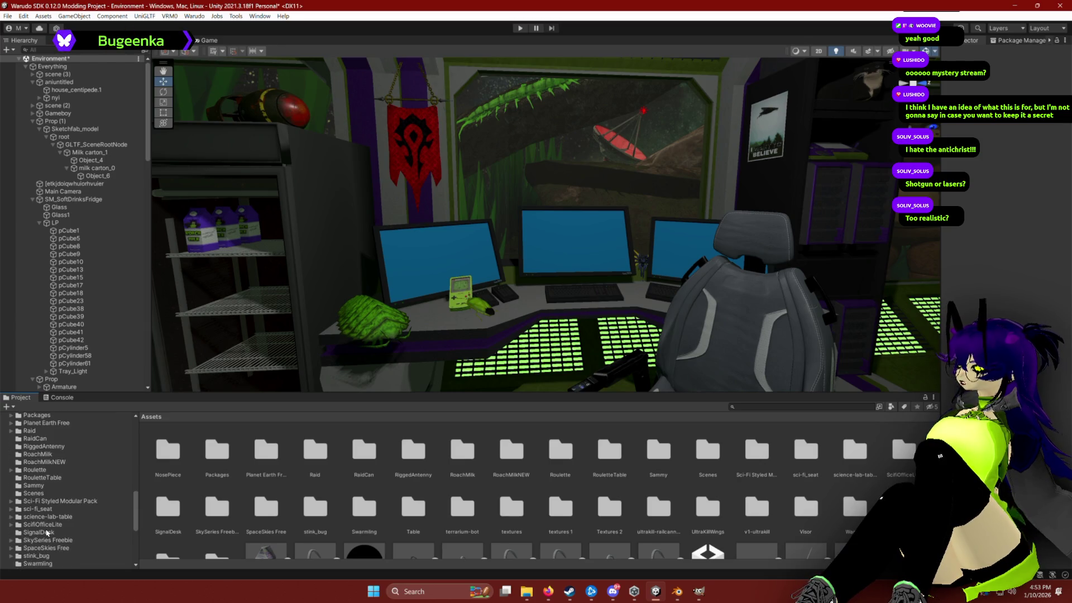
pyautogui.click(55, 517)
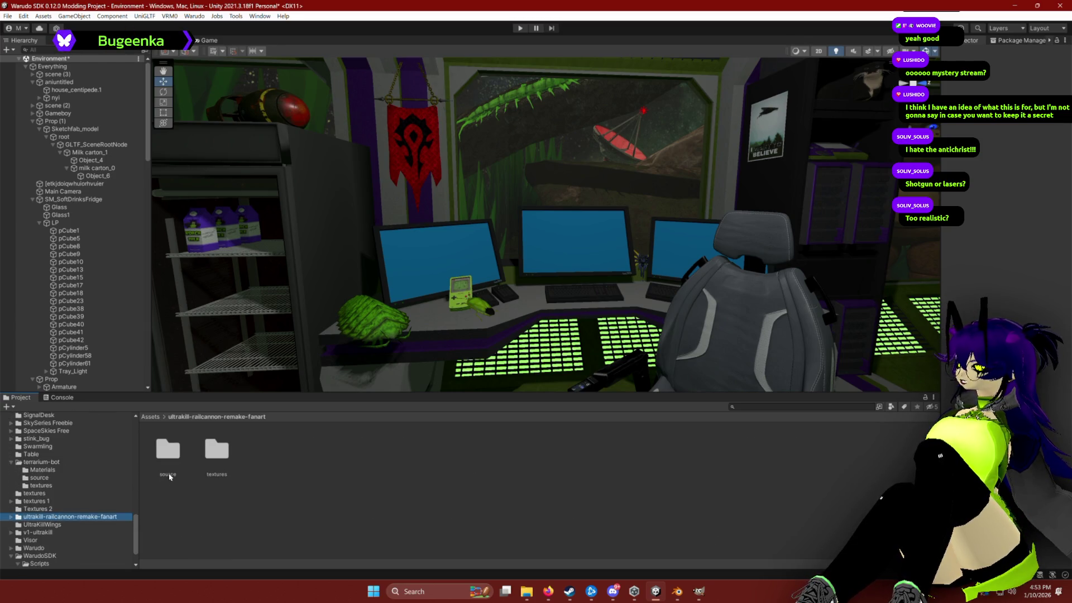
# Step: Drag the Ultrakill Railcannon model from its source folder into the scene and slide it left
pyautogui.doubleClick(170, 453)
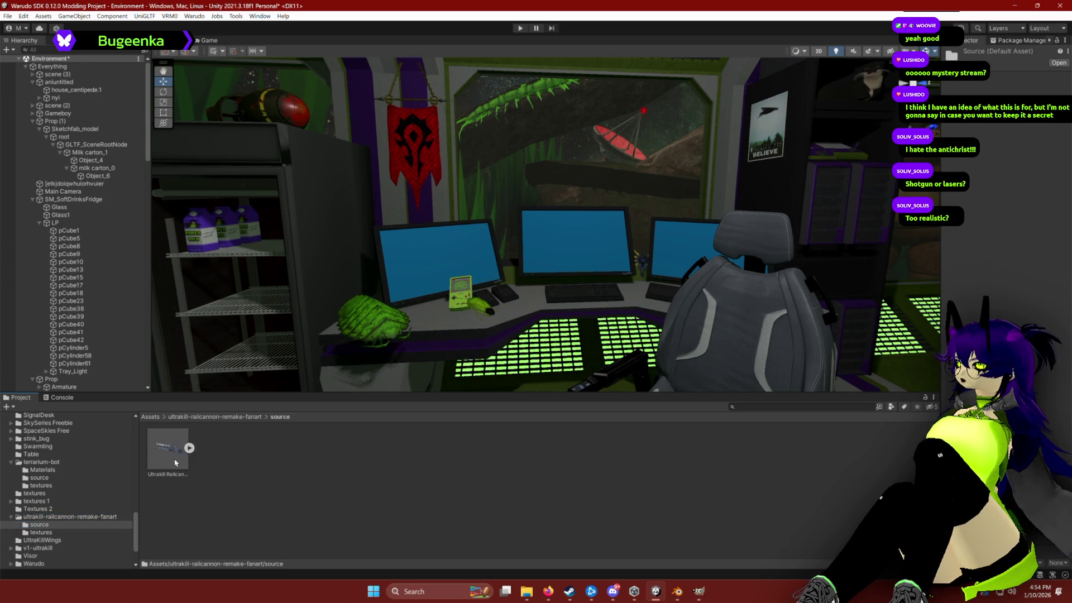
pyautogui.moveTo(171, 453)
pyautogui.mouseDown()
pyautogui.moveTo(438, 329)
pyautogui.moveTo(439, 169)
pyautogui.moveTo(532, 260)
pyautogui.moveTo(564, 214)
pyautogui.moveTo(550, 240)
pyautogui.moveTo(558, 255)
pyautogui.moveTo(462, 240)
pyautogui.mouseUp()
pyautogui.press('e')
pyautogui.press('w')
pyautogui.hotkey('ctrl', 'z')
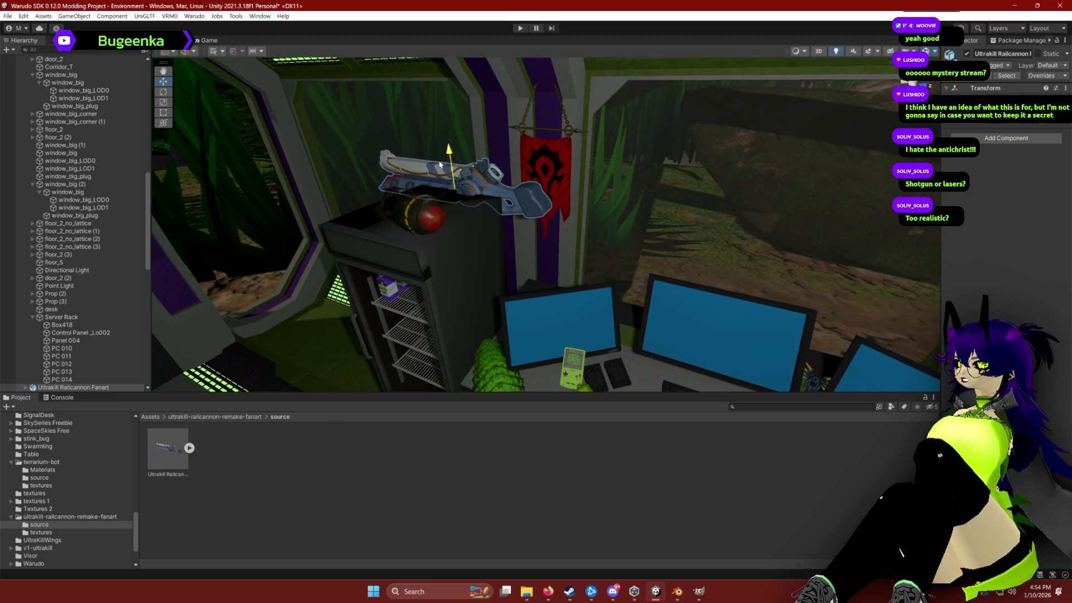
pyautogui.moveTo(425, 192); pyautogui.dragTo(398, 203)
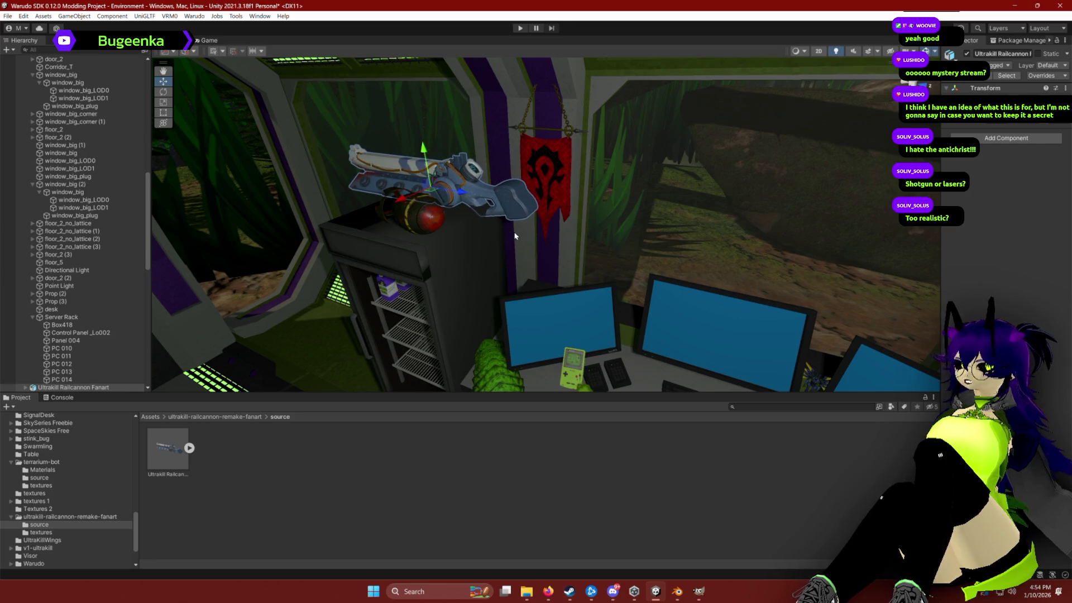
# Step: Orbit and refocus the view to check the railcannon beside the red banner
pyautogui.moveTo(511, 244)
pyautogui.mouseDown()
pyautogui.moveTo(388, 242)
pyautogui.moveTo(405, 227)
pyautogui.moveTo(359, 223)
pyautogui.moveTo(399, 247)
pyautogui.moveTo(447, 246)
pyautogui.moveTo(542, 201)
pyautogui.moveTo(602, 191)
pyautogui.mouseUp()
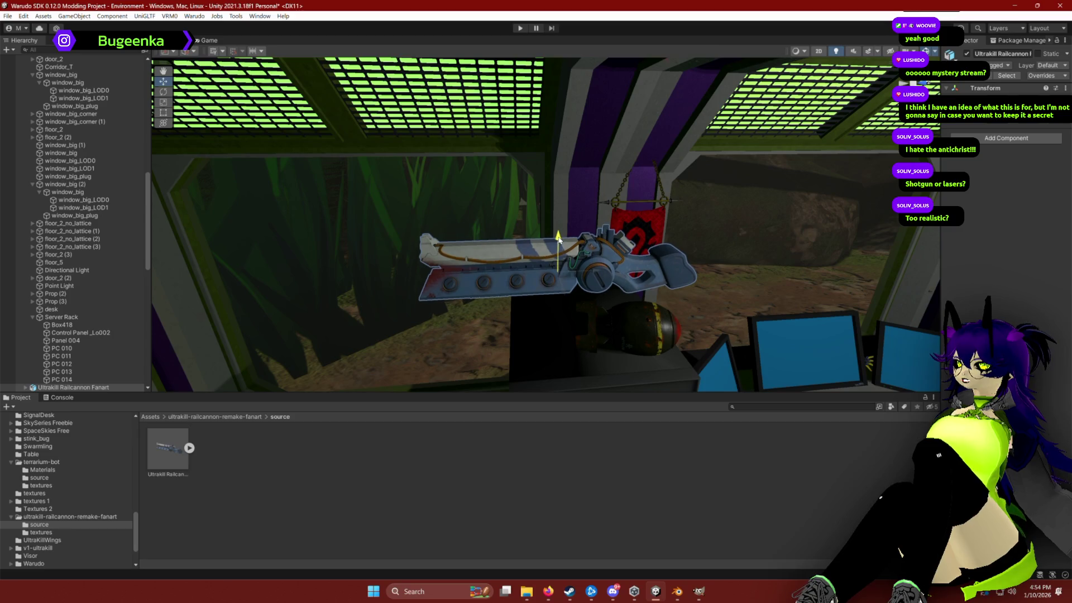
pyautogui.moveTo(563, 255)
pyautogui.mouseDown()
pyautogui.moveTo(640, 214)
pyautogui.moveTo(658, 187)
pyautogui.moveTo(654, 178)
pyautogui.moveTo(626, 195)
pyautogui.mouseUp()
pyautogui.press('f')
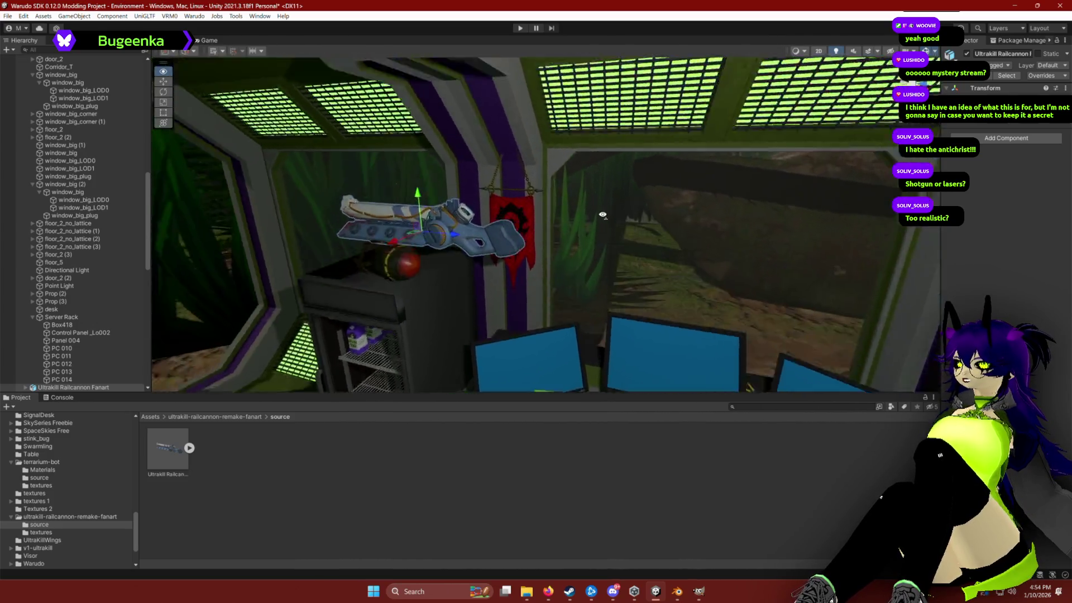
pyautogui.press('e')
pyautogui.moveTo(519, 259); pyautogui.dragTo(649, 252)
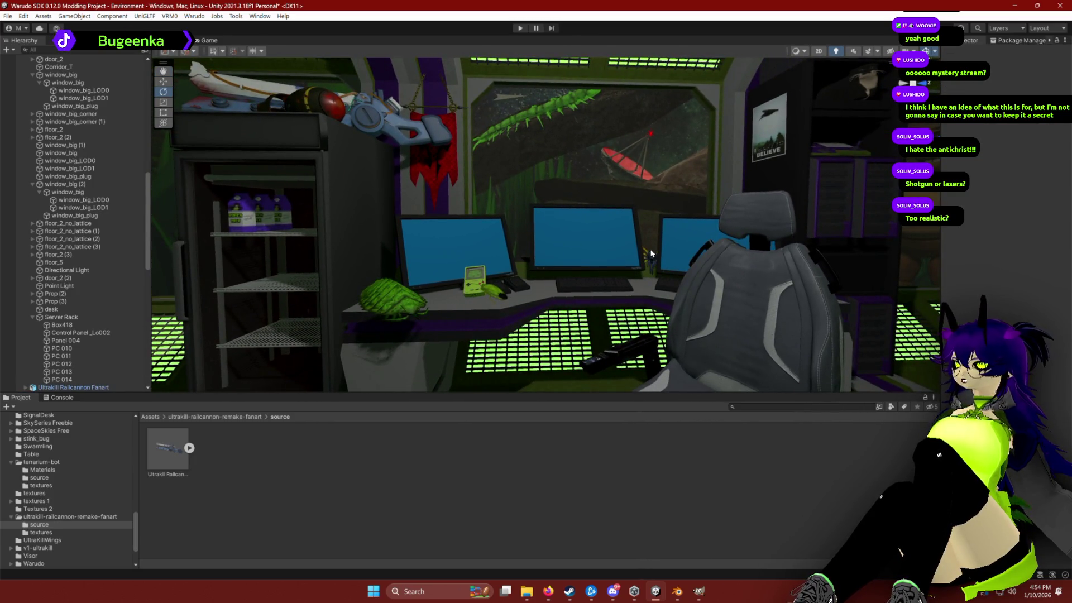
pyautogui.hotkey('alt', 'Tab')
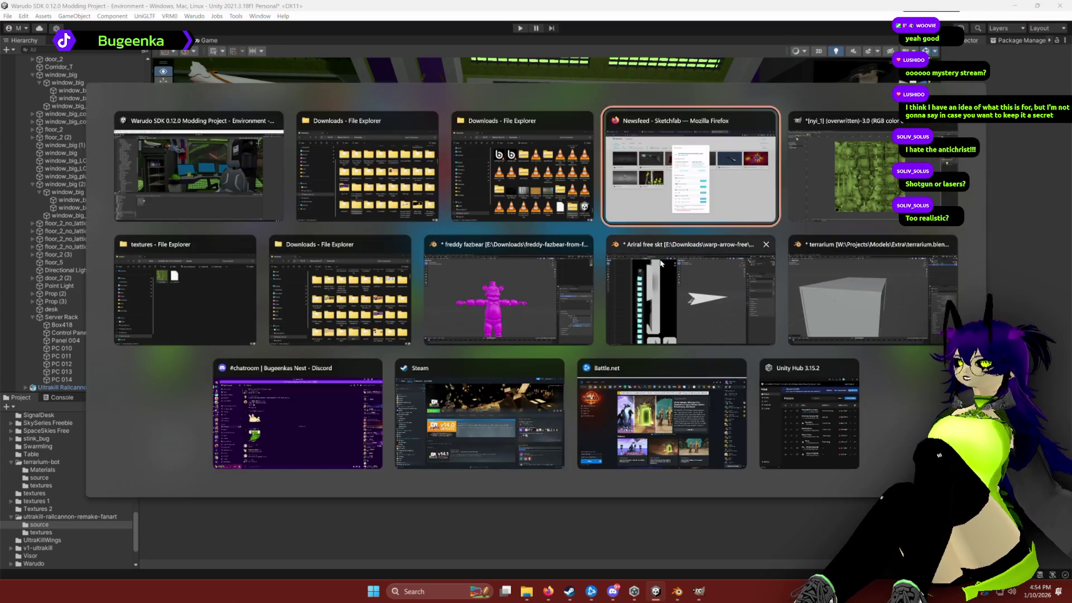
# Step: Search Google Images for 'rail cannon ultrakill' in a new Firefox tab and preview a Railcannon image
pyautogui.click(693, 162)
pyautogui.click(787, 11)
pyautogui.write('rail cannon')
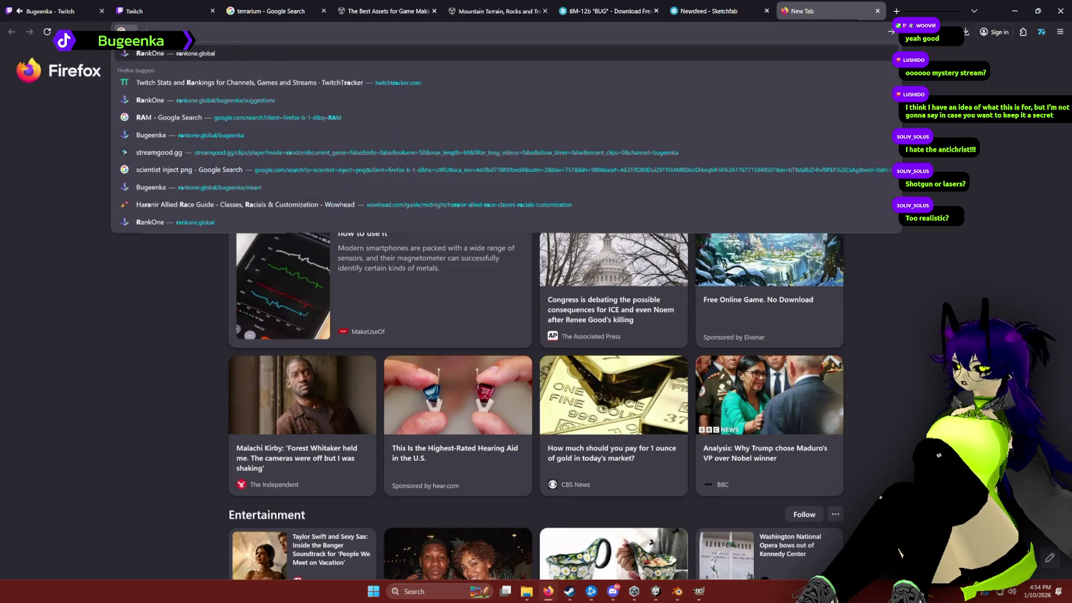
pyautogui.write(' ultrakill')
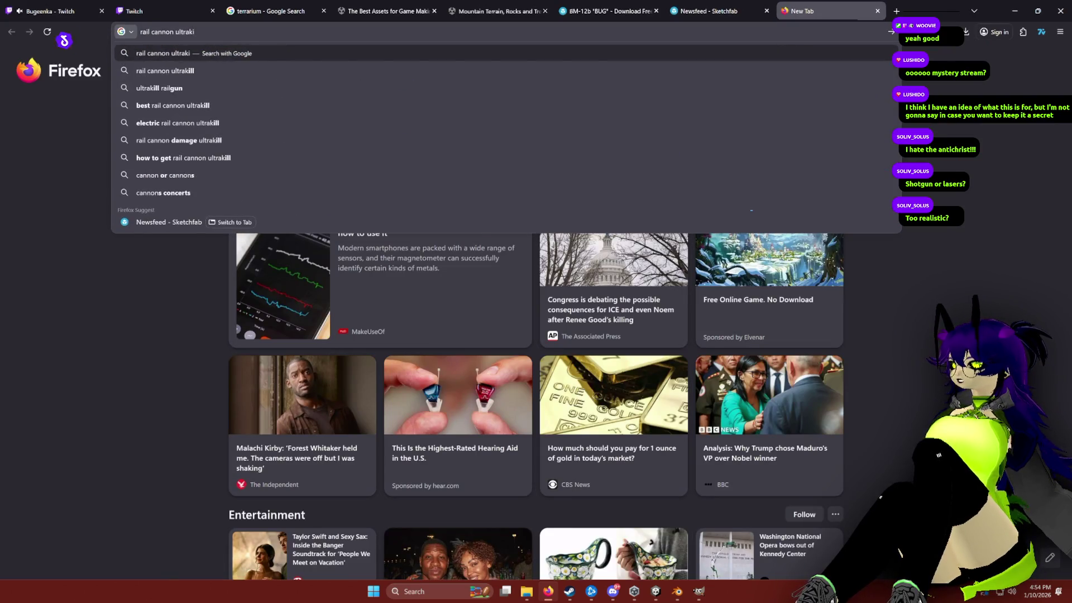
pyautogui.press('Return')
pyautogui.click(201, 104)
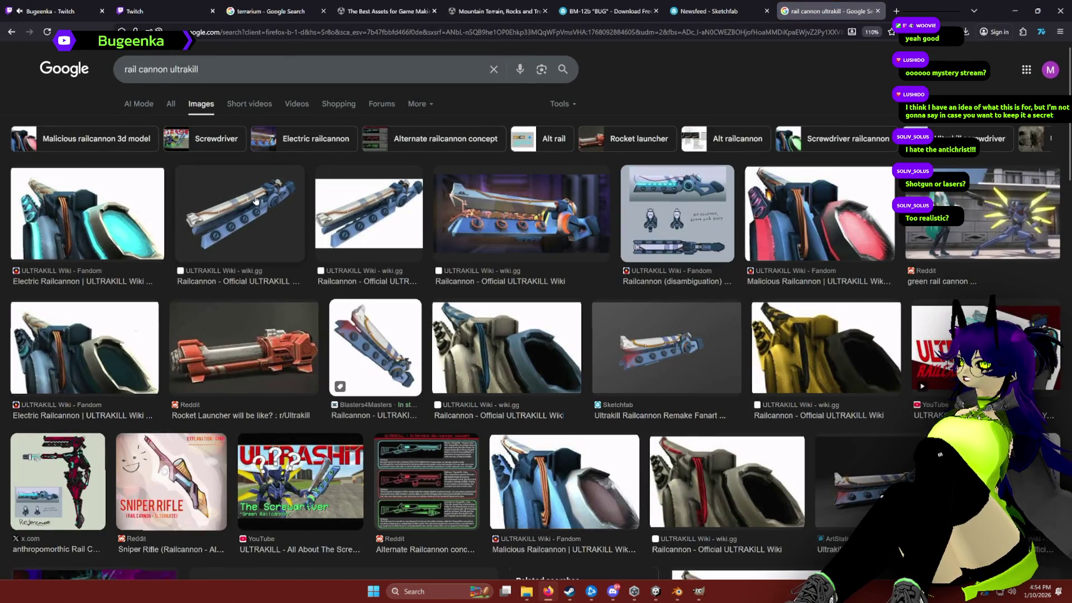
pyautogui.click(255, 200)
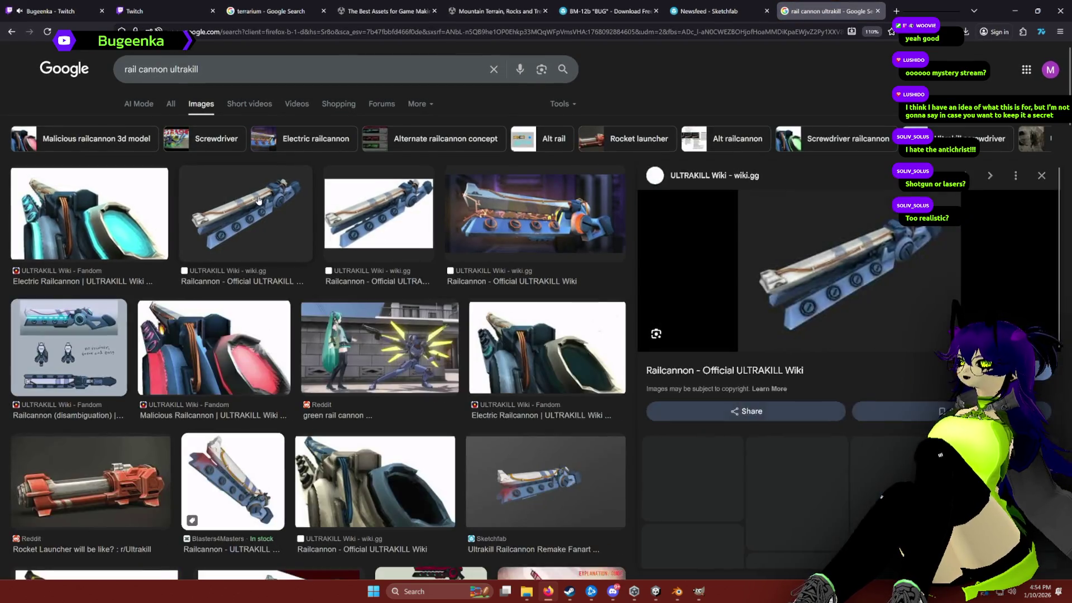
pyautogui.hotkey('alt', 'Tab')
pyautogui.hotkey('alt', 'Tab')
pyautogui.hotkey('alt', 'Tab')
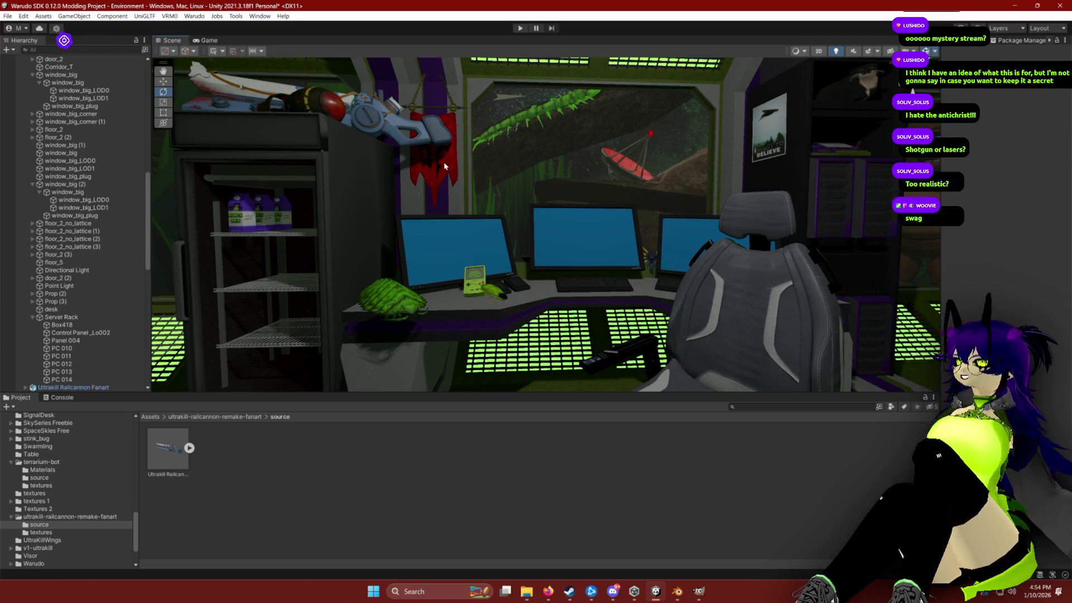
# Step: Shift the railcannon further left with the Move tool
pyautogui.moveTo(446, 157); pyautogui.dragTo(460, 154)
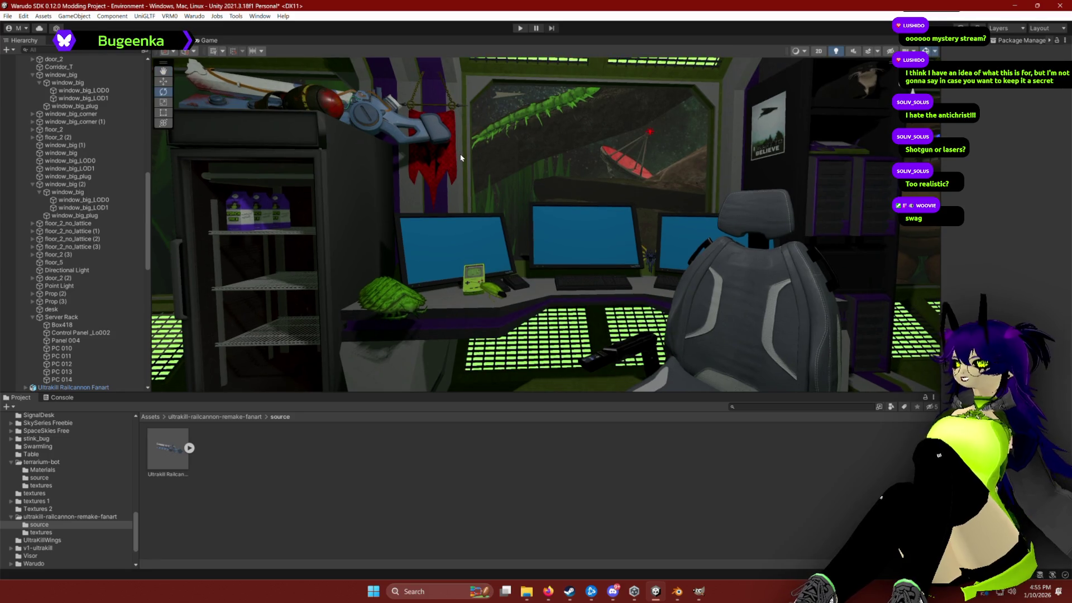
pyautogui.click(376, 119)
pyautogui.press('w')
pyautogui.moveTo(375, 123); pyautogui.dragTo(273, 108)
pyautogui.press('e')
pyautogui.press('w')
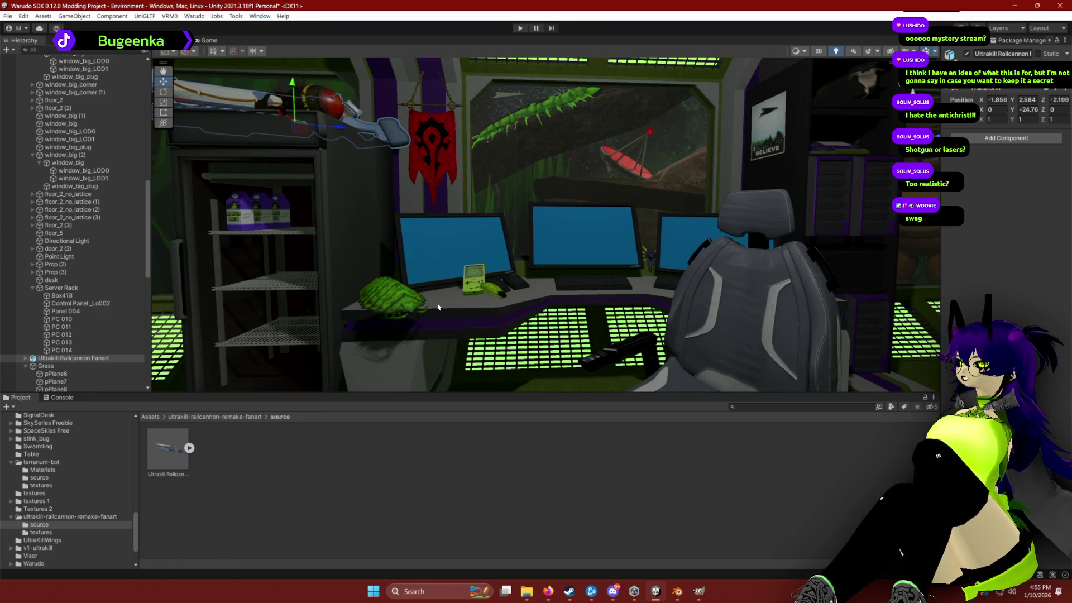
pyautogui.click(501, 305)
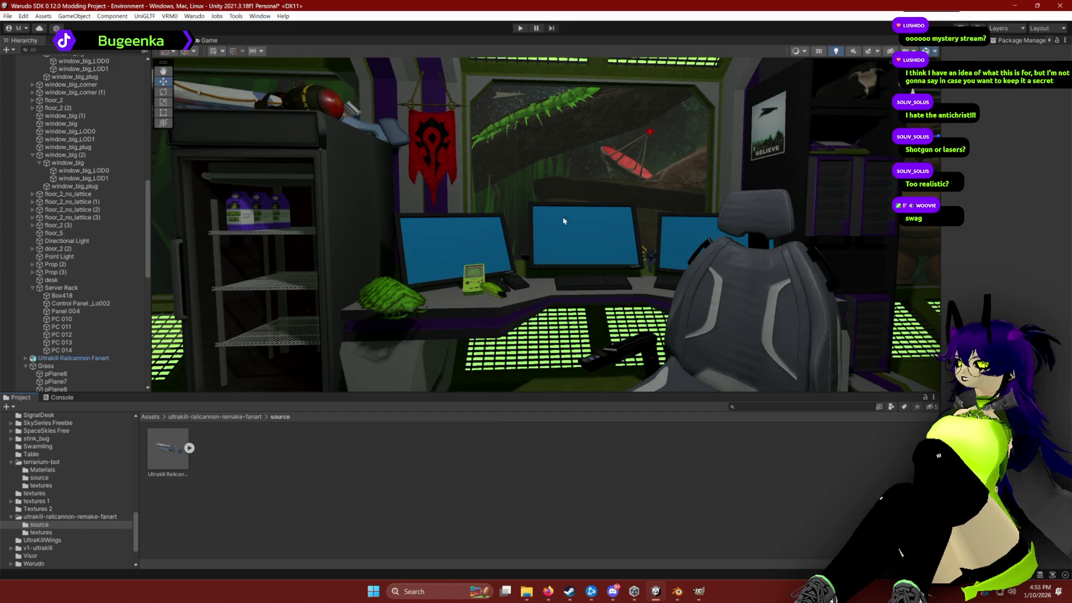
# Step: Widen the view of the room and move the railcannon beside the red banner
pyautogui.press('alt')
pyautogui.moveTo(631, 170); pyautogui.dragTo(630, 162)
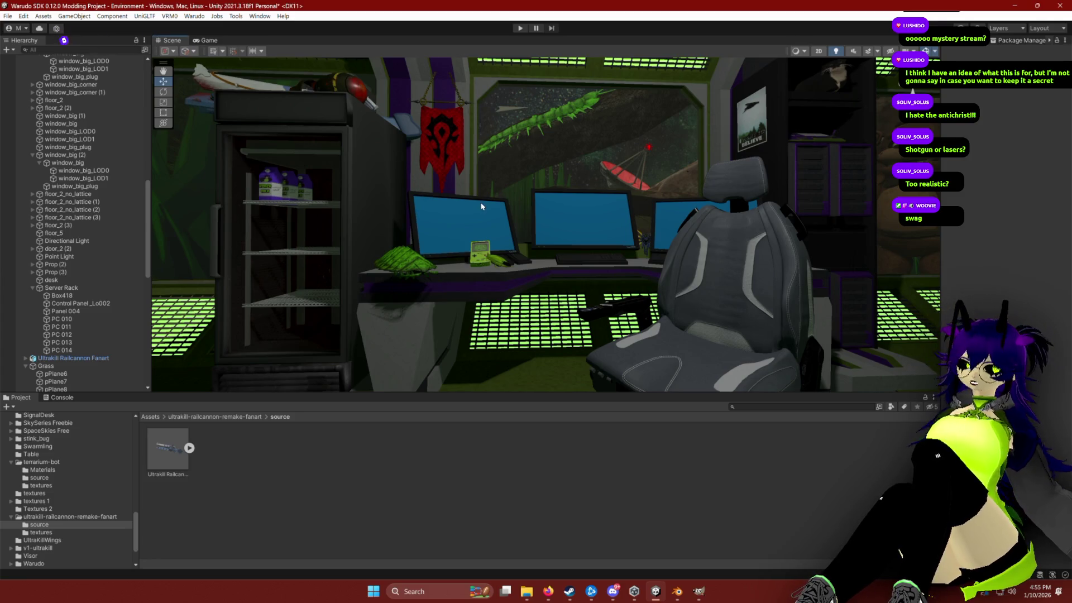
pyautogui.moveTo(484, 195); pyautogui.dragTo(582, 214)
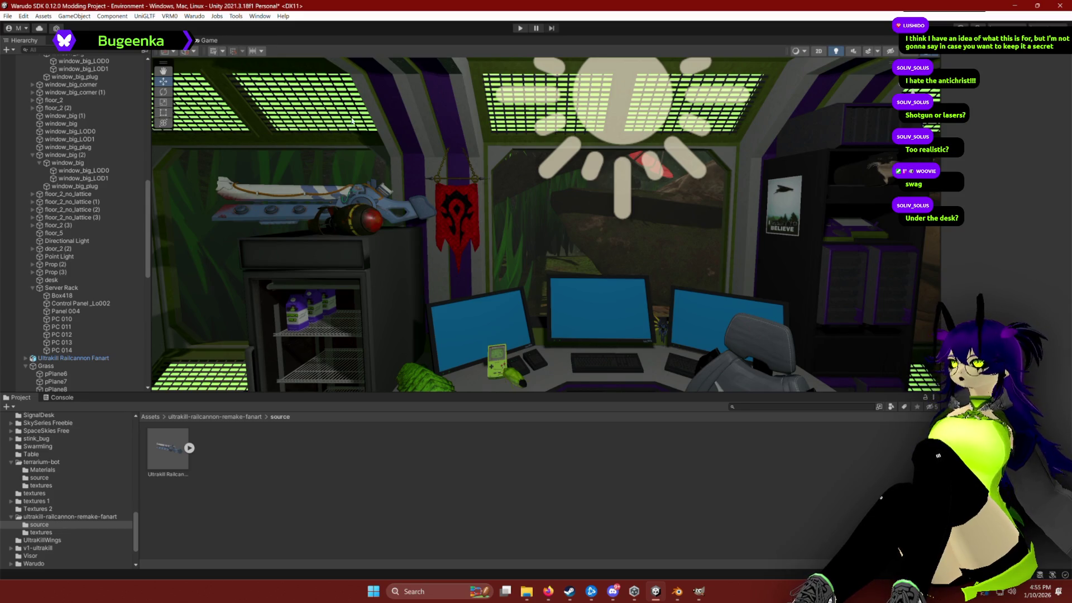
pyautogui.click(323, 202)
pyautogui.moveTo(378, 208)
pyautogui.mouseDown()
pyautogui.moveTo(527, 214)
pyautogui.moveTo(526, 343)
pyautogui.moveTo(400, 275)
pyautogui.moveTo(364, 294)
pyautogui.moveTo(432, 263)
pyautogui.moveTo(524, 249)
pyautogui.mouseUp()
pyautogui.press('e')
pyautogui.press('w')
pyautogui.click(406, 277)
# Step: Lower the railcannon under the desk and rotate it there
pyautogui.click(445, 264)
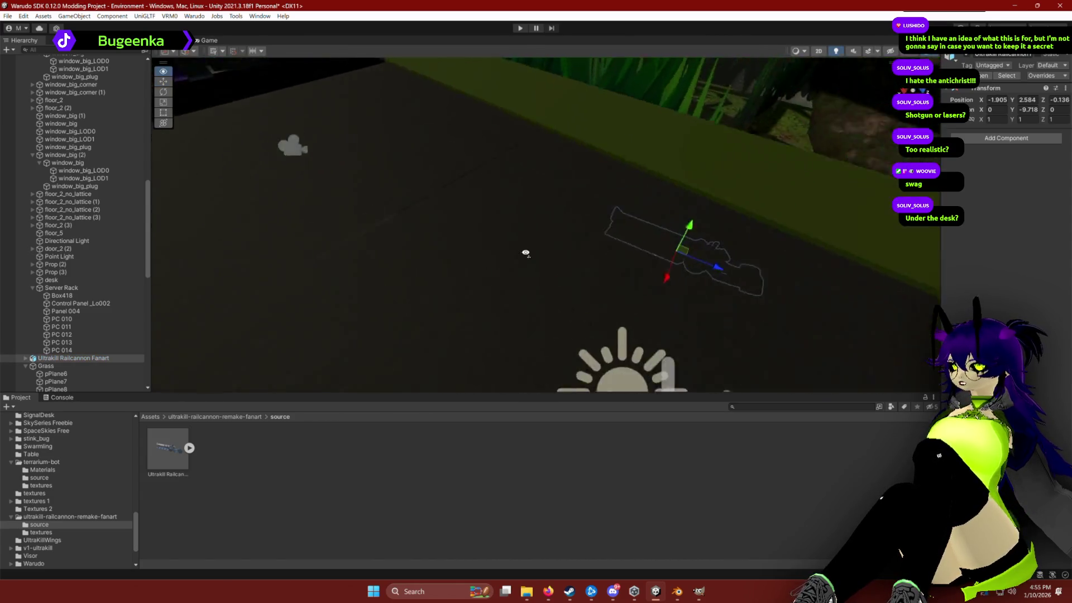
pyautogui.scroll(-5, 524, 249)
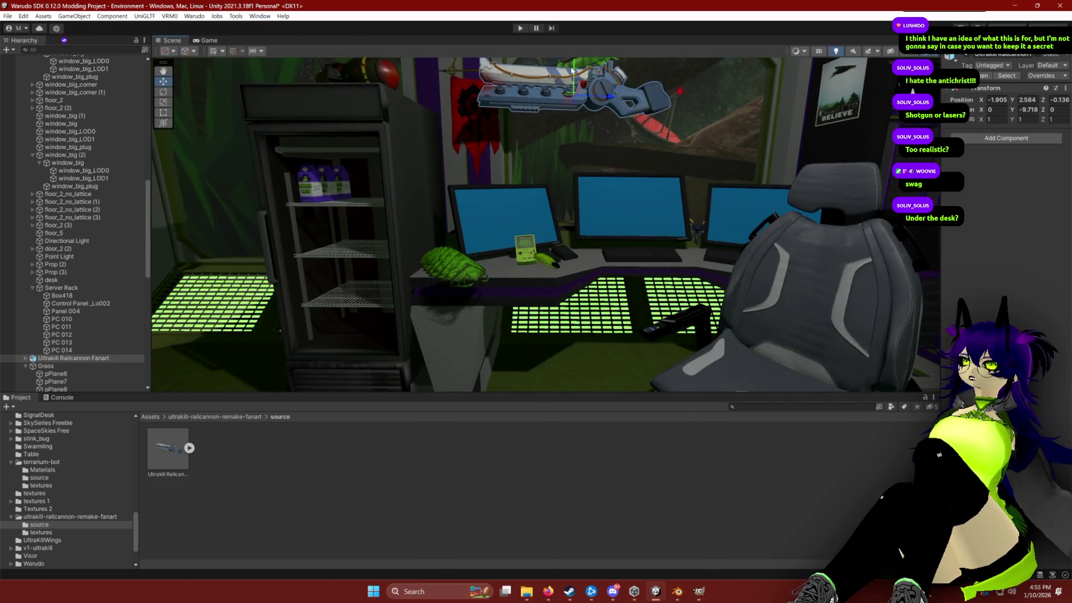
pyautogui.moveTo(610, 84)
pyautogui.mouseDown()
pyautogui.moveTo(606, 299)
pyautogui.moveTo(595, 330)
pyautogui.moveTo(617, 331)
pyautogui.moveTo(608, 328)
pyautogui.mouseUp()
pyautogui.press('e')
pyautogui.press('w')
pyautogui.press('e')
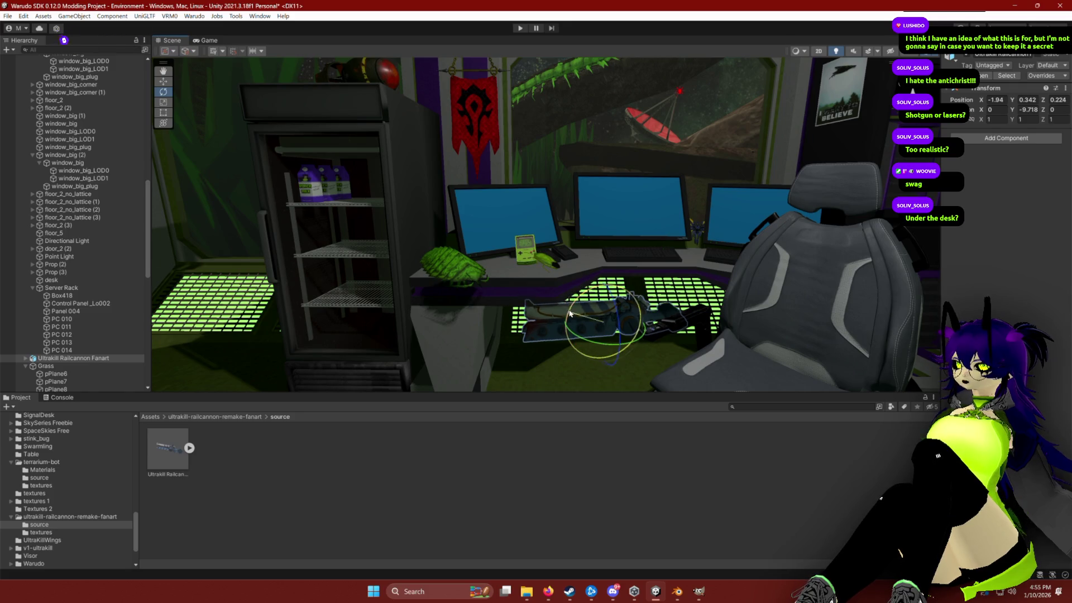
pyautogui.moveTo(583, 309); pyautogui.dragTo(551, 329)
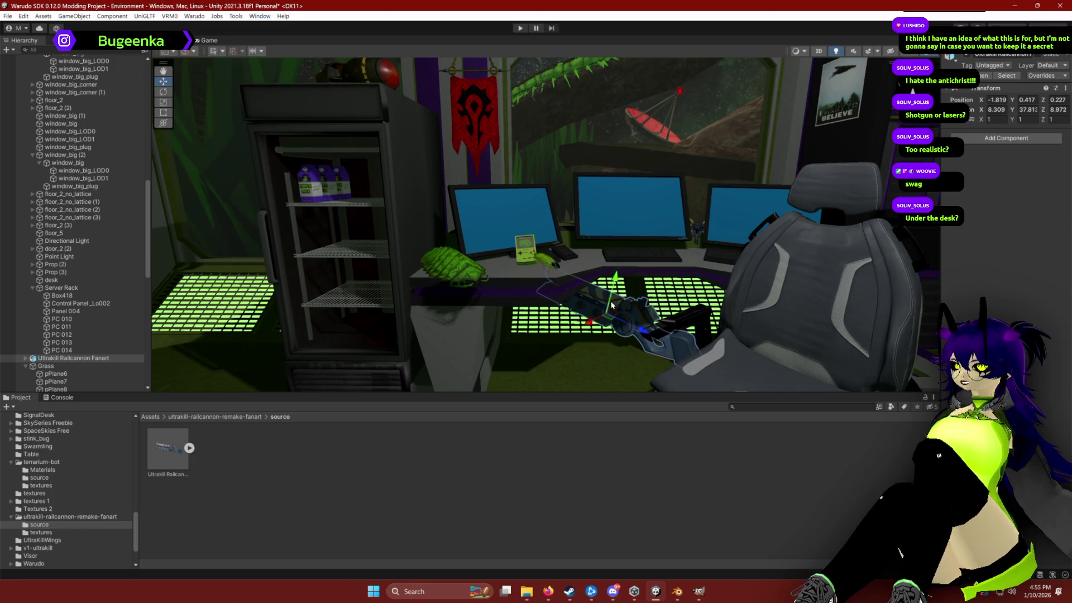
# Step: Raise, flatten and nudge the railcannon to about X -1.64, Y 0.31, Z 0.47
pyautogui.press('f')
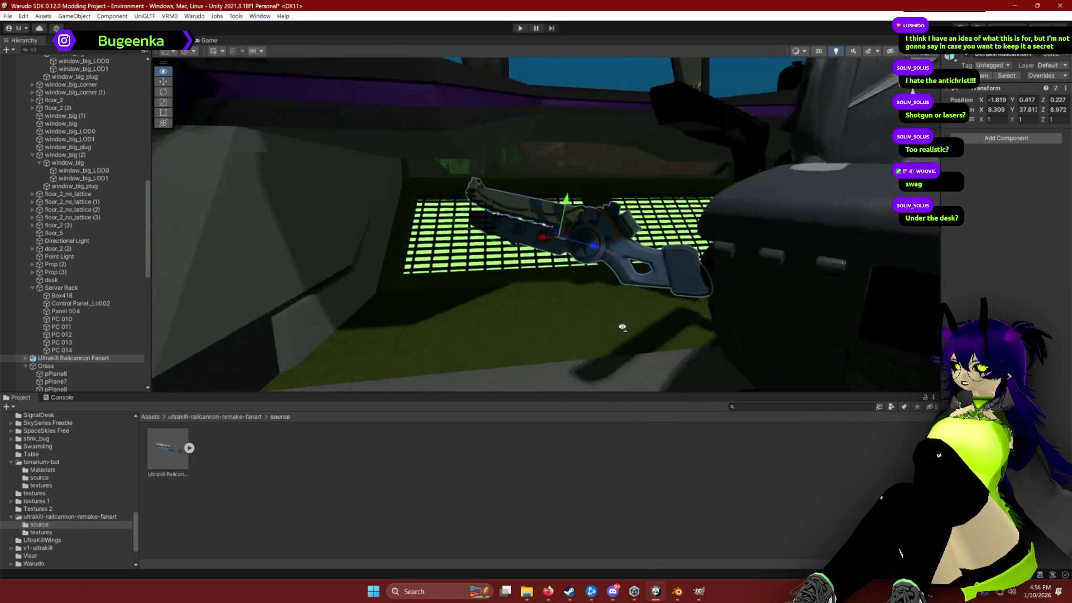
pyautogui.moveTo(622, 328); pyautogui.dragTo(690, 319)
pyautogui.moveTo(544, 225)
pyautogui.mouseDown()
pyautogui.moveTo(549, 193)
pyautogui.moveTo(630, 205)
pyautogui.moveTo(686, 173)
pyautogui.moveTo(615, 215)
pyautogui.moveTo(568, 225)
pyautogui.moveTo(239, 223)
pyautogui.moveTo(268, 251)
pyautogui.moveTo(162, 294)
pyautogui.moveTo(247, 210)
pyautogui.moveTo(469, 246)
pyautogui.moveTo(557, 294)
pyautogui.moveTo(553, 223)
pyautogui.mouseUp()
pyautogui.click(547, 283)
pyautogui.click(563, 218)
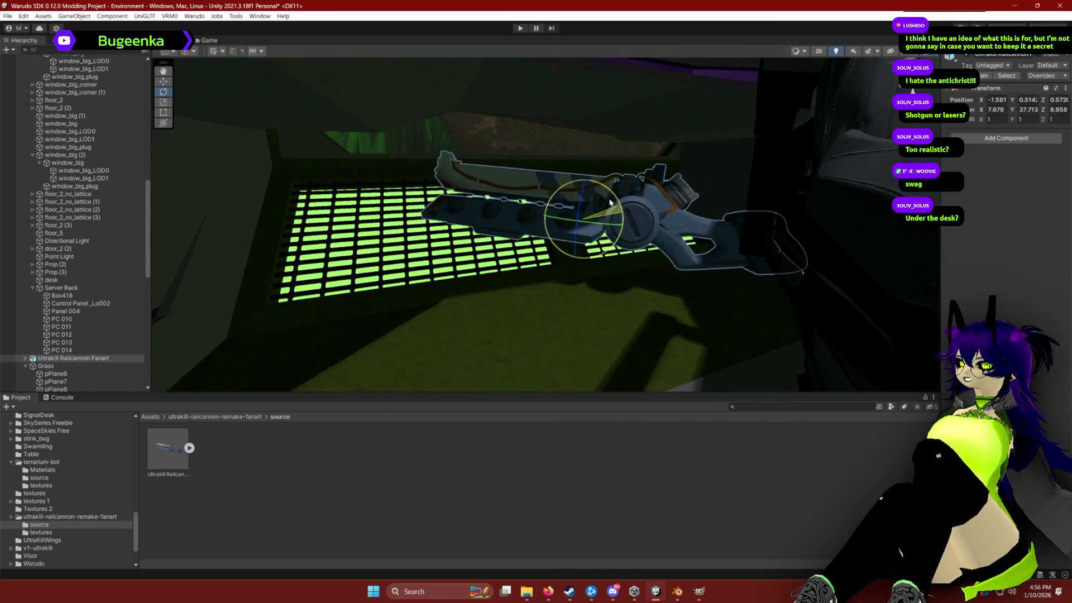
pyautogui.moveTo(608, 224)
pyautogui.mouseDown()
pyautogui.moveTo(618, 211)
pyautogui.moveTo(610, 222)
pyautogui.mouseUp()
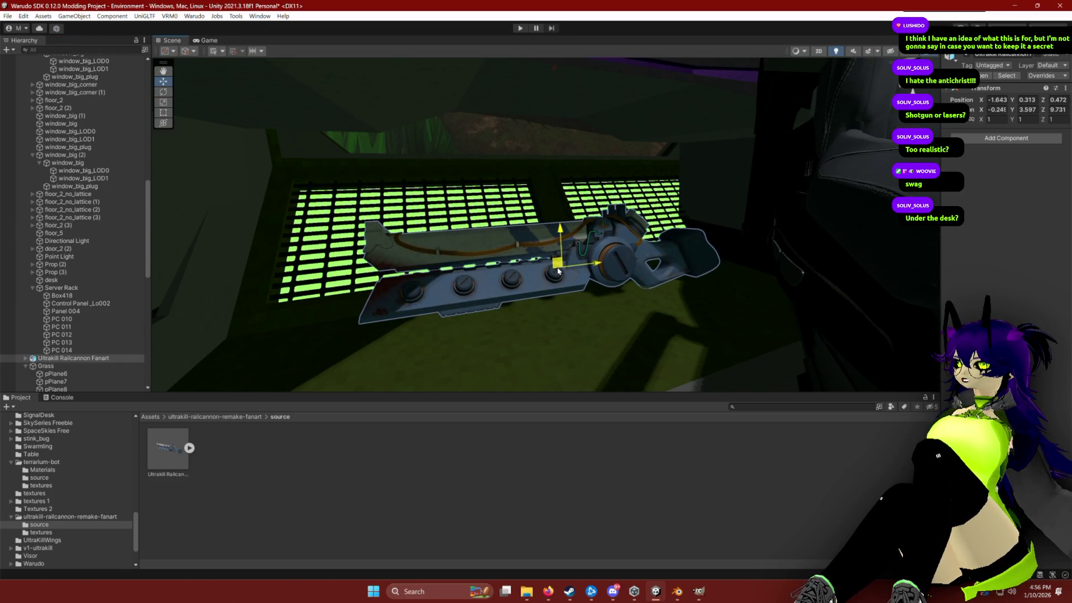
pyautogui.moveTo(543, 253); pyautogui.dragTo(561, 270)
pyautogui.click(573, 463)
# Step: Fly the view back to the desk and rotate the railcannon beneath it
pyautogui.scroll(-10, 558, 288)
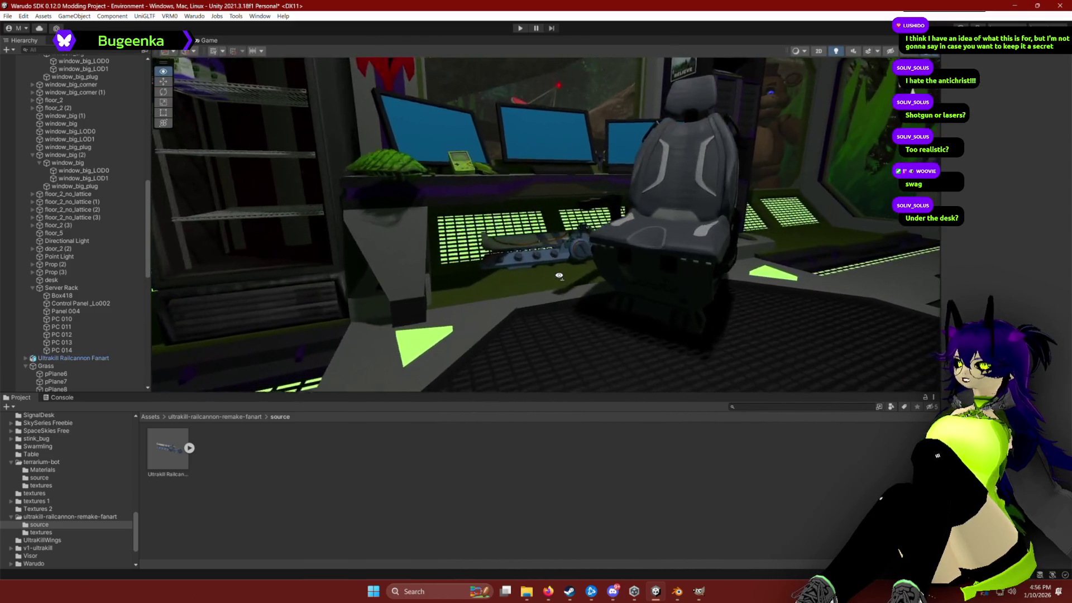
pyautogui.moveTo(557, 288); pyautogui.dragTo(517, 284)
pyautogui.scroll(1, 517, 284)
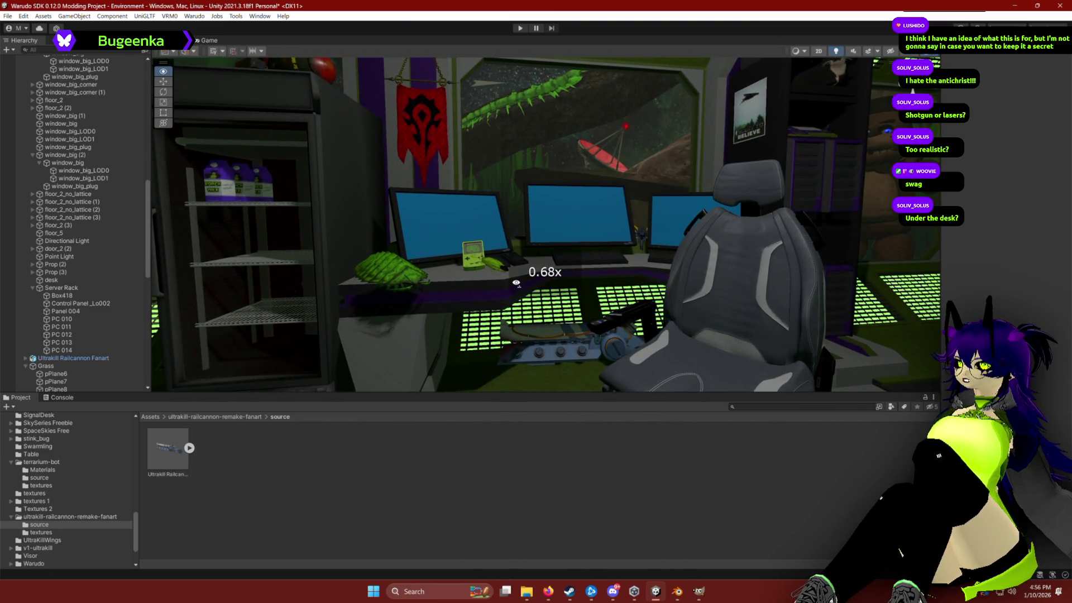
pyautogui.press('s')
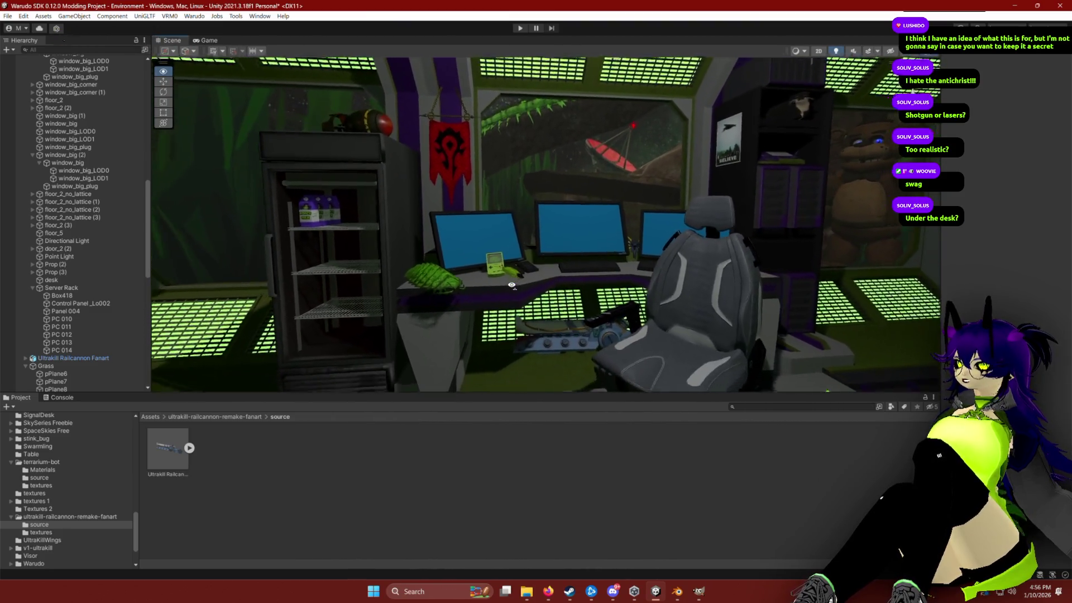
pyautogui.press('w')
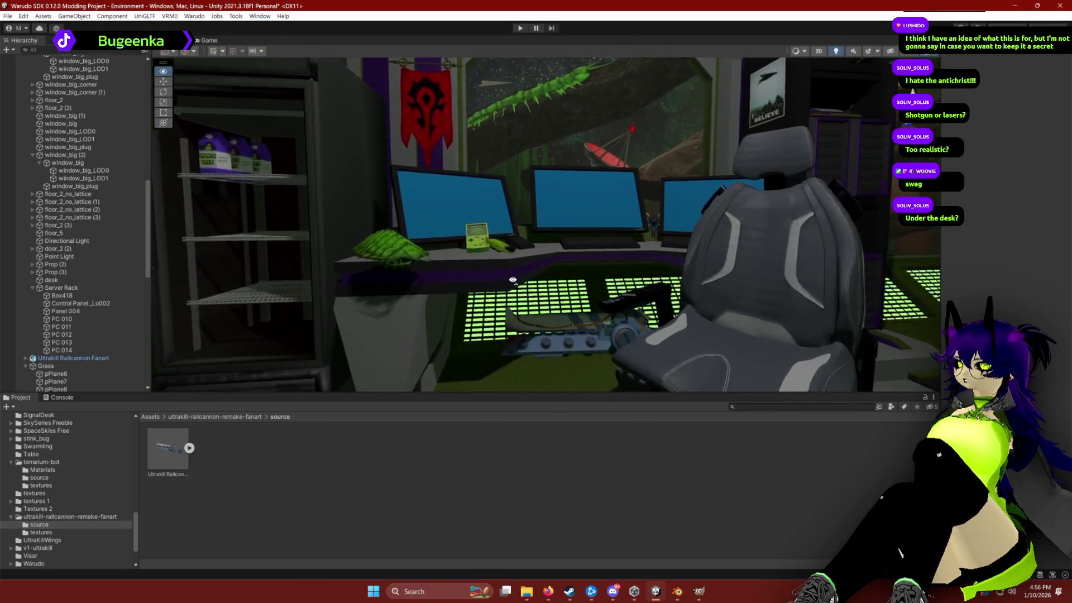
pyautogui.press('w')
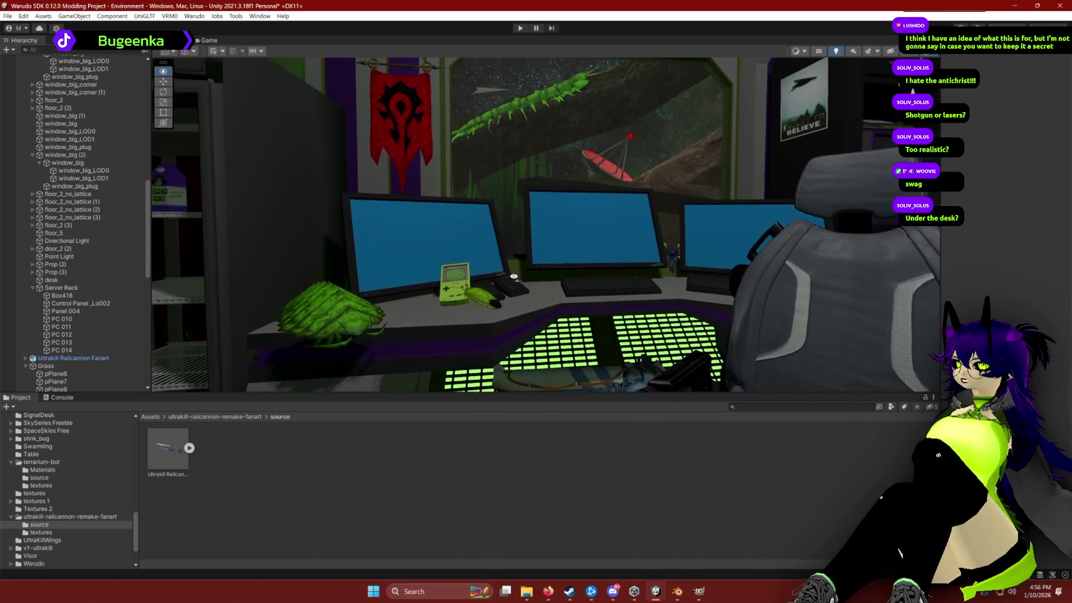
pyautogui.press('s')
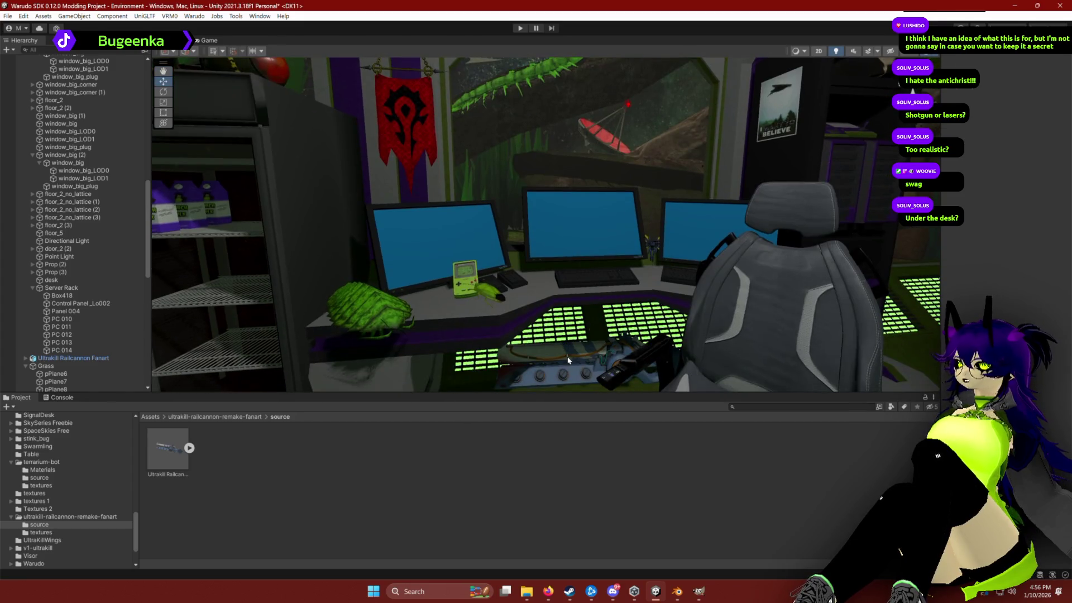
pyautogui.click(568, 361)
pyautogui.press('e')
pyautogui.moveTo(622, 319)
pyautogui.mouseDown()
pyautogui.moveTo(632, 335)
pyautogui.moveTo(598, 364)
pyautogui.mouseUp()
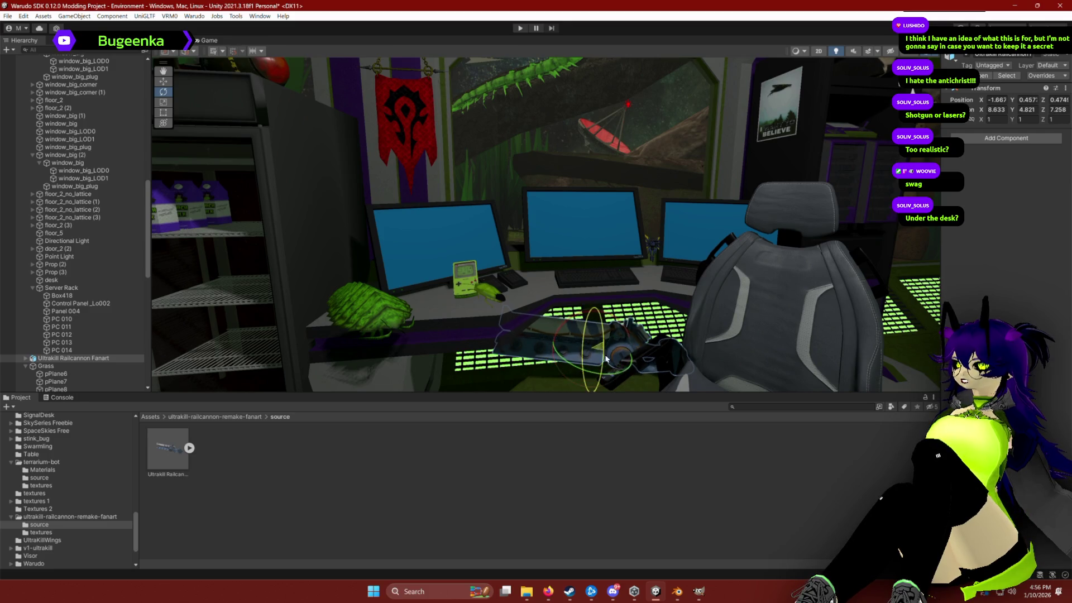
# Step: Turn the railcannon further on its vertical axis to about 36.8° Y
pyautogui.moveTo(581, 280)
pyautogui.mouseDown()
pyautogui.moveTo(584, 233)
pyautogui.moveTo(581, 243)
pyautogui.mouseUp()
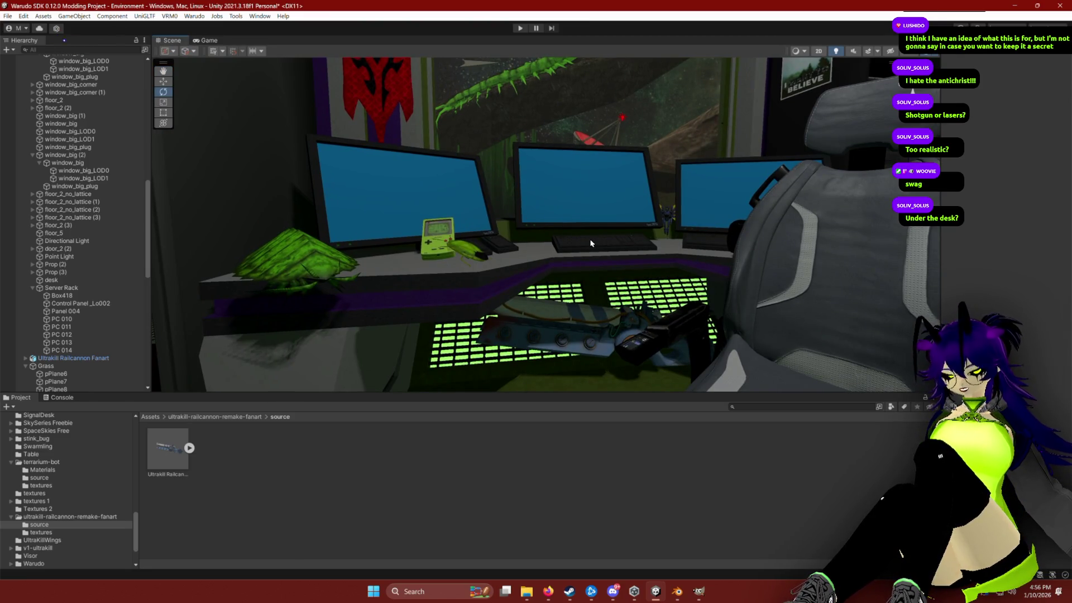
pyautogui.moveTo(592, 245)
pyautogui.mouseDown()
pyautogui.moveTo(796, 333)
pyautogui.moveTo(643, 304)
pyautogui.mouseUp()
pyautogui.click(592, 280)
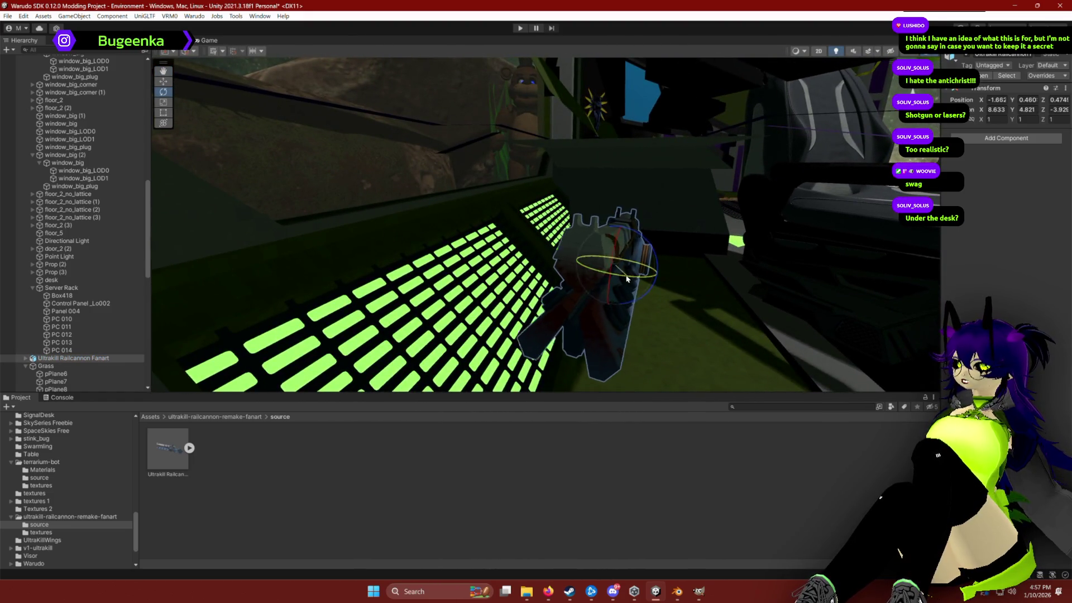
pyautogui.moveTo(592, 279)
pyautogui.mouseDown()
pyautogui.moveTo(575, 282)
pyautogui.moveTo(683, 307)
pyautogui.moveTo(525, 247)
pyautogui.moveTo(516, 212)
pyautogui.mouseUp()
pyautogui.scroll(4, 517, 211)
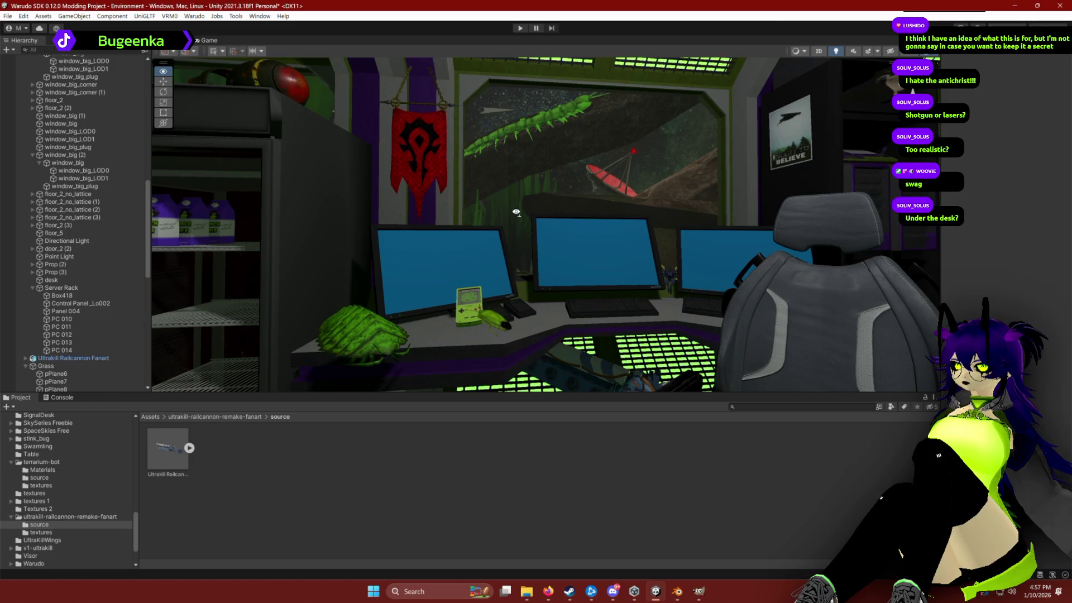
pyautogui.moveTo(516, 212); pyautogui.dragTo(514, 259)
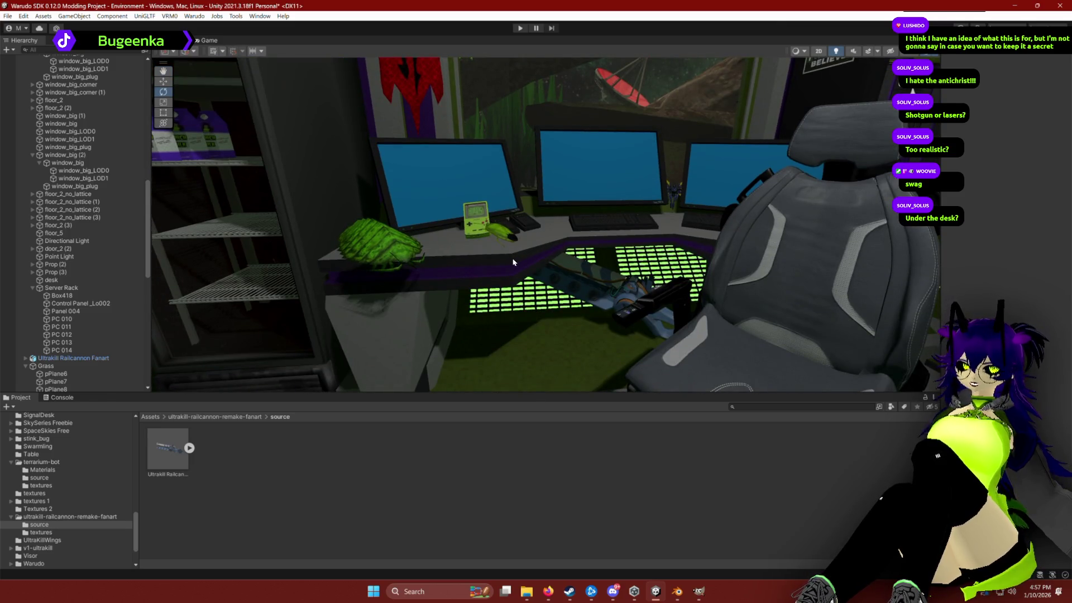
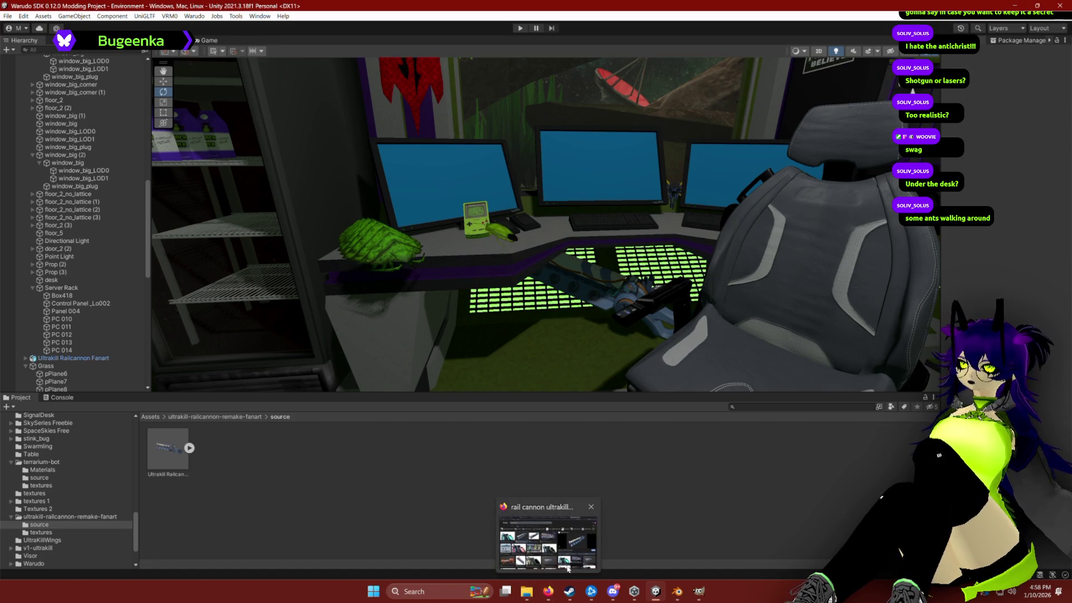
# Step: In Blender, start a new General file and answer the save prompt
pyautogui.moveTo(684, 599)
pyautogui.click(569, 536)
pyautogui.scroll(-5, 586, 391)
pyautogui.rightClick(564, 361)
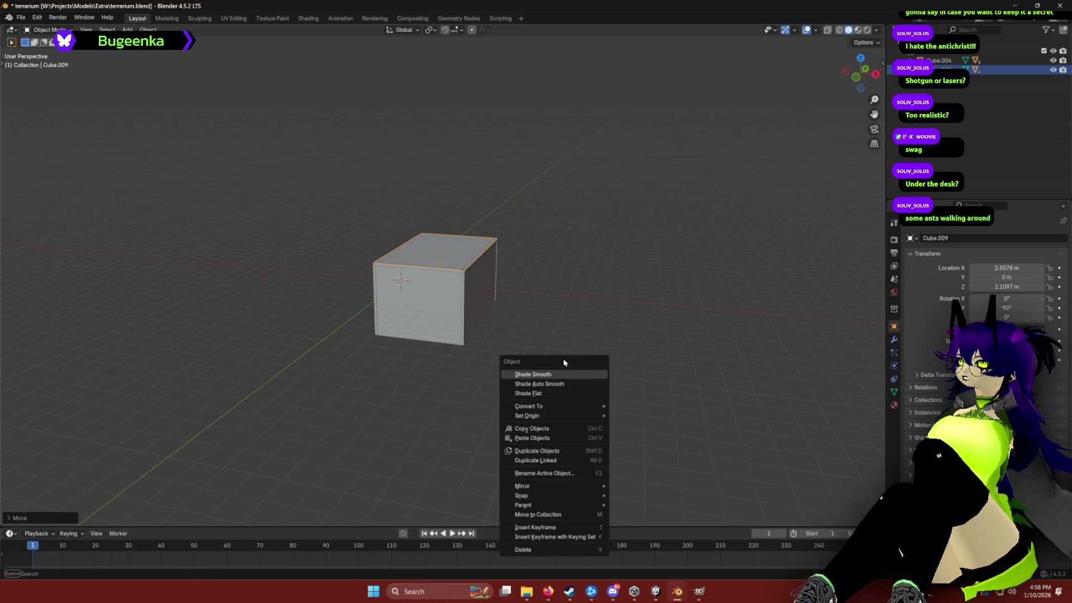
pyautogui.click(21, 17)
pyautogui.moveTo(35, 28)
pyautogui.click(137, 28)
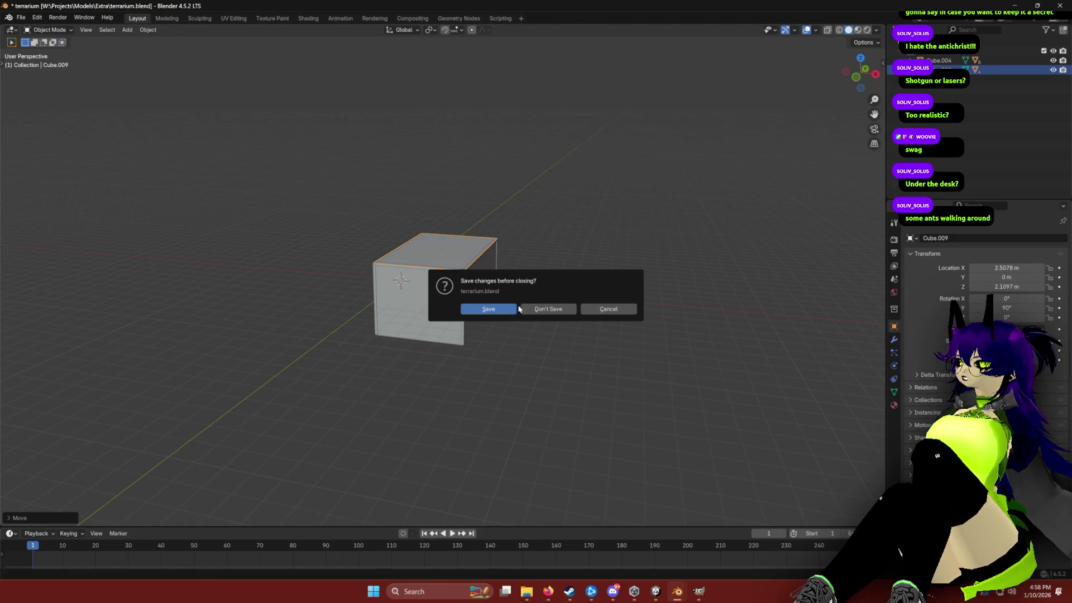
pyautogui.click(502, 310)
# Step: Select and delete the default cube, camera and light
pyautogui.rightClick(349, 267)
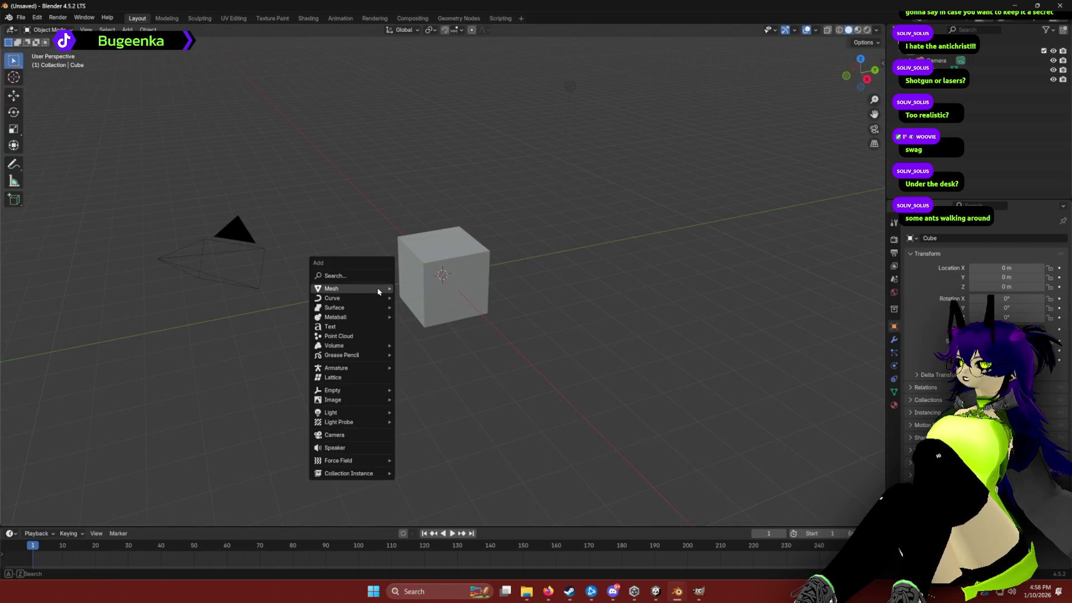
pyautogui.press('a')
pyautogui.hotkey('shift', 'a')
pyautogui.press('Escape')
pyautogui.press('x')
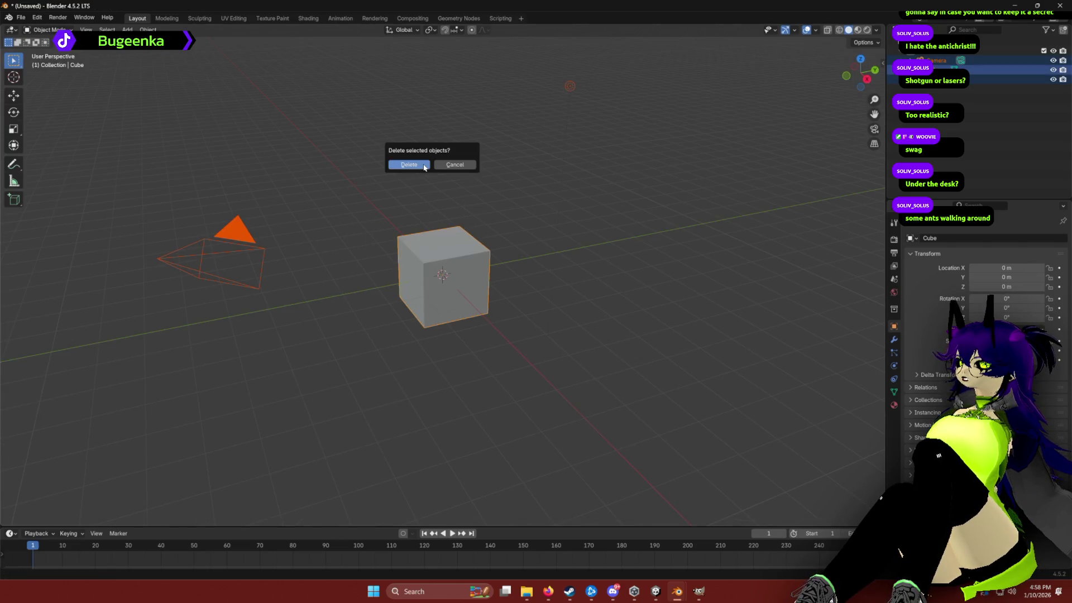
pyautogui.click(409, 166)
# Step: Add a torus, then undo it so the scene stays empty
pyautogui.hotkey('shift', 'a')
pyautogui.moveTo(379, 239)
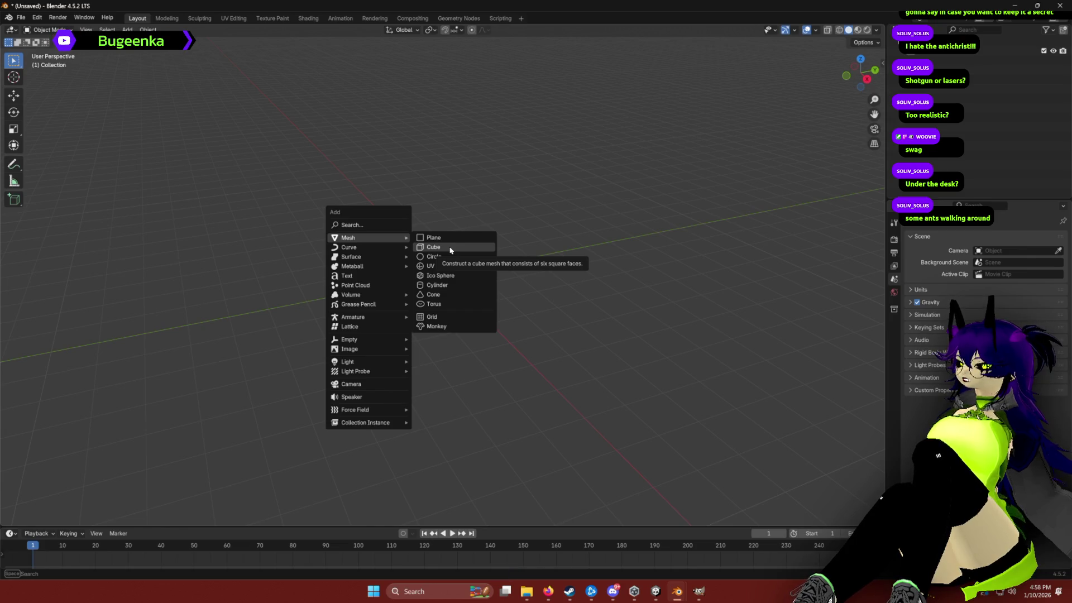
pyautogui.click(451, 307)
pyautogui.hotkey('ctrl', 'z')
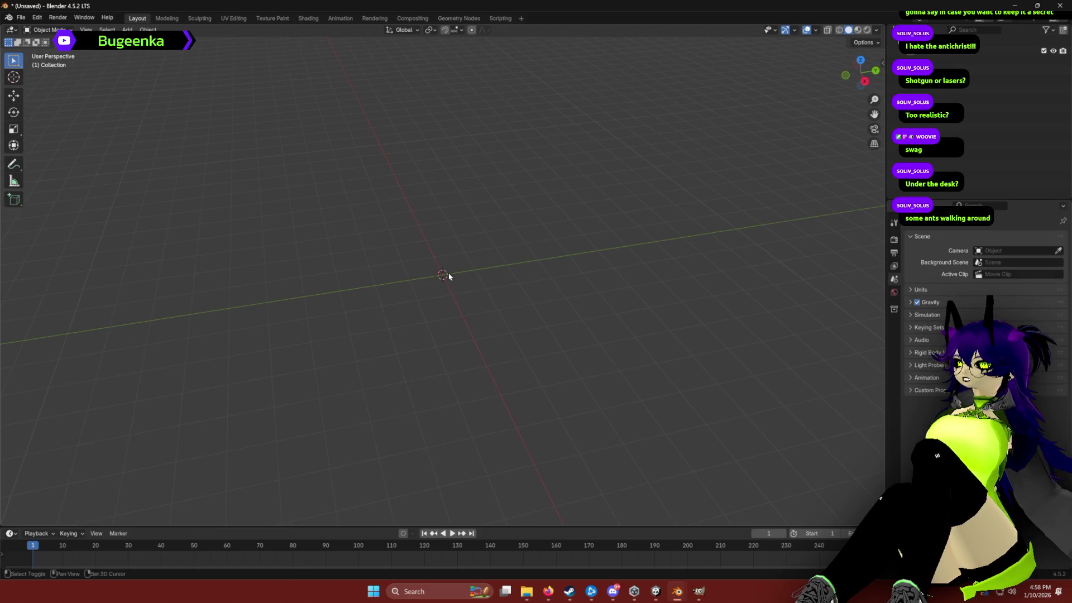
pyautogui.hotkey('shift', 'a')
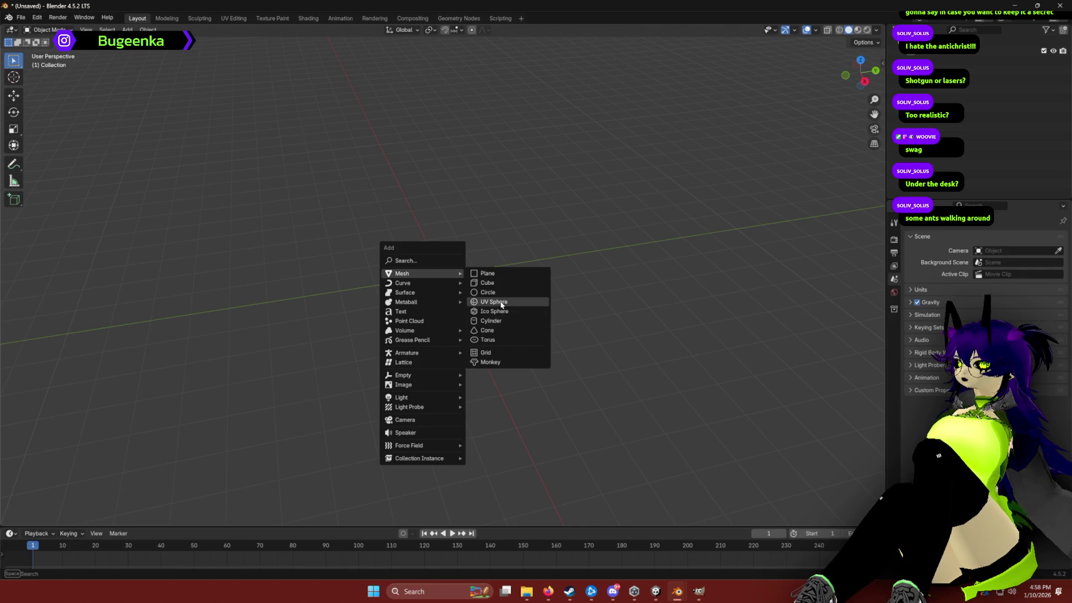
# Step: Add a UV Sphere, flatten it along Z and scale it up into a wide disc
pyautogui.click(498, 302)
pyautogui.press('s')
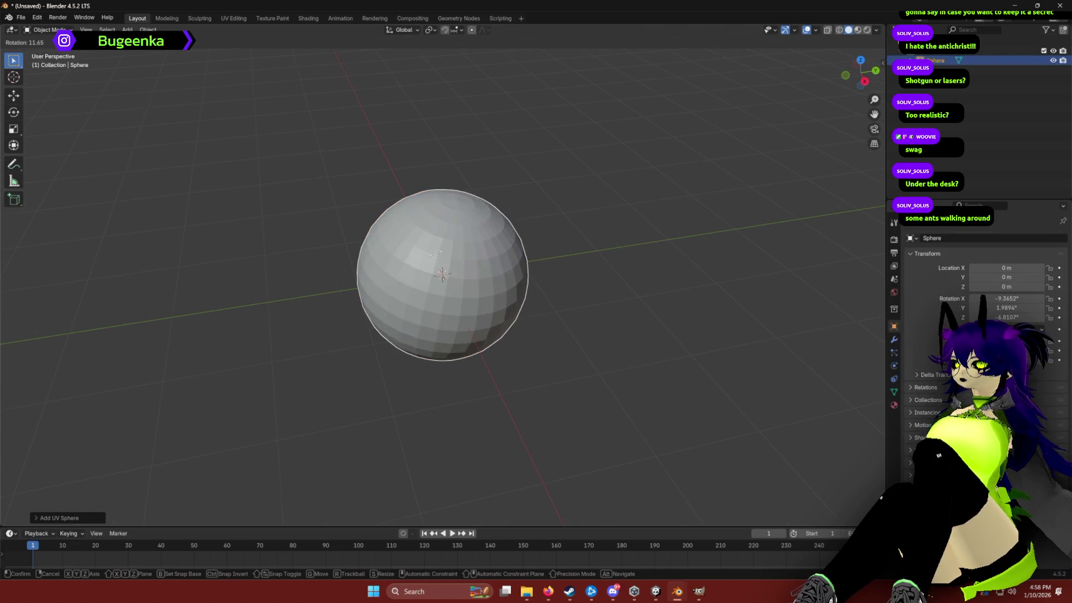
pyautogui.press('z')
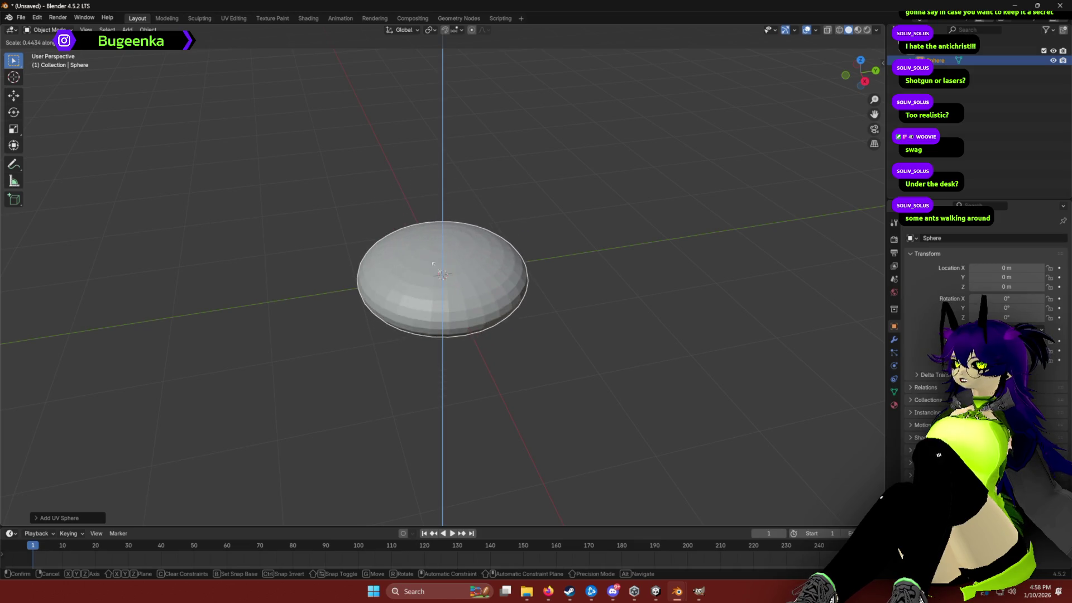
pyautogui.click(439, 269)
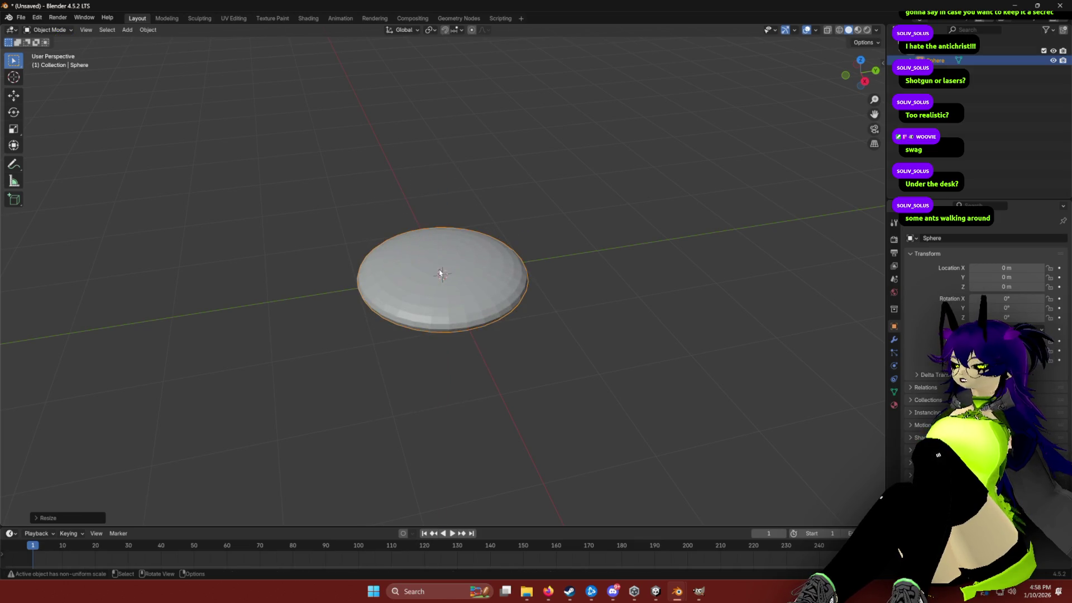
pyautogui.press('s')
pyautogui.click(361, 223)
pyautogui.moveTo(361, 222)
pyautogui.mouseDown()
pyautogui.moveTo(419, 190)
pyautogui.moveTo(561, 191)
pyautogui.mouseUp()
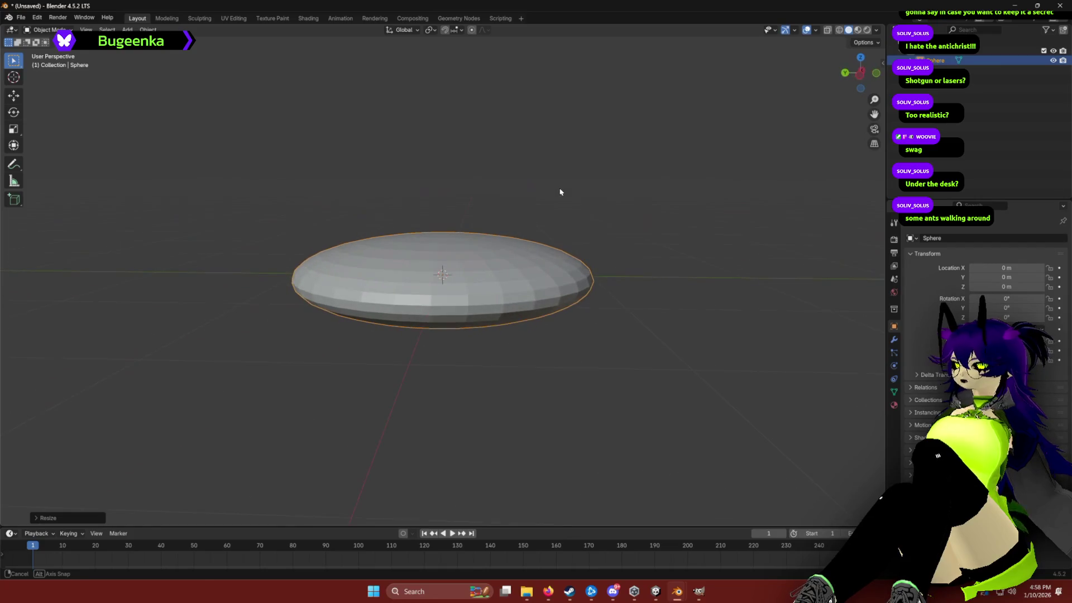
pyautogui.press('z')
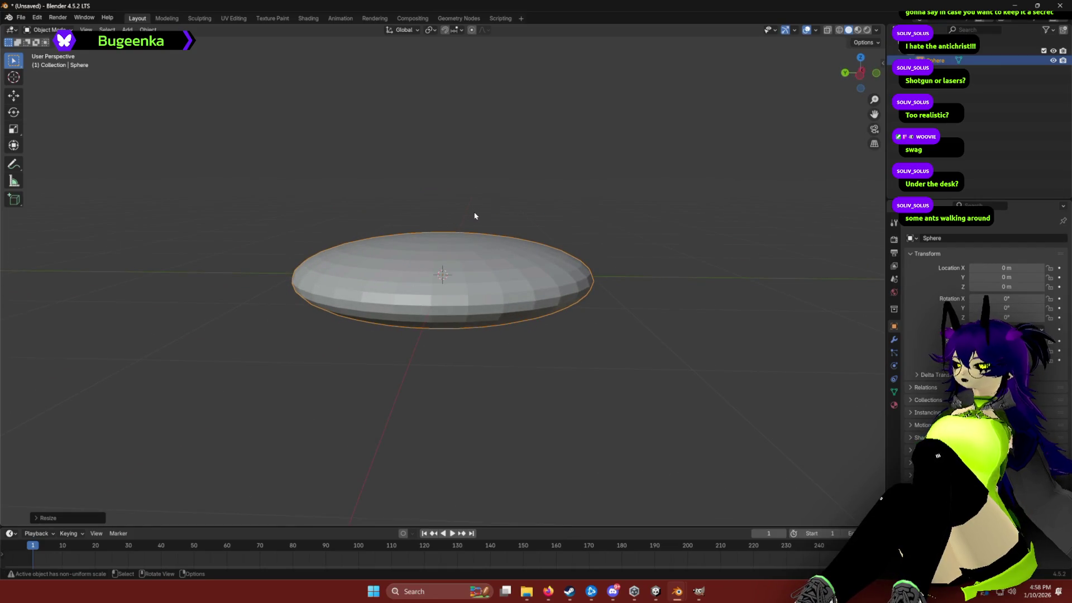
pyautogui.press('r')
pyautogui.rightClick(469, 216)
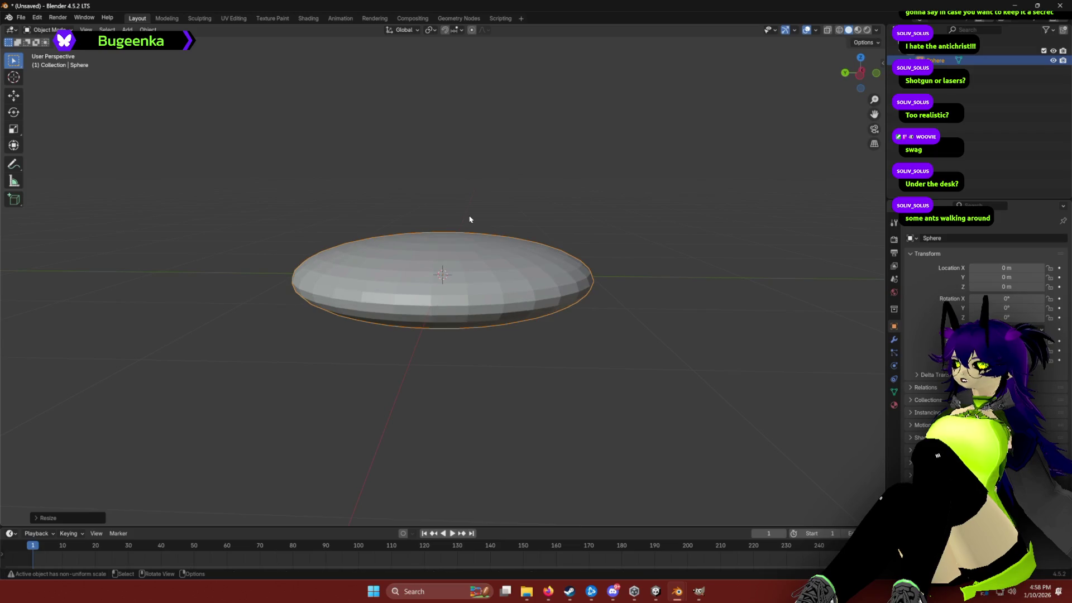
# Step: In Edit Mode, enlarge the disc's centre patch, then return to Object Mode
pyautogui.press('Tab')
pyautogui.moveTo(452, 249); pyautogui.dragTo(414, 242)
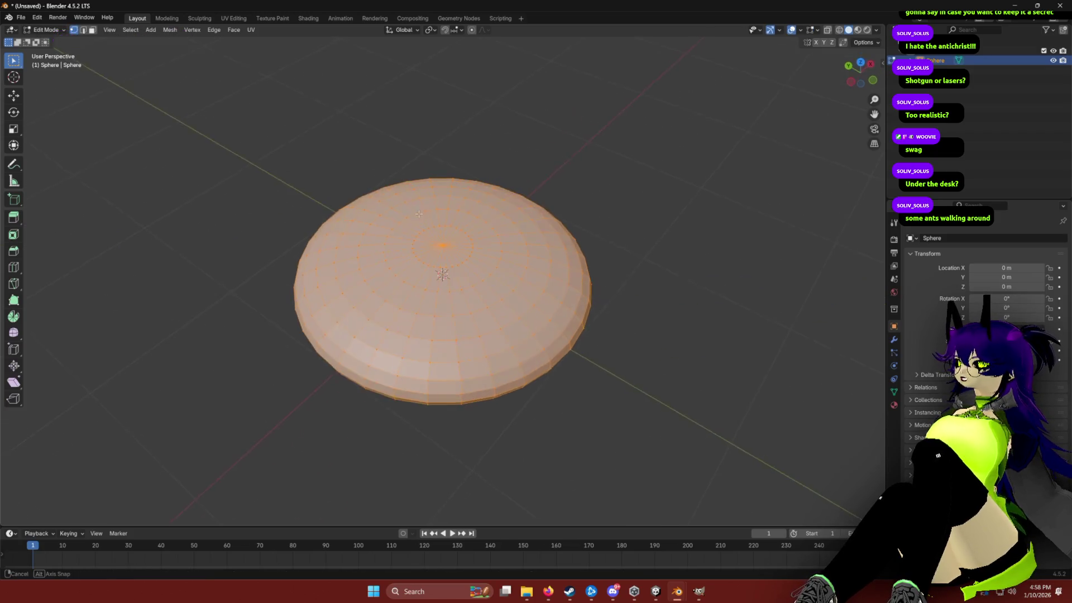
pyautogui.keyDown('ctrl'); pyautogui.click(408, 224); pyautogui.keyUp('ctrl')
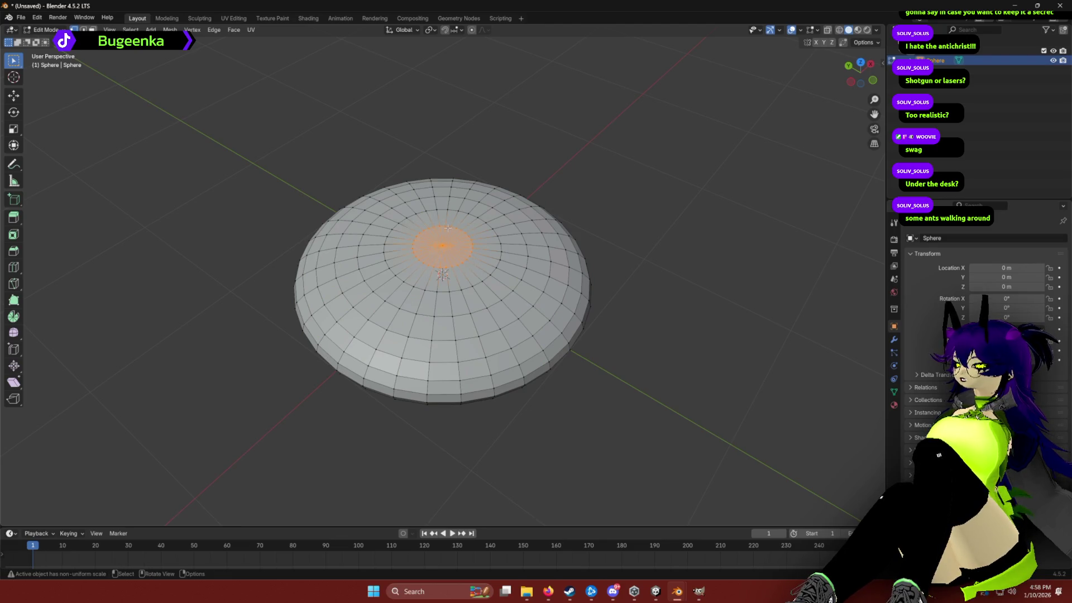
pyautogui.press('s')
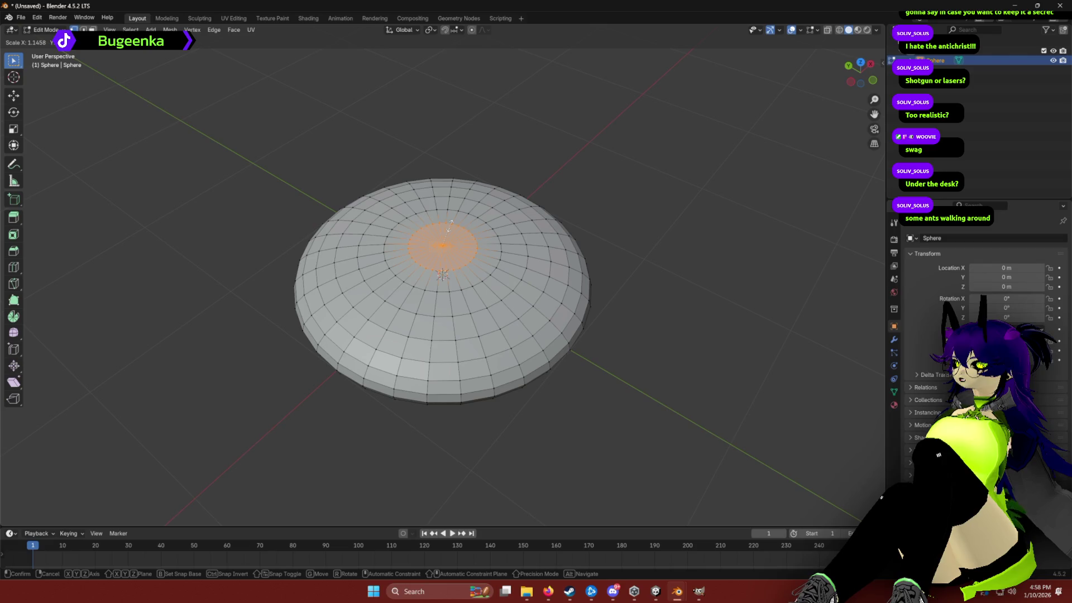
pyautogui.click(451, 225)
pyautogui.press('e')
pyautogui.rightClick(445, 208)
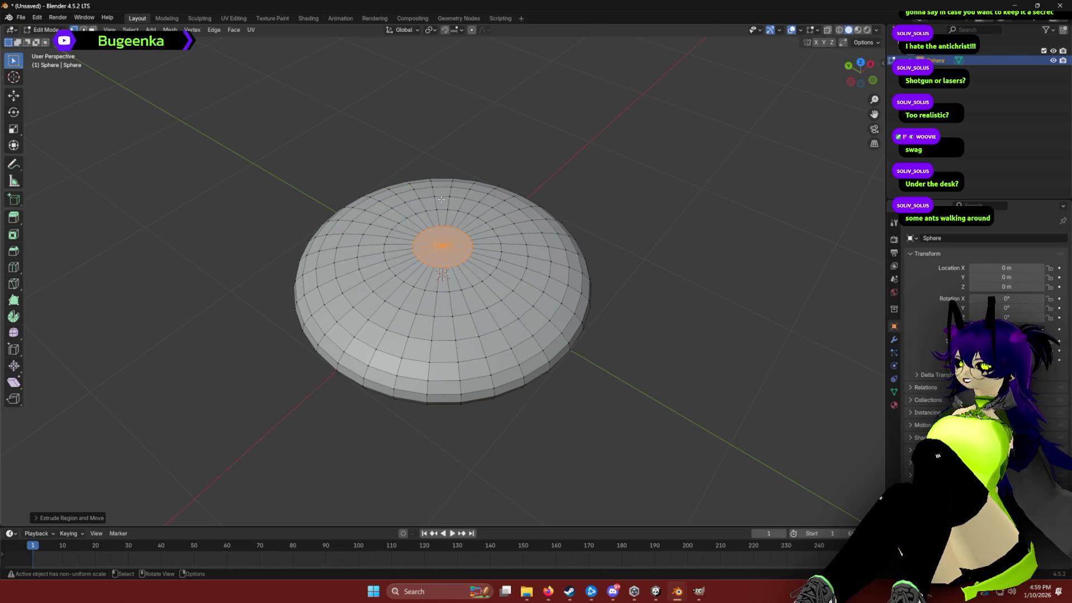
pyautogui.press('g')
pyautogui.rightClick(443, 208)
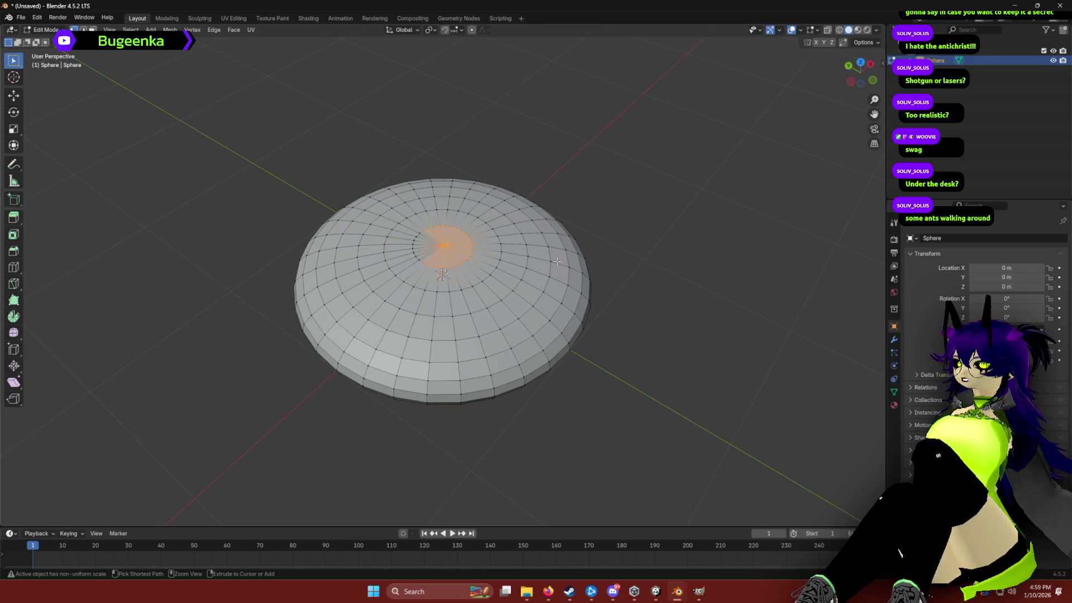
pyautogui.press('Tab')
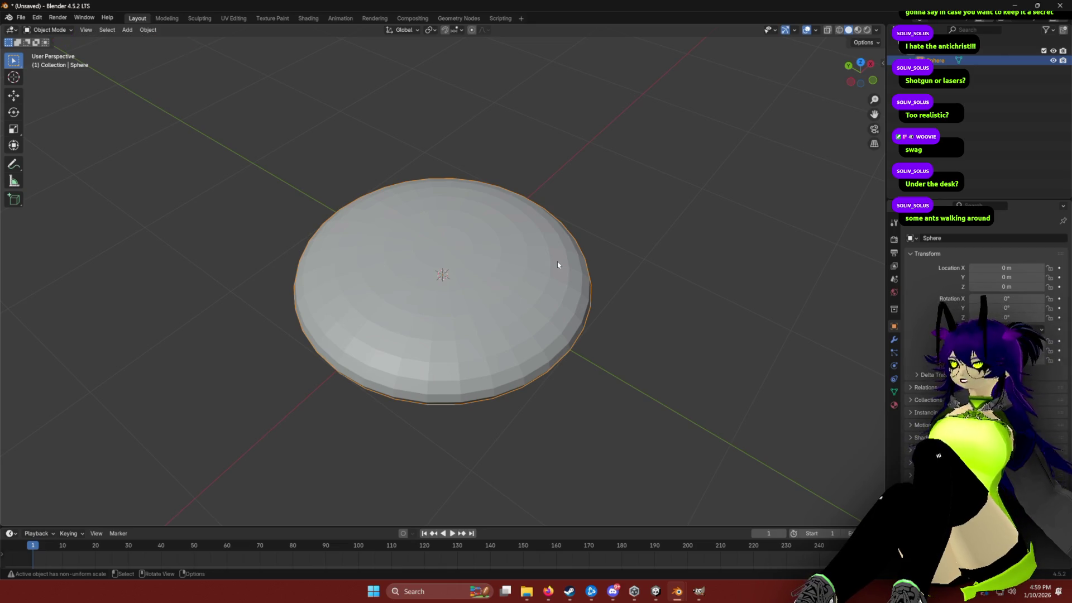
pyautogui.moveTo(311, 187)
pyautogui.mouseDown()
pyautogui.moveTo(303, 130)
pyautogui.moveTo(402, 132)
pyautogui.moveTo(279, 166)
pyautogui.mouseUp()
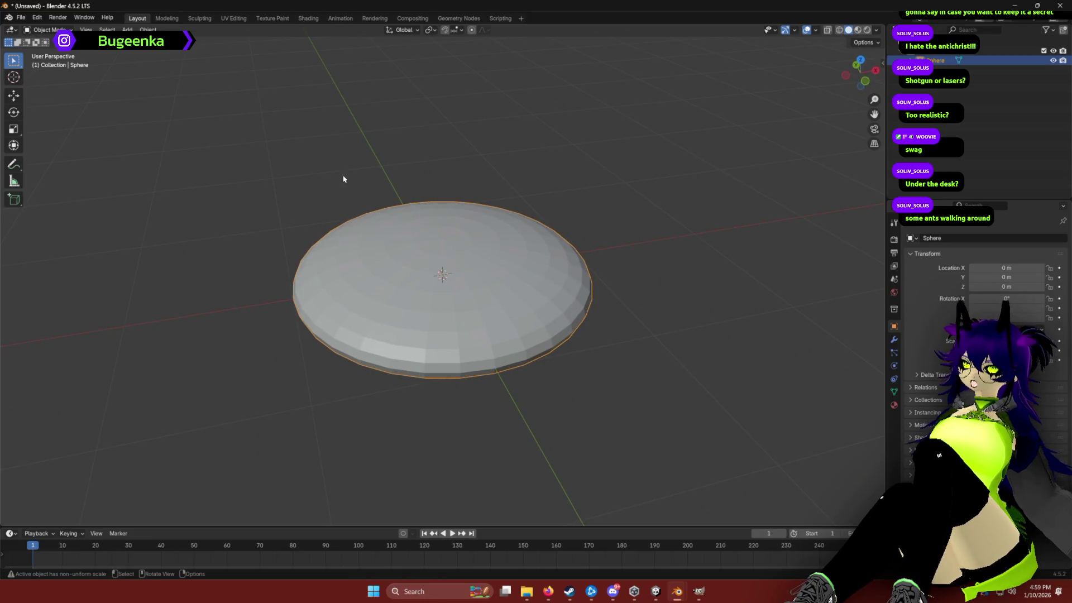
pyautogui.click(658, 593)
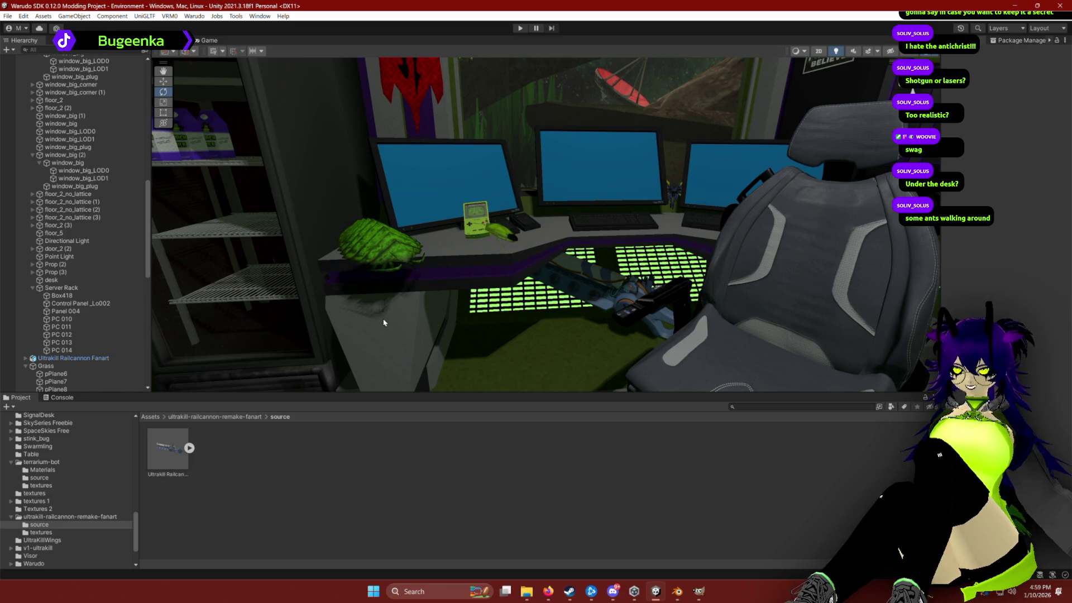
# Step: Zoom and orbit the Unity scene camera in on the desk's three monitors
pyautogui.moveTo(574, 279)
pyautogui.mouseDown()
pyautogui.moveTo(603, 270)
pyautogui.moveTo(517, 282)
pyautogui.mouseUp()
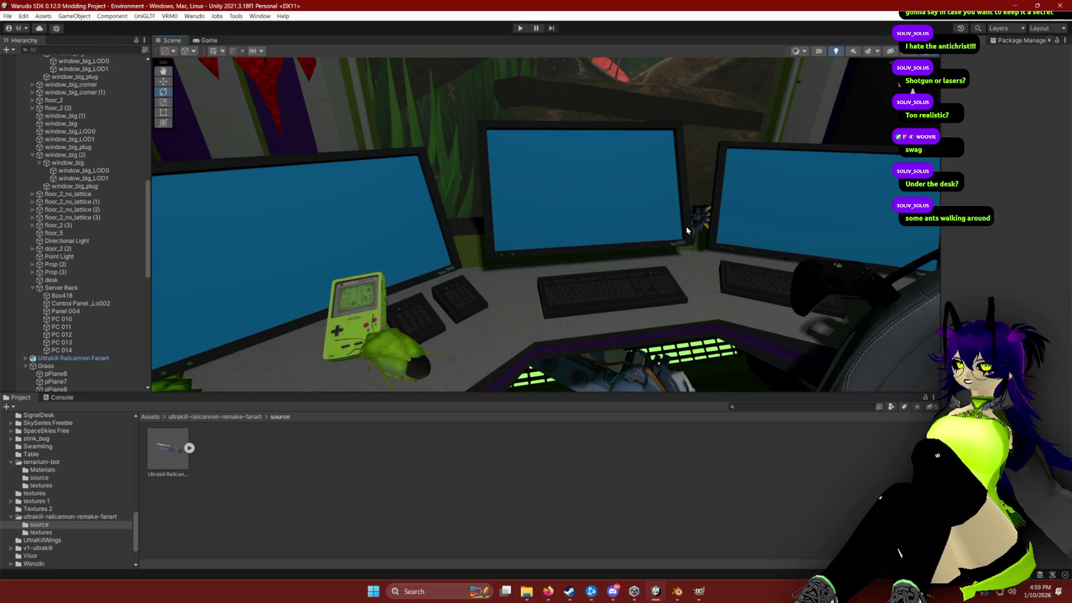
pyautogui.moveTo(592, 292); pyautogui.dragTo(588, 288)
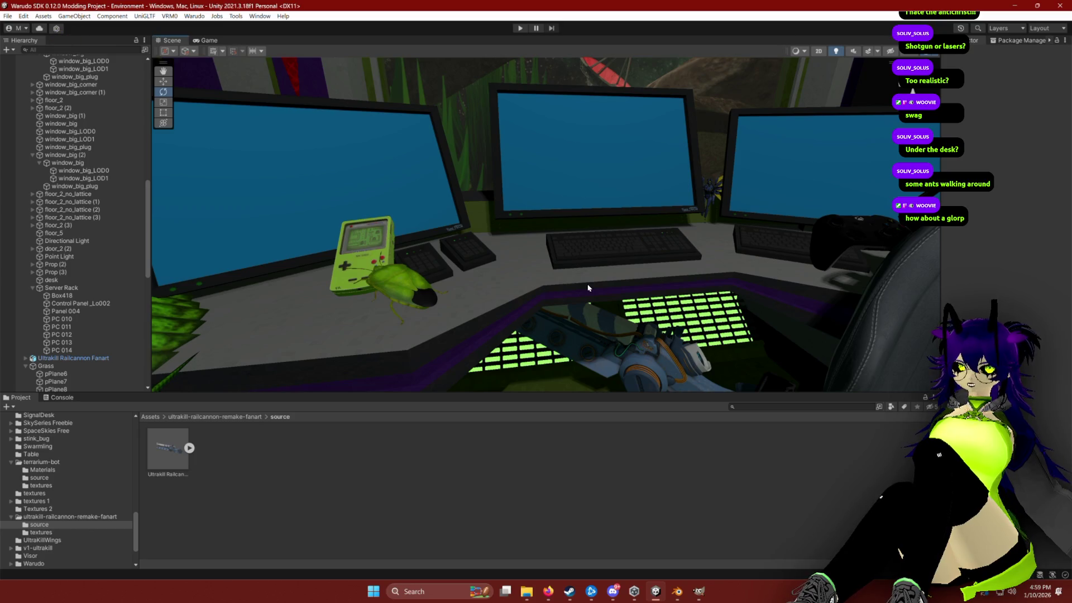
pyautogui.hotkey('alt', 'Tab')
pyautogui.press('Tab')
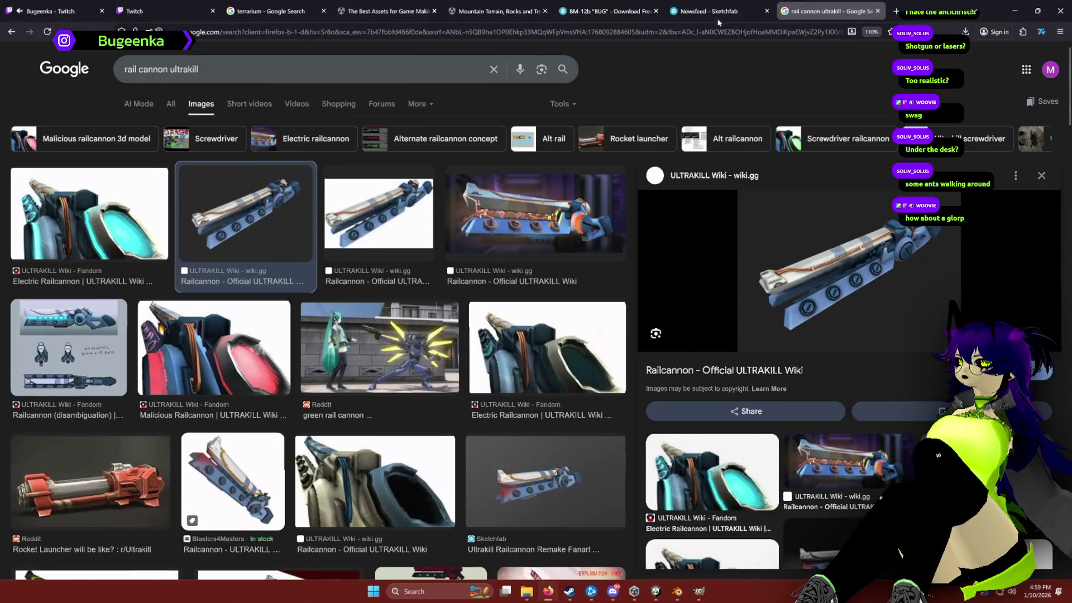
# Step: In Firefox, search Sketchfab for glorp models
pyautogui.click(712, 11)
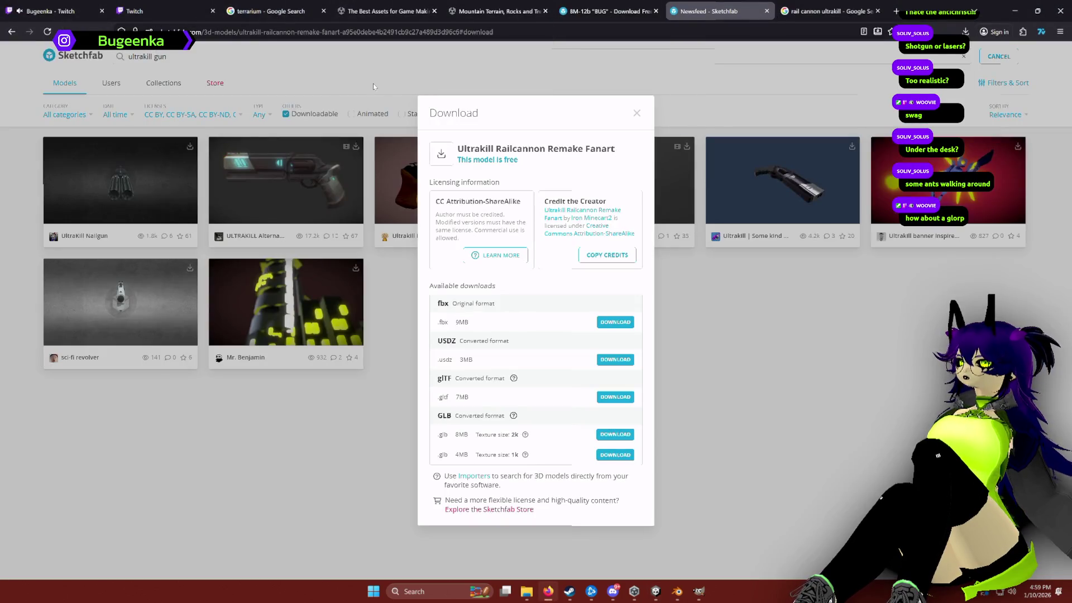
pyautogui.click(277, 62)
pyautogui.hotkey('ctrl', 'a')
pyautogui.write('gl')
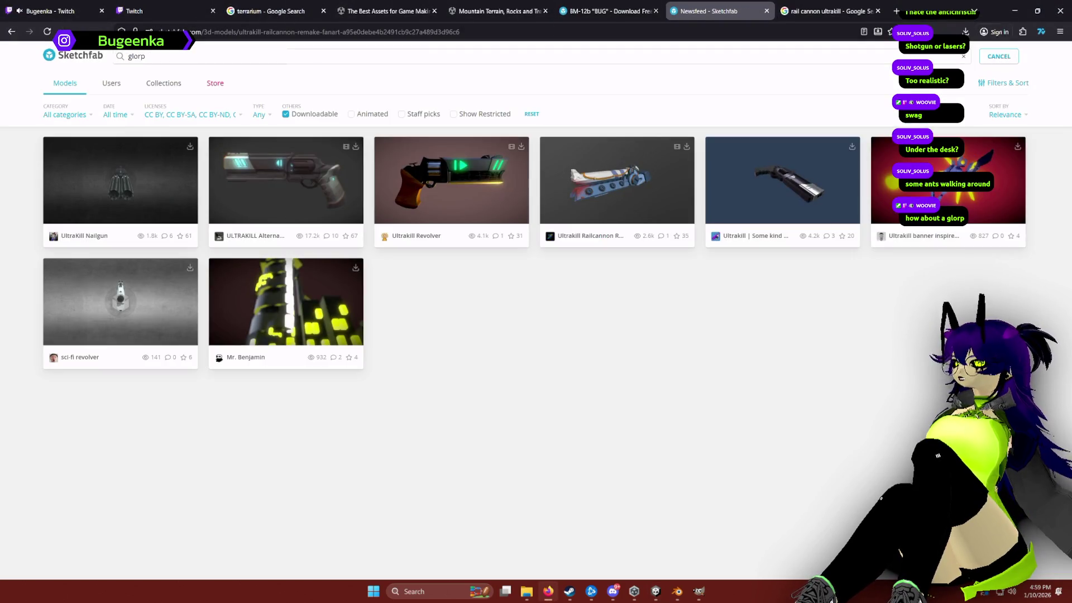
pyautogui.press('Return')
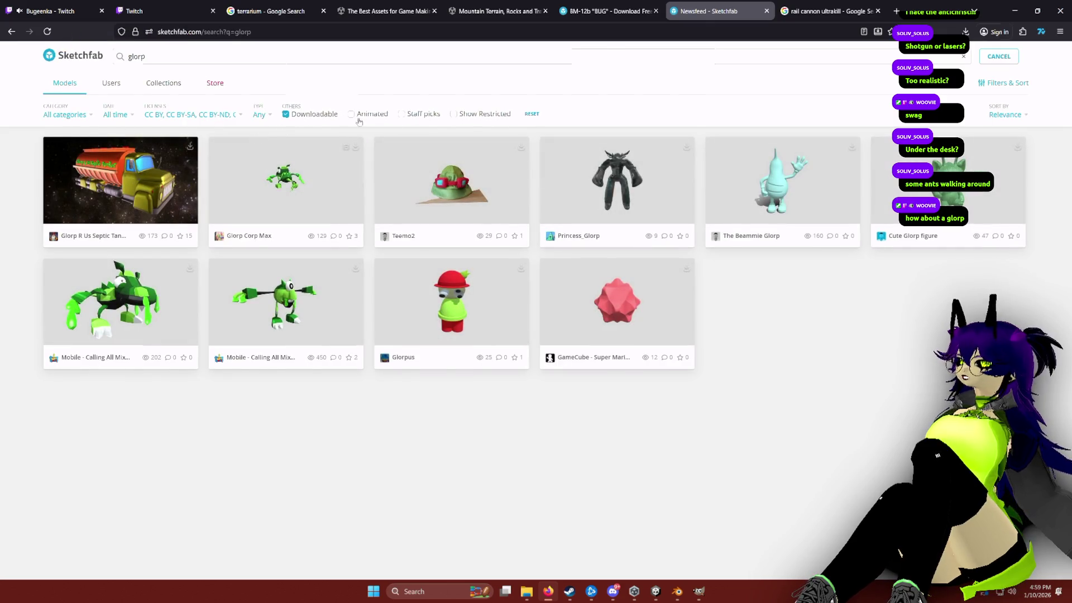
# Step: Search Google for 'glorp' from the address bar
pyautogui.click(406, 34)
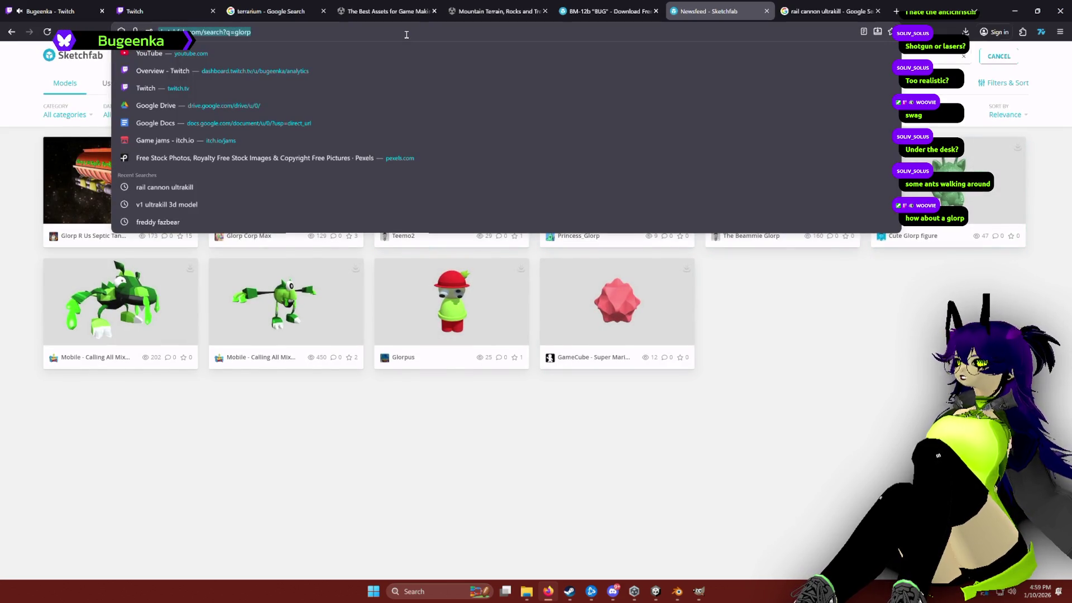
pyautogui.write('glorp')
pyautogui.press('Return')
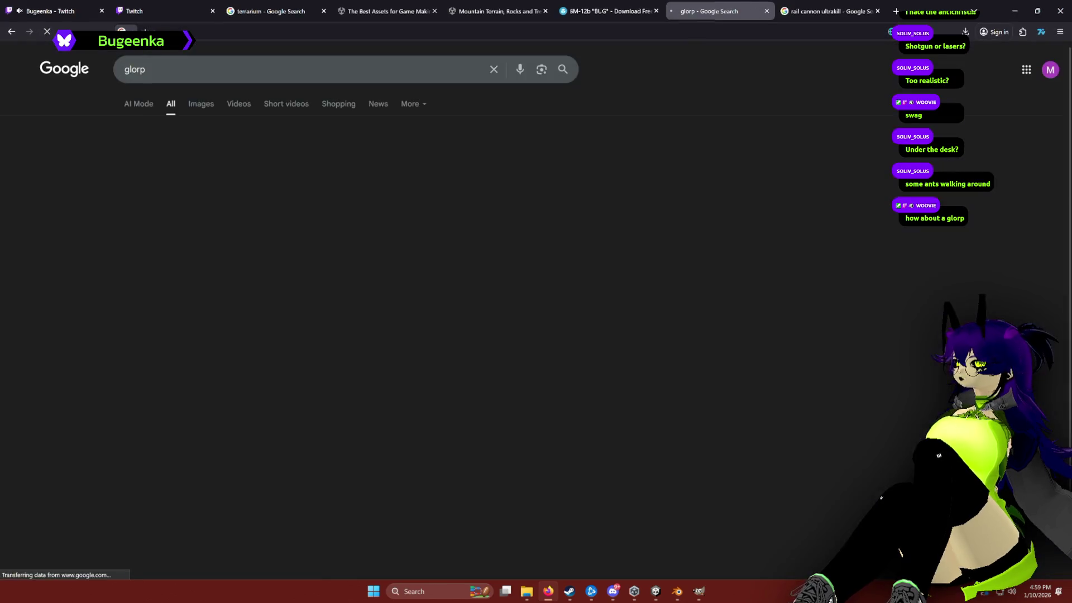
# Step: Show Google Images results for glorp, then refine the query to 'glorp png'
pyautogui.click(201, 104)
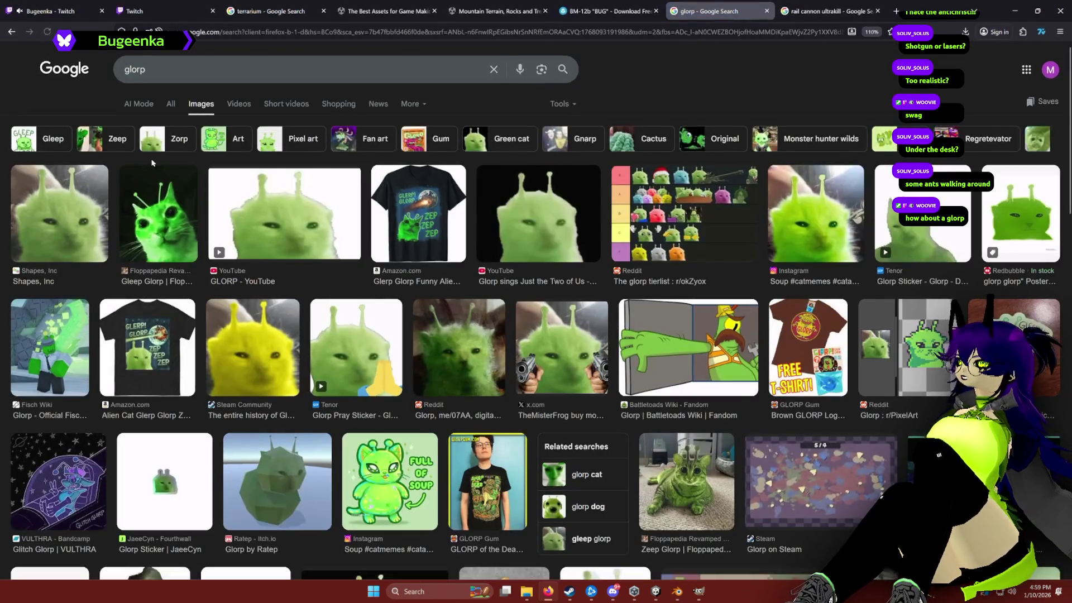
pyautogui.click(287, 215)
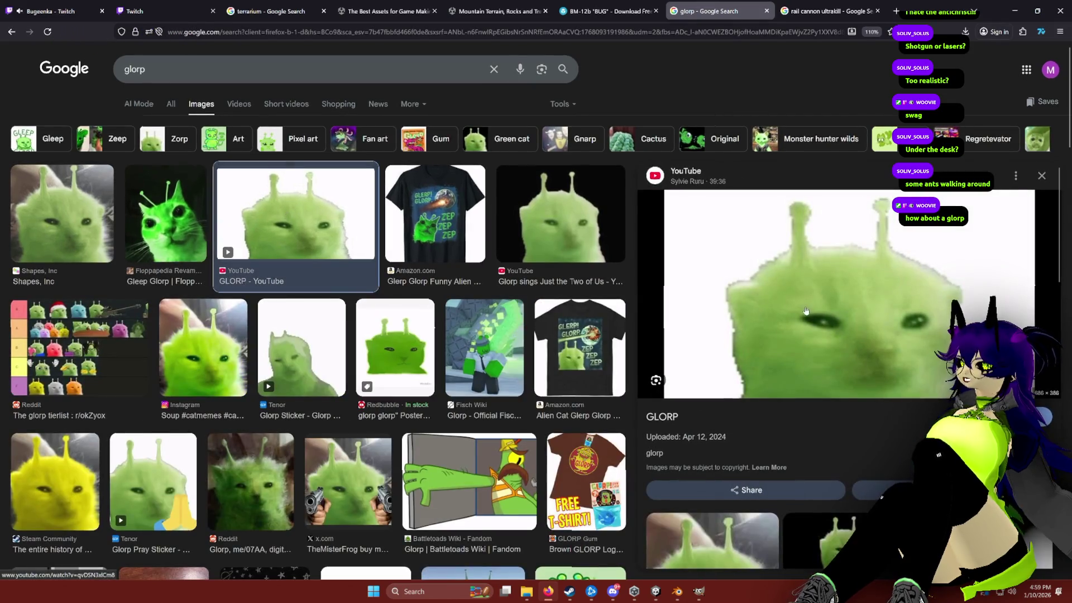
pyautogui.click(302, 69)
pyautogui.write('png')
pyautogui.press('Return')
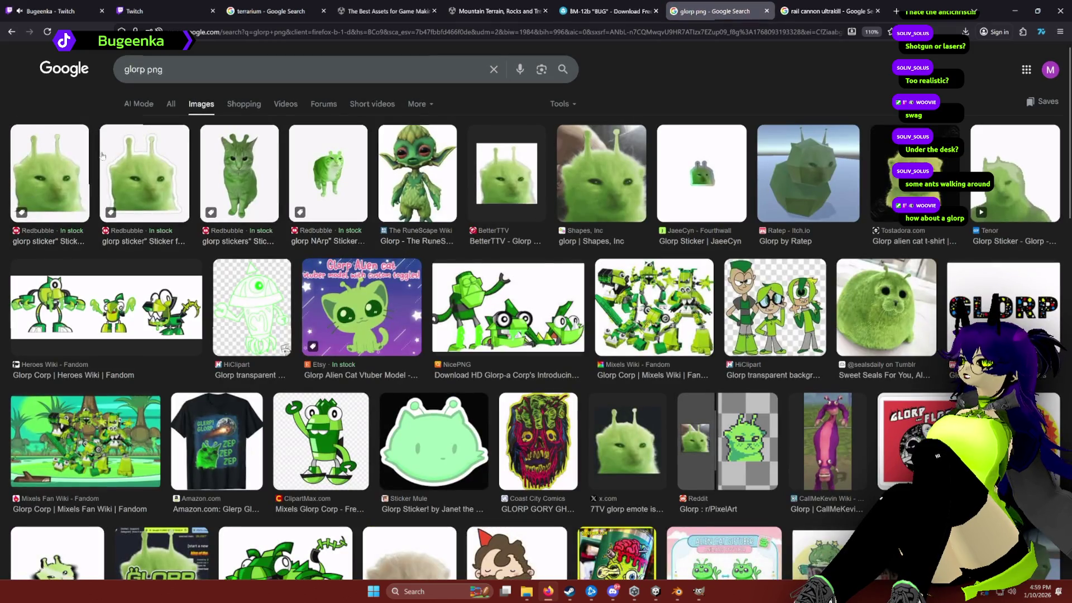
# Step: Preview the glorp NArp Sticker, Tenor GIF, t-shirt and BetterTTV emote results
pyautogui.click(329, 176)
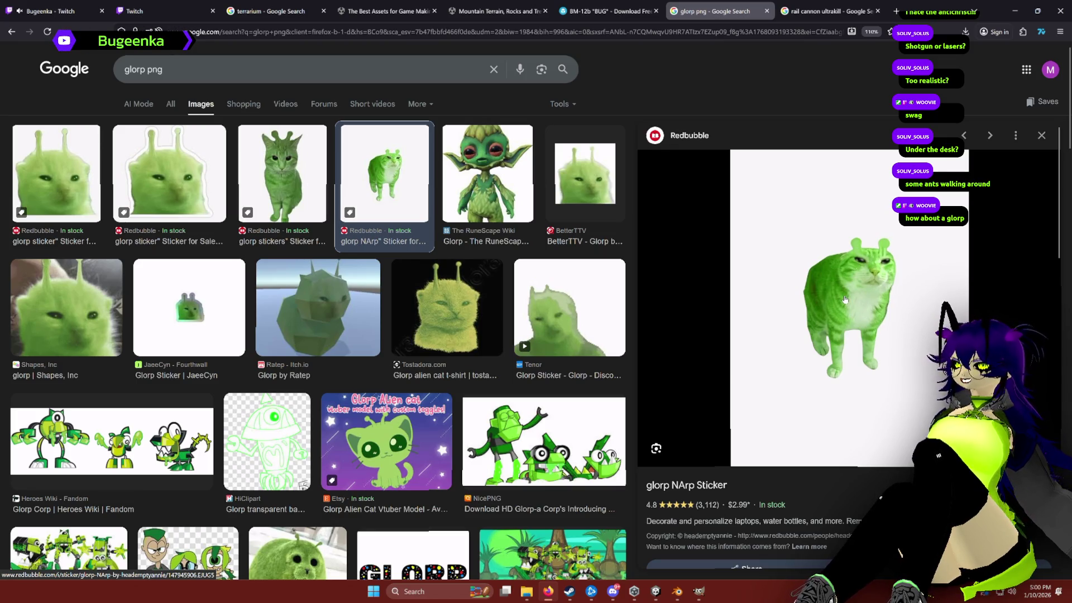
pyautogui.click(562, 309)
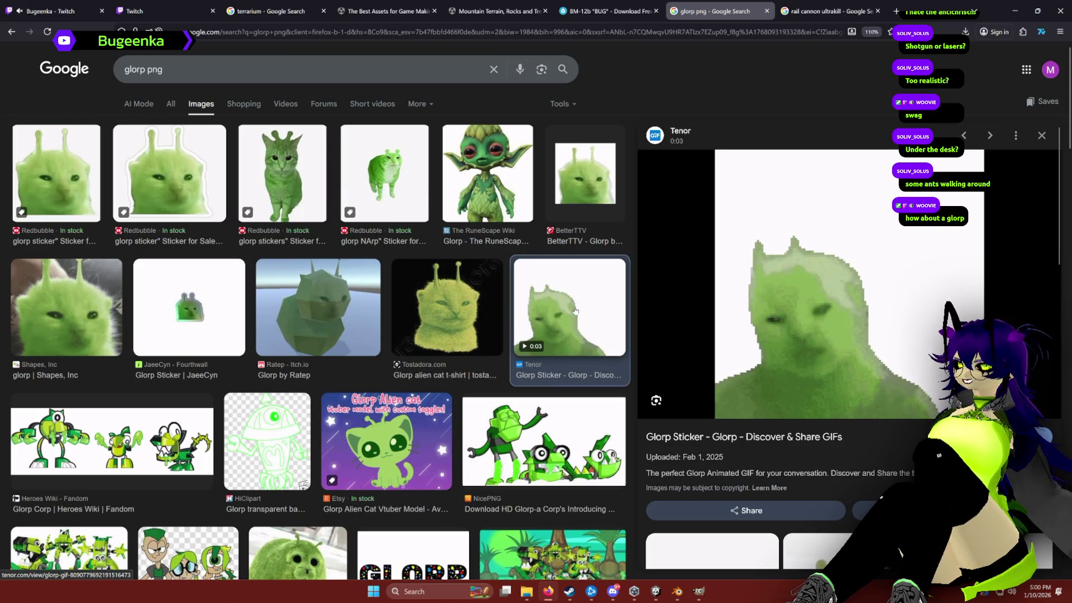
pyautogui.click(443, 305)
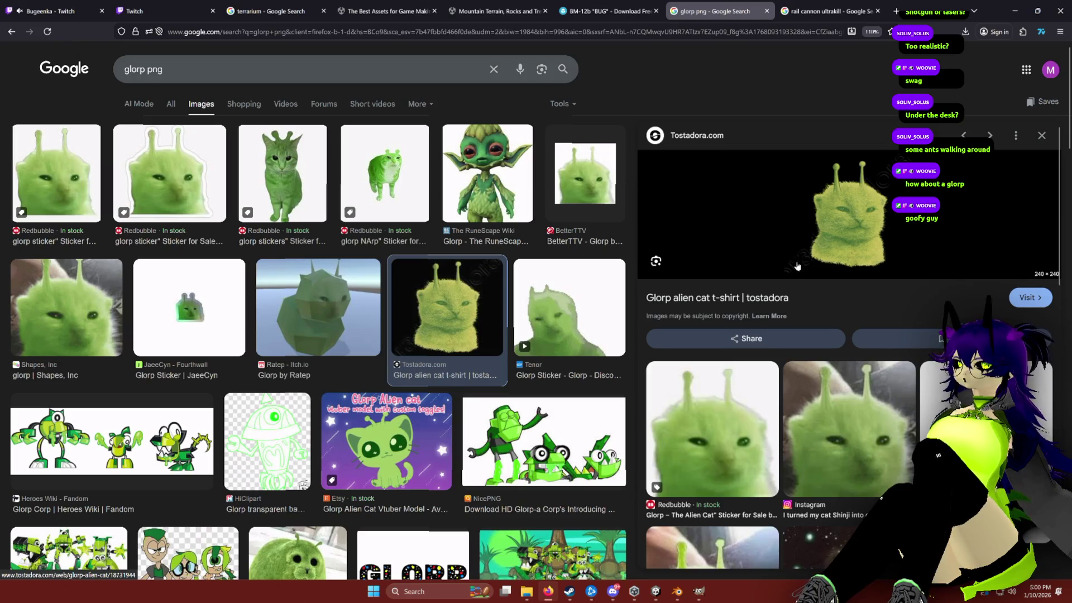
pyautogui.scroll(-1, 203, 252)
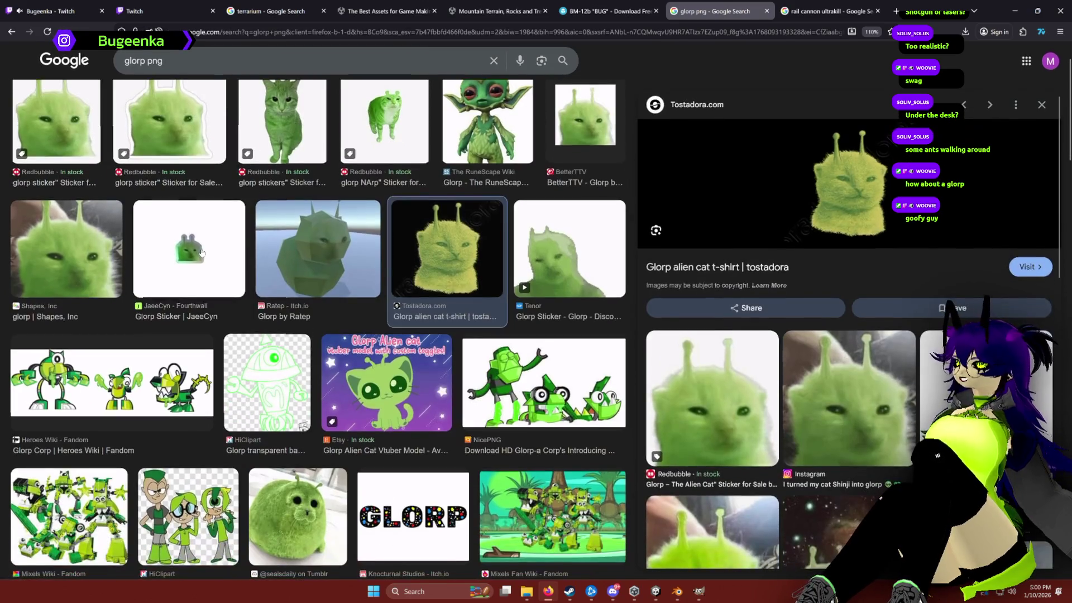
pyautogui.scroll(-4, 202, 253)
pyautogui.scroll(-7, 369, 377)
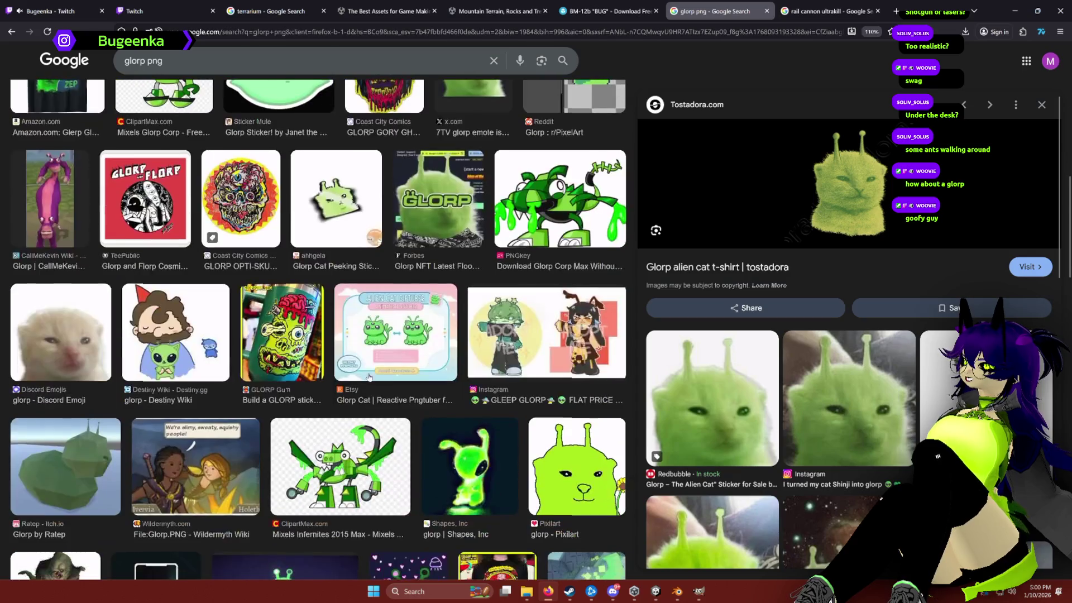
pyautogui.scroll(12, 327, 357)
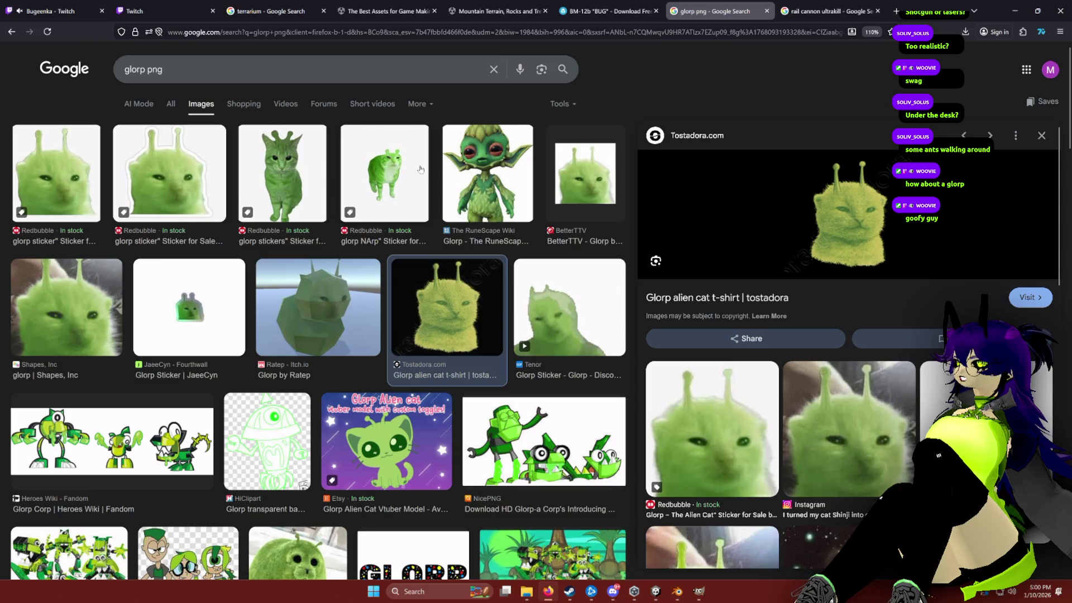
pyautogui.click(585, 174)
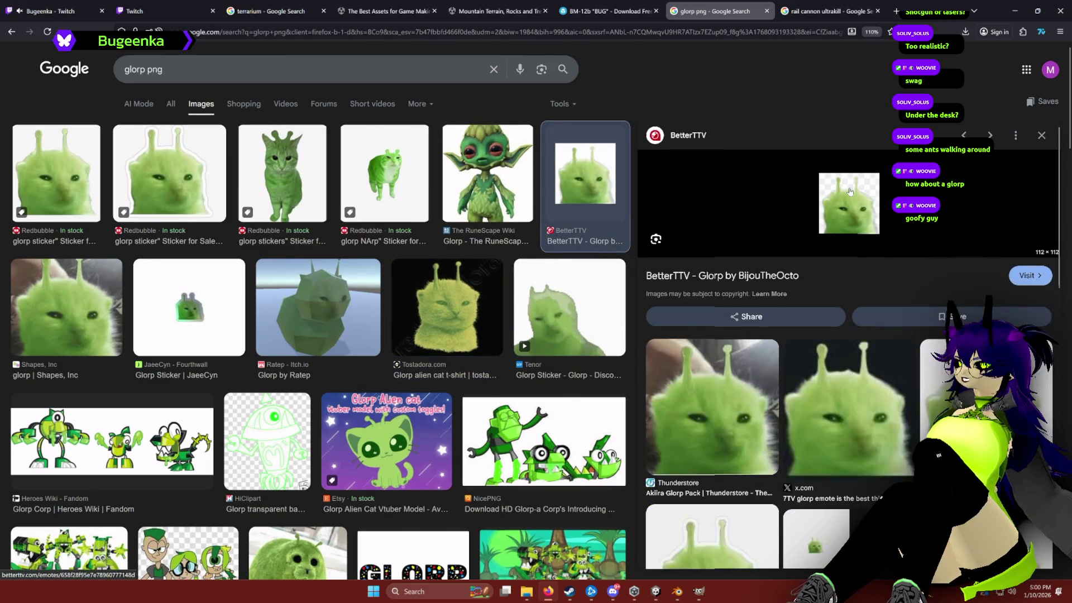
# Step: Start saving the glorp emote as 3x.png but cancel, then focus the railcannon in Unity
pyautogui.rightClick(850, 192)
pyautogui.click(928, 352)
pyautogui.click(455, 246)
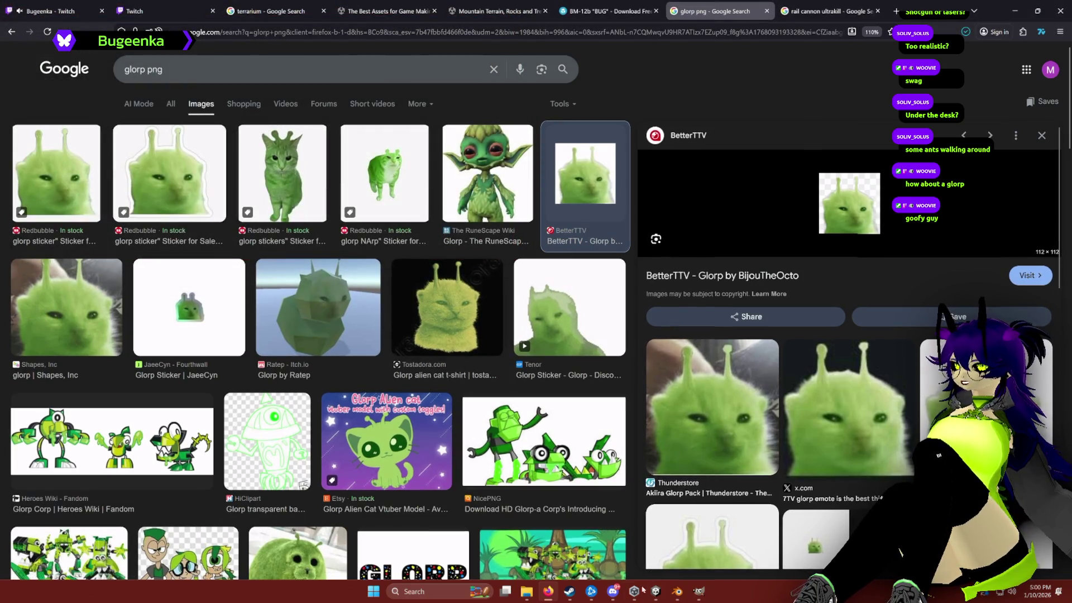
pyautogui.click(655, 591)
pyautogui.press('f')
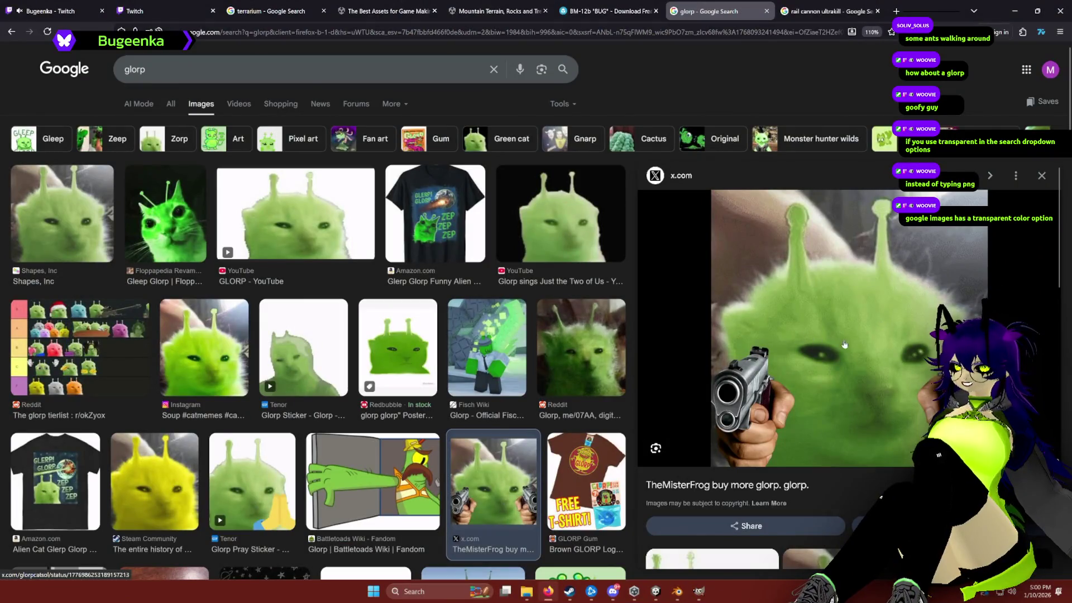
# Step: Save the pistol glorp preview image through its right-click save option
pyautogui.rightClick(828, 331)
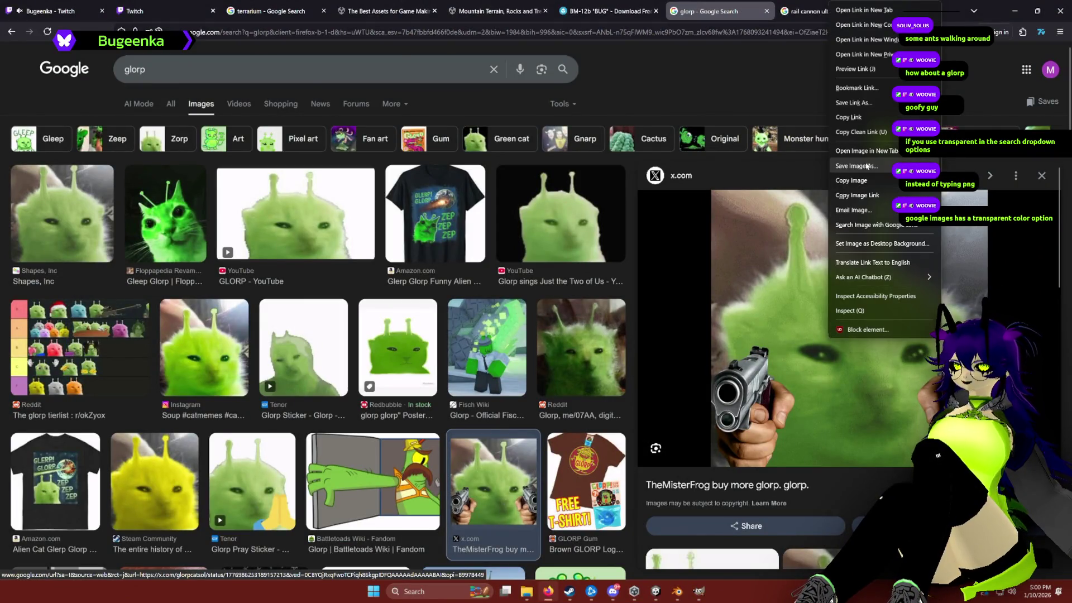
pyautogui.press('Return')
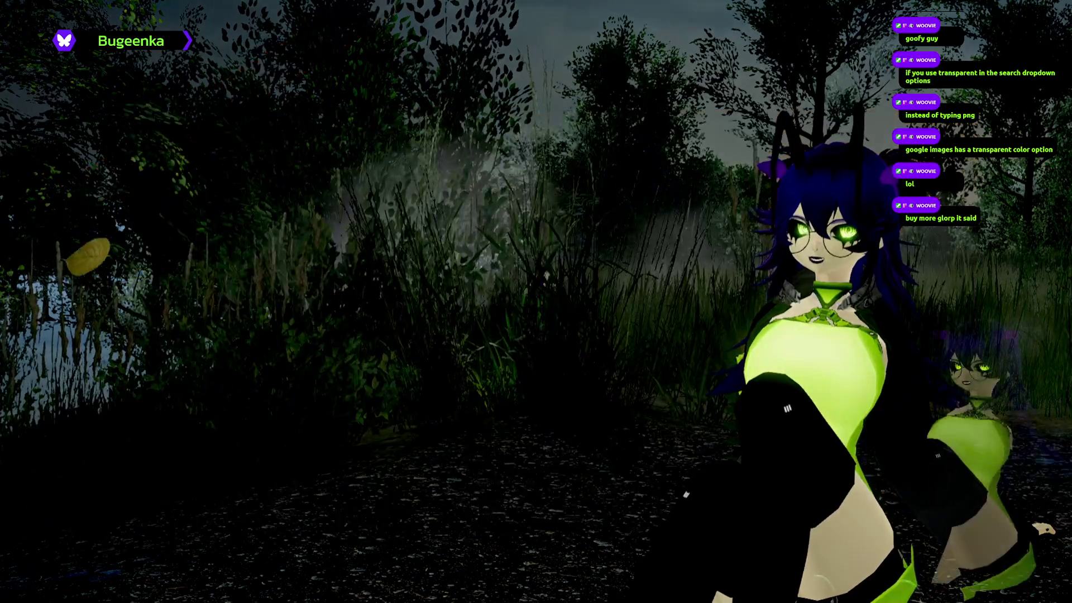
# Step: Rotate the glorp picture plane into place and shrink it to about 0.049 scale
pyautogui.press('e')
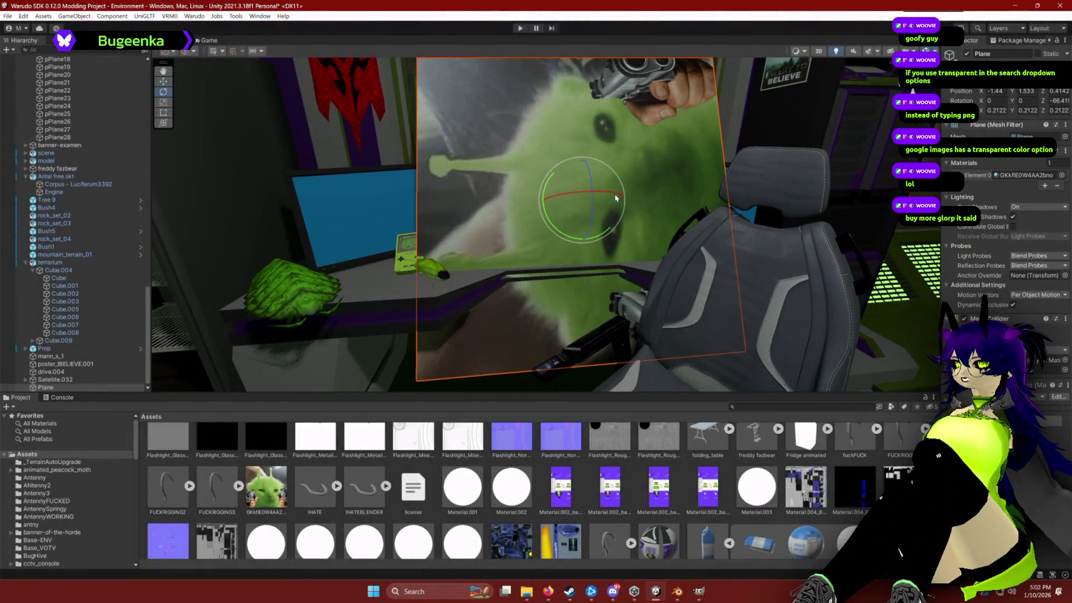
pyautogui.moveTo(548, 215)
pyautogui.mouseDown()
pyautogui.moveTo(547, 195)
pyautogui.moveTo(595, 200)
pyautogui.moveTo(586, 252)
pyautogui.mouseUp()
pyautogui.press('r')
pyautogui.scroll(5, 549, 213)
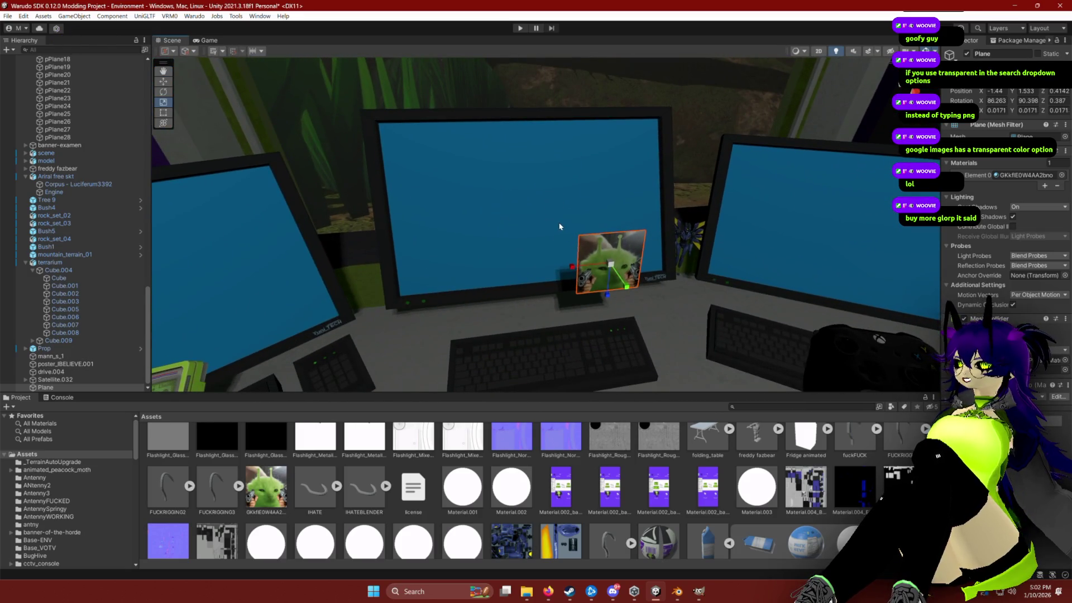
pyautogui.hotkey('alt', 'Tab')
pyautogui.press('Tab')
pyautogui.press('Tab')
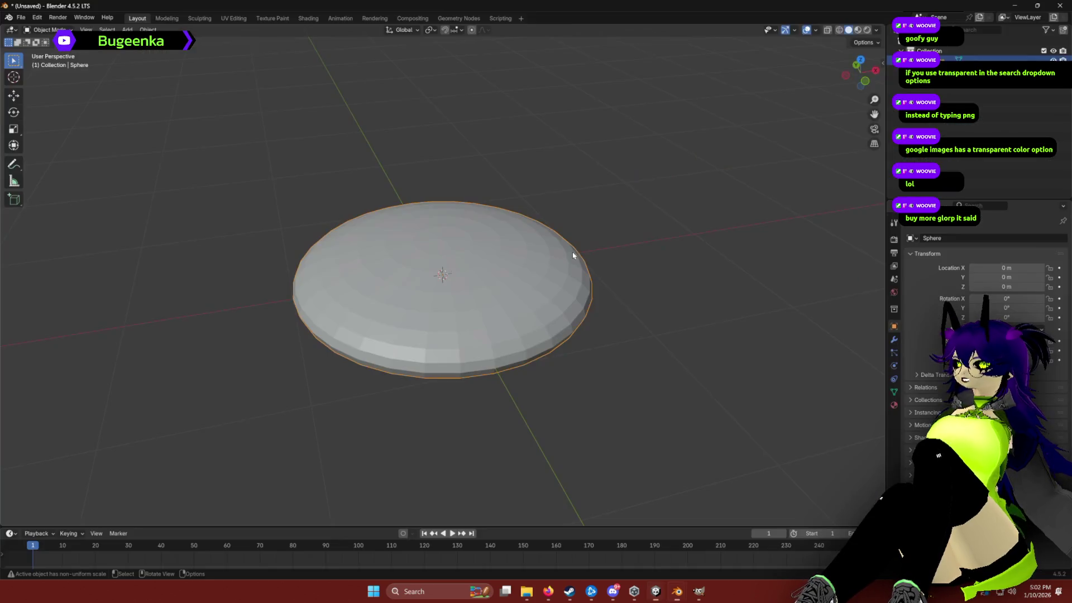
# Step: Replace the flattened sphere with a new cube and shrink it
pyautogui.press('Delete')
pyautogui.hotkey('shift', 'a')
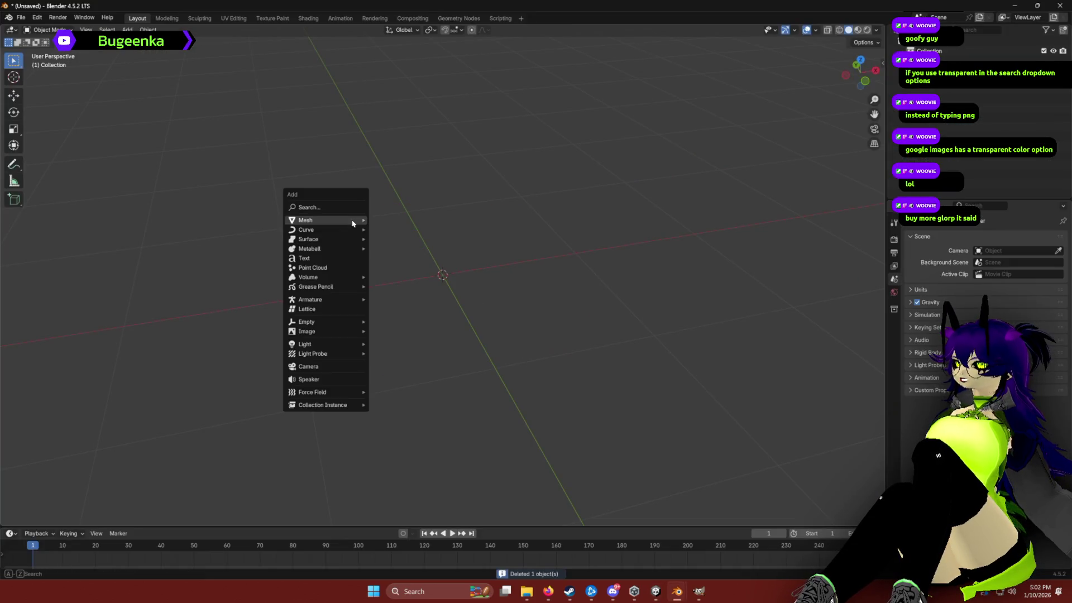
pyautogui.moveTo(330, 223)
pyautogui.click(406, 232)
pyautogui.rightClick(358, 221)
pyautogui.press('s')
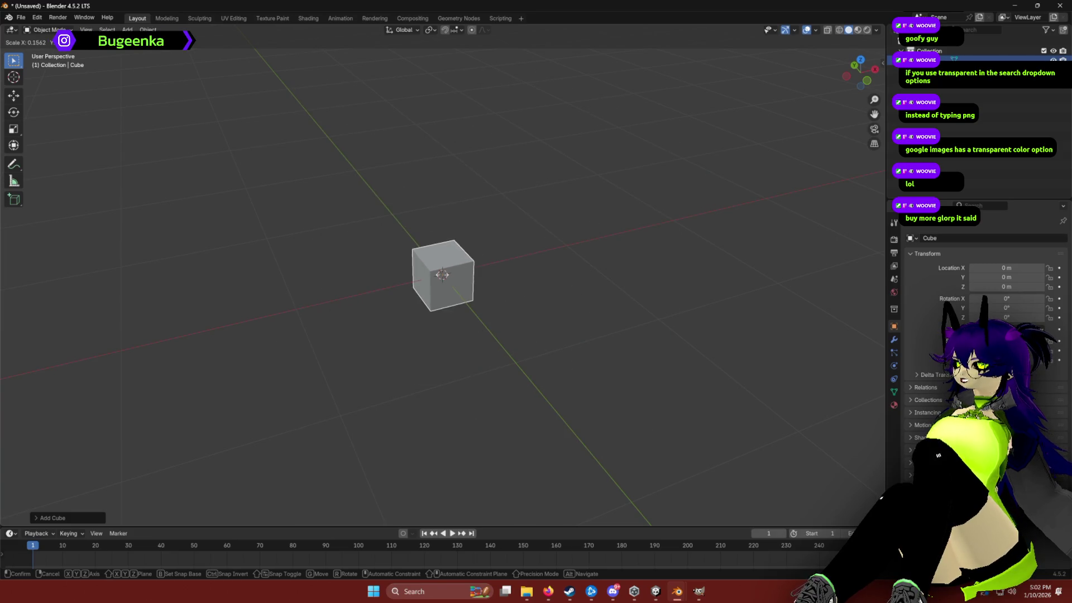
pyautogui.click(442, 278)
# Step: Slim the cube down along the X and Y axes
pyautogui.press('s')
pyautogui.press('x')
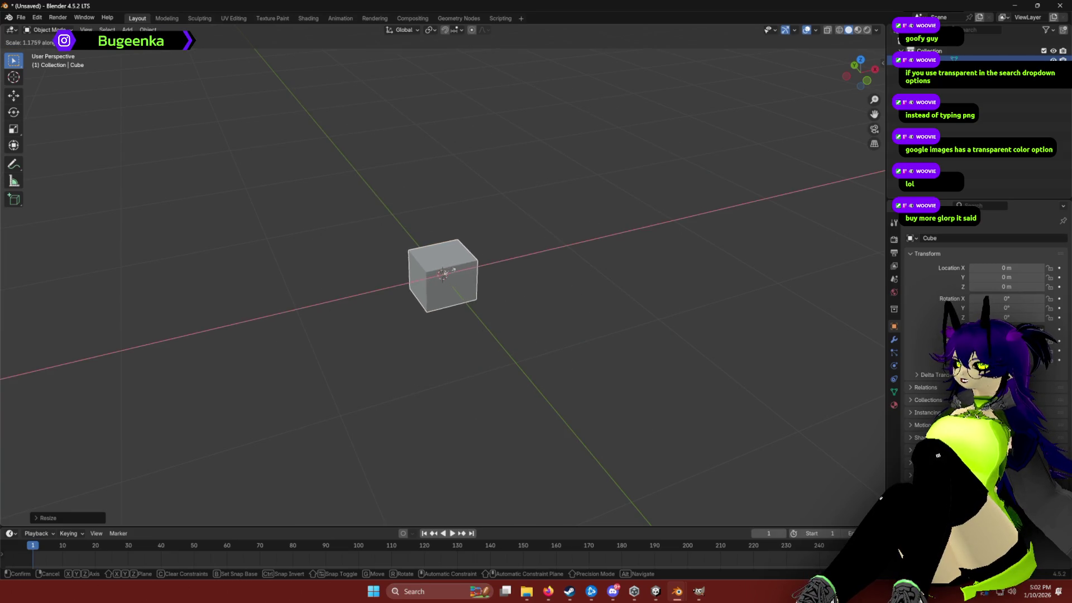
pyautogui.click(441, 274)
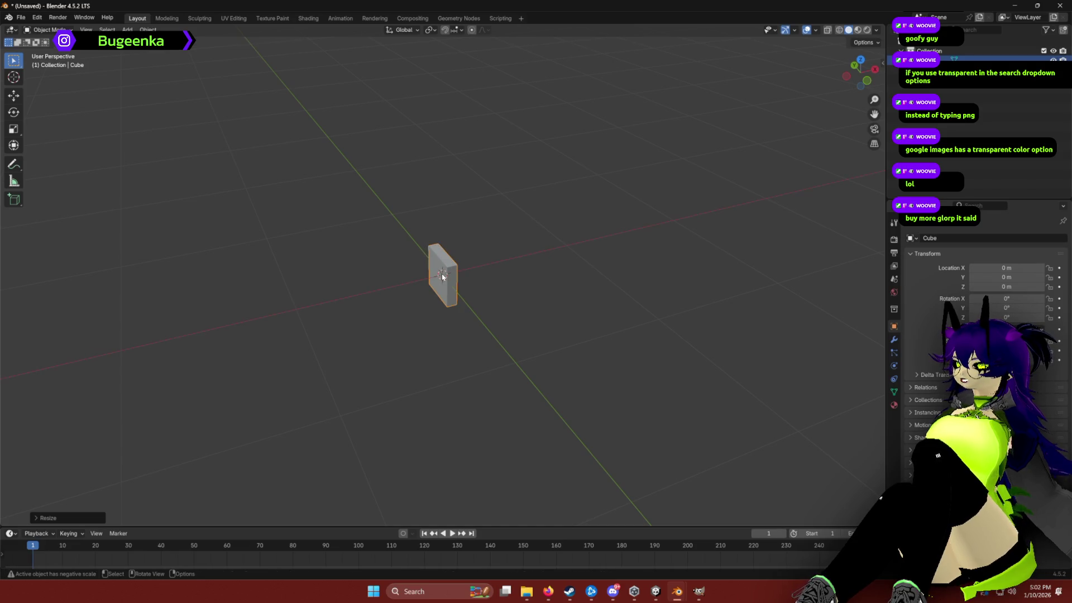
pyautogui.press('x')
pyautogui.press('Escape')
pyautogui.press('s')
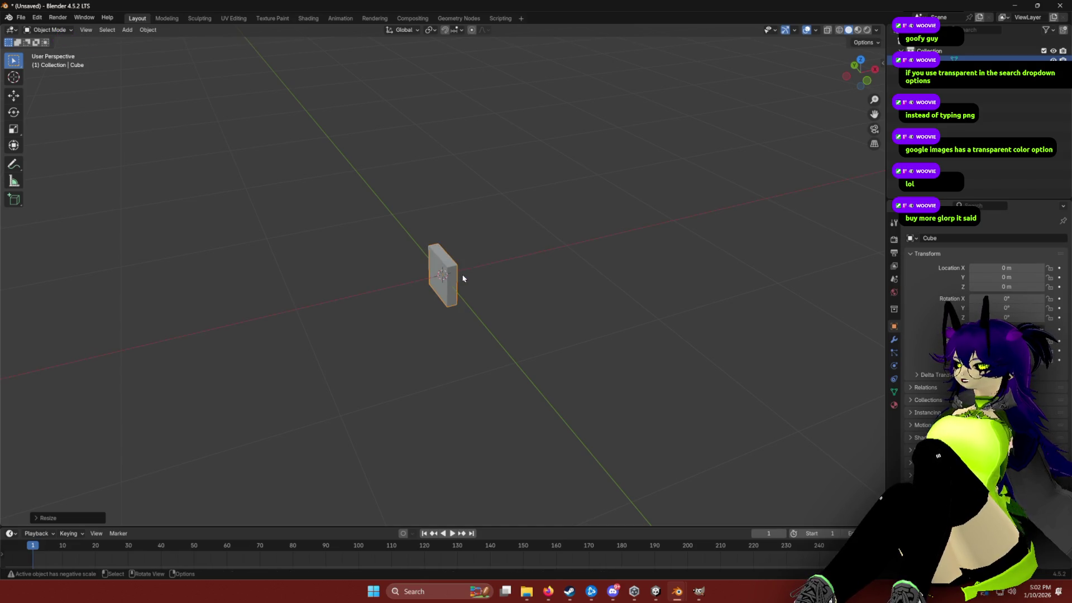
pyautogui.press('y')
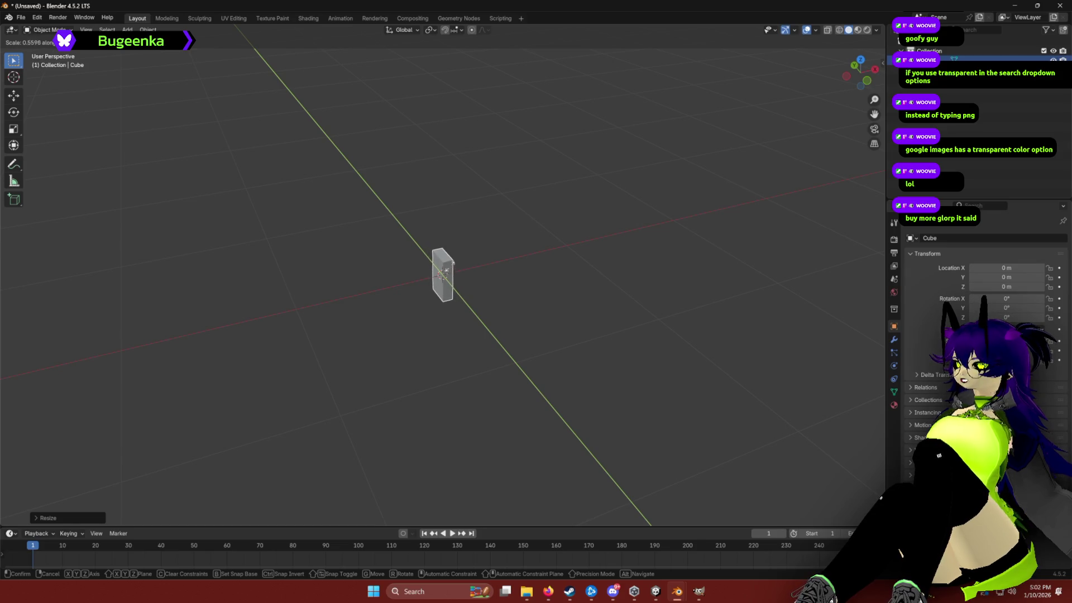
pyautogui.click(446, 266)
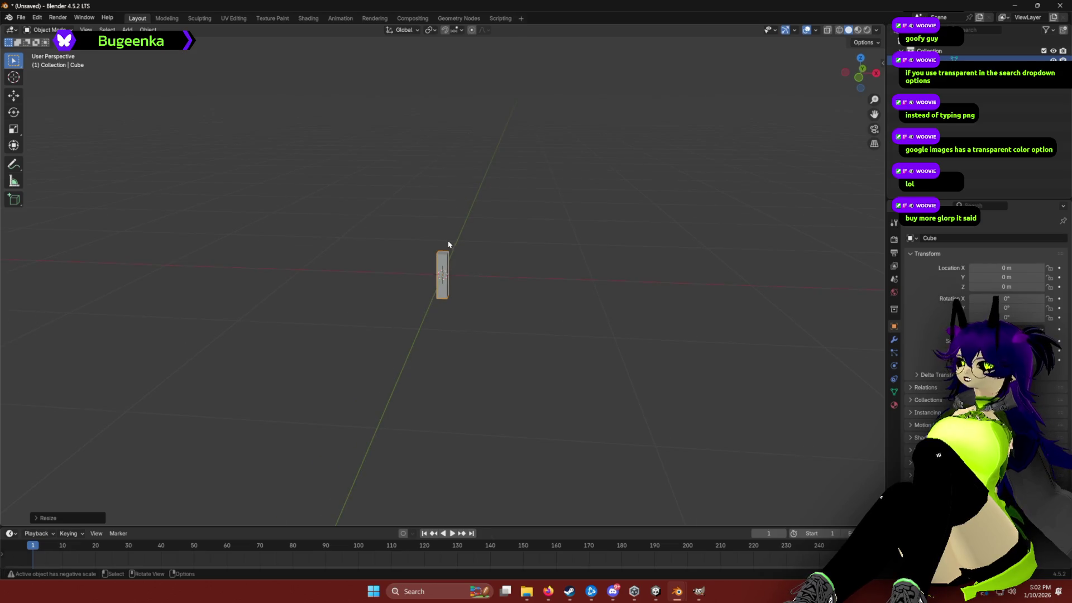
# Step: Stretch the cube along Z into a tall thin bar and duplicate it
pyautogui.press('s')
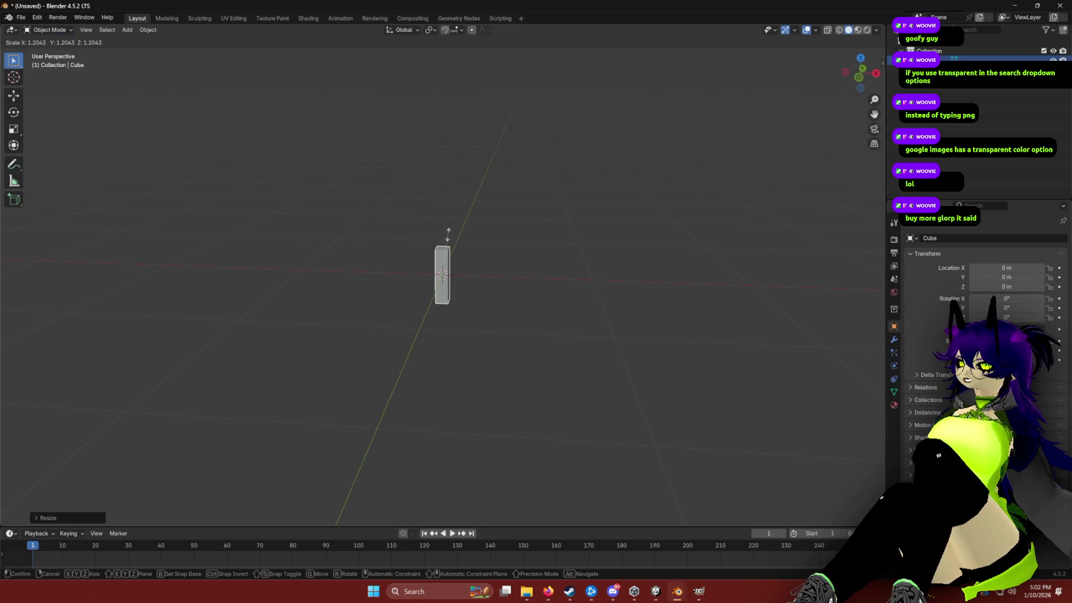
pyautogui.press('z')
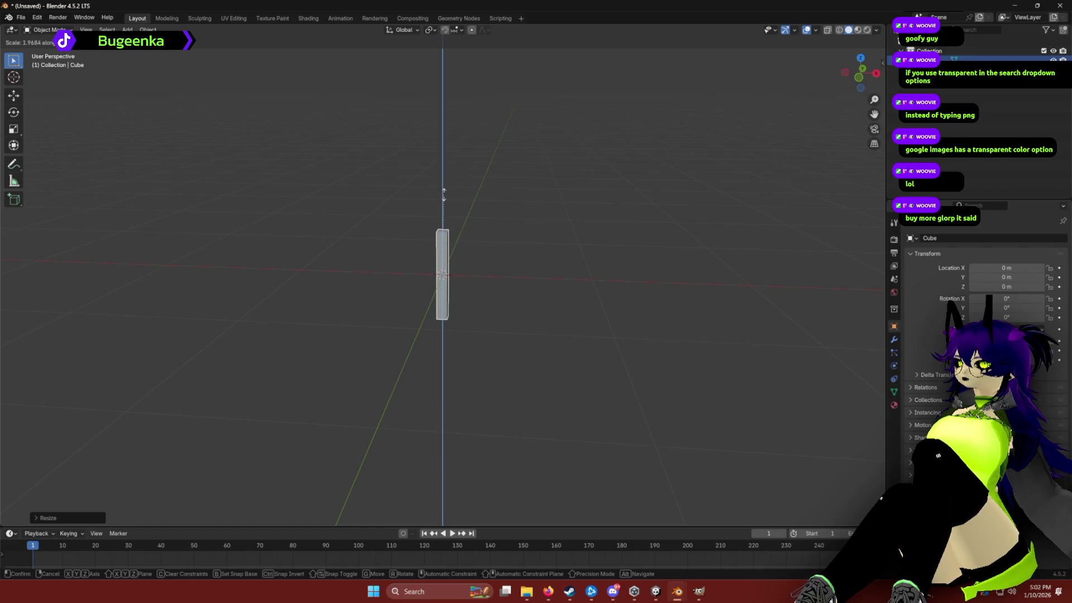
pyautogui.click(449, 161)
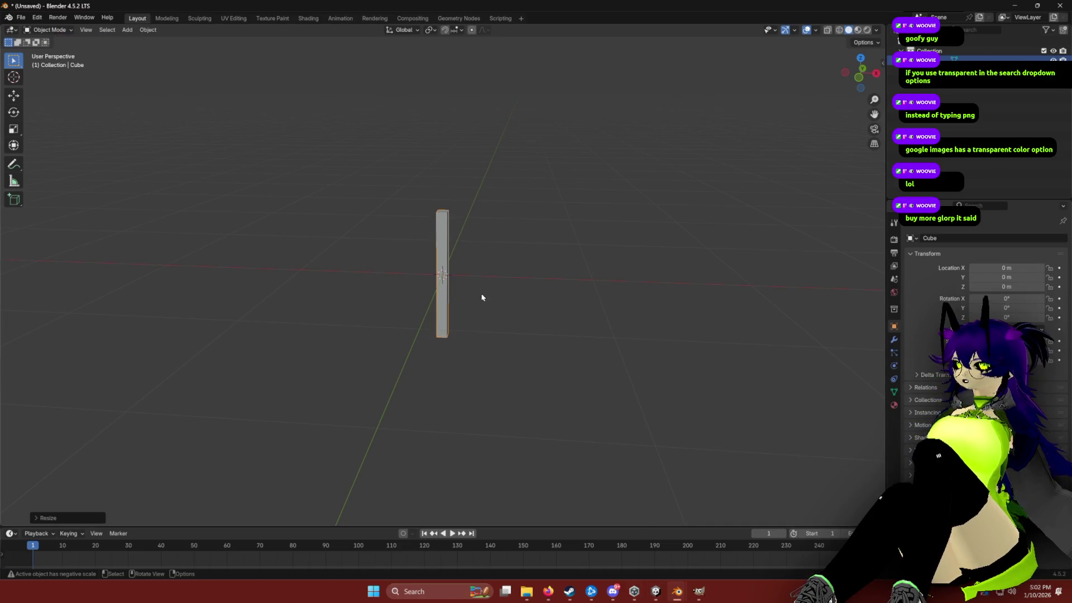
pyautogui.hotkey('shift', 'd')
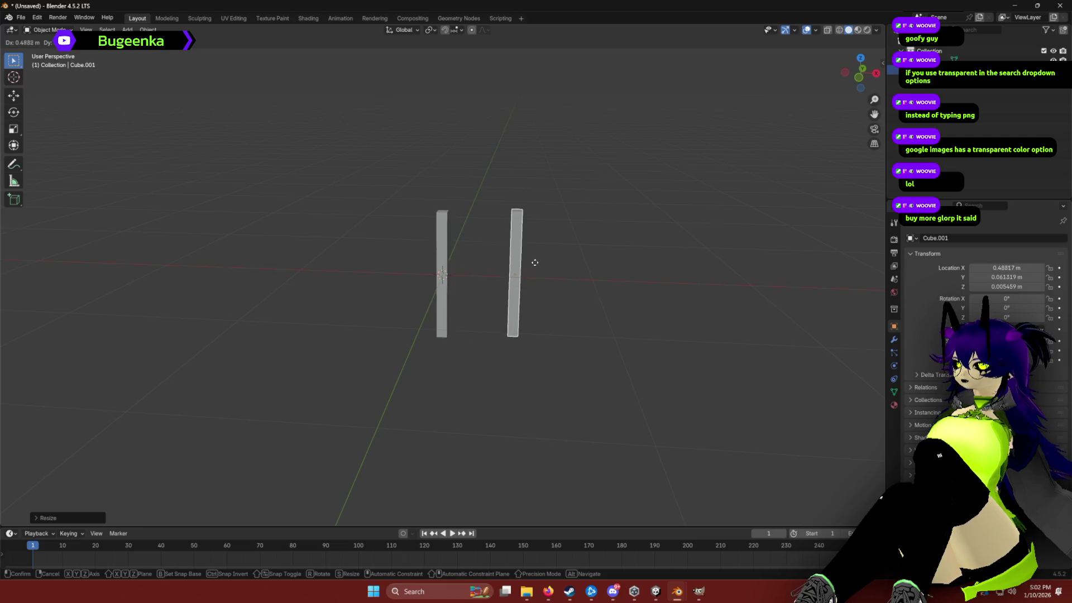
# Step: Place the copy right of the first bar, then duplicate both and rotate the copies horizontal around Y
pyautogui.click(584, 267)
pyautogui.moveTo(363, 181); pyautogui.dragTo(681, 351)
pyautogui.hotkey('shift', 'd')
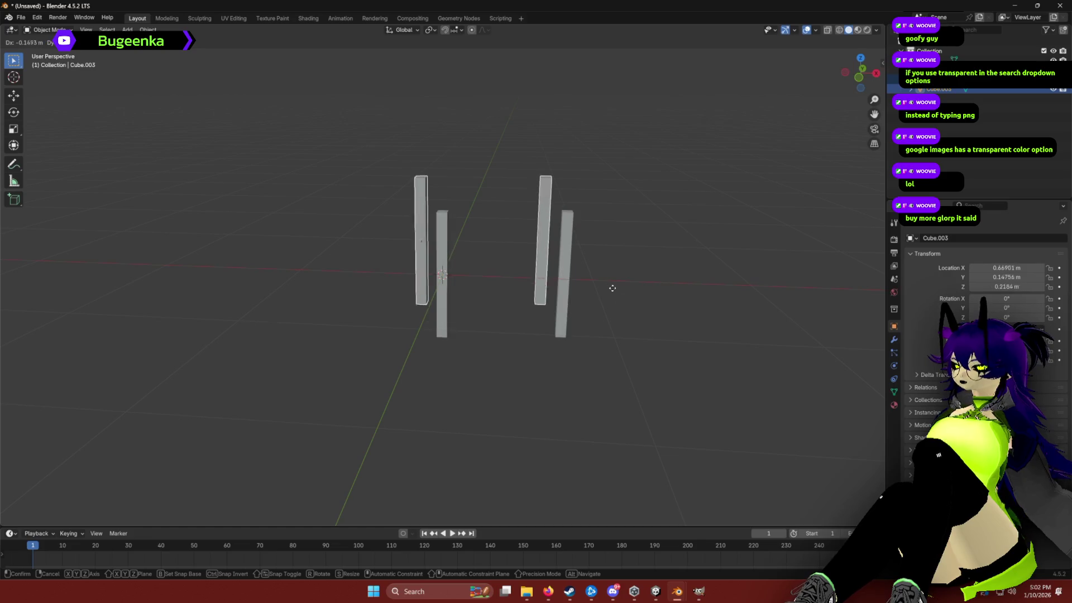
pyautogui.press('r')
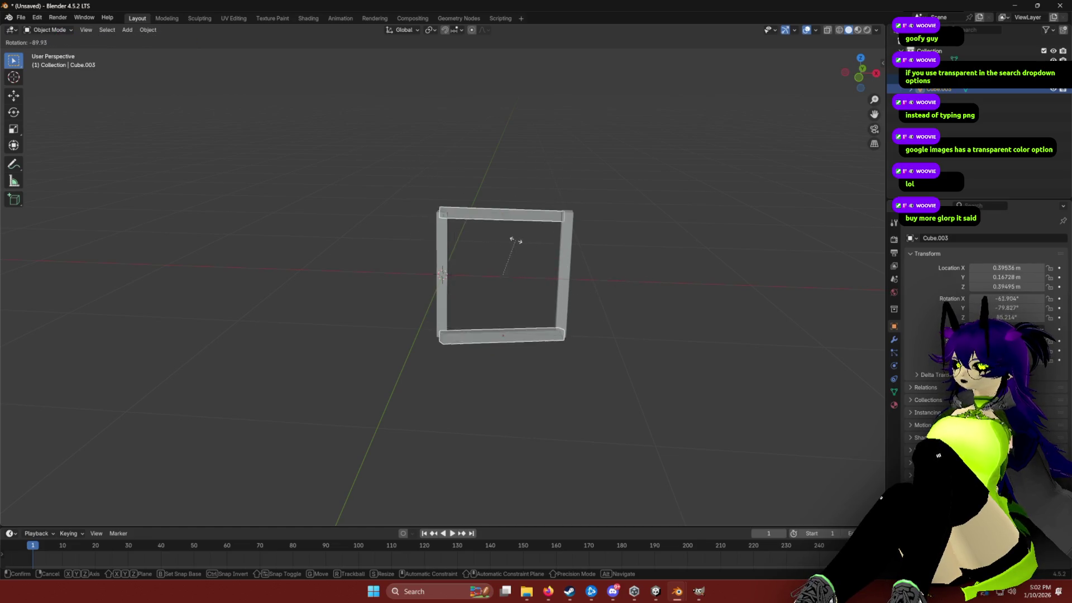
pyautogui.press('z')
pyautogui.press('x')
pyautogui.press('y')
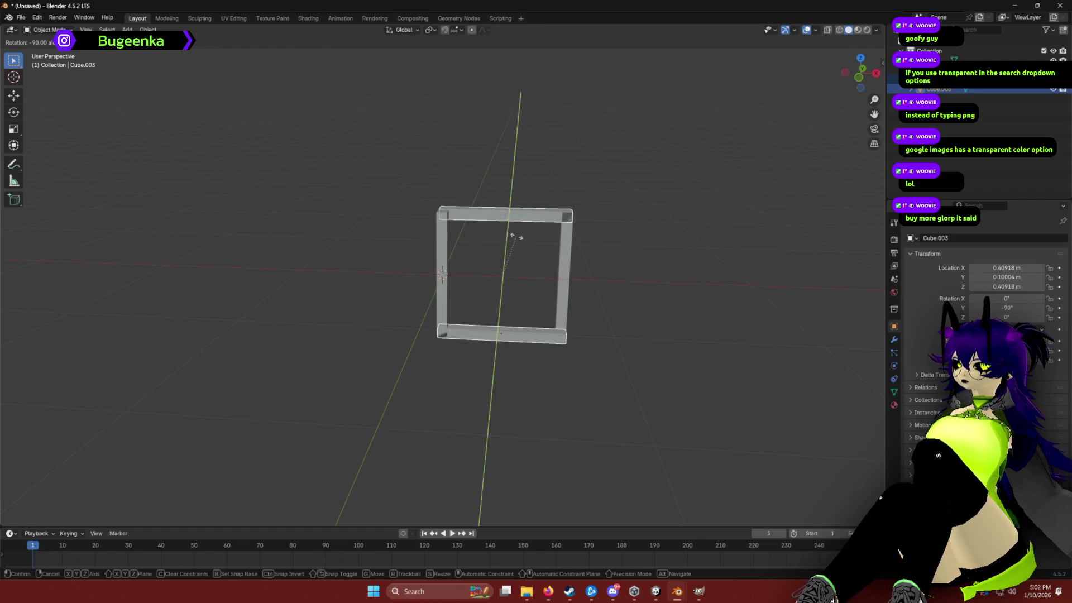
pyautogui.click(516, 237)
# Step: Move the right vertical bar along X to meet the horizontal bars
pyautogui.moveTo(546, 233)
pyautogui.mouseDown()
pyautogui.moveTo(450, 249)
pyautogui.moveTo(527, 292)
pyautogui.moveTo(546, 282)
pyautogui.moveTo(532, 247)
pyautogui.moveTo(545, 270)
pyautogui.moveTo(488, 318)
pyautogui.moveTo(671, 240)
pyautogui.moveTo(514, 230)
pyautogui.moveTo(615, 235)
pyautogui.moveTo(505, 301)
pyautogui.moveTo(357, 299)
pyautogui.mouseUp()
pyautogui.moveTo(438, 299); pyautogui.dragTo(438, 295)
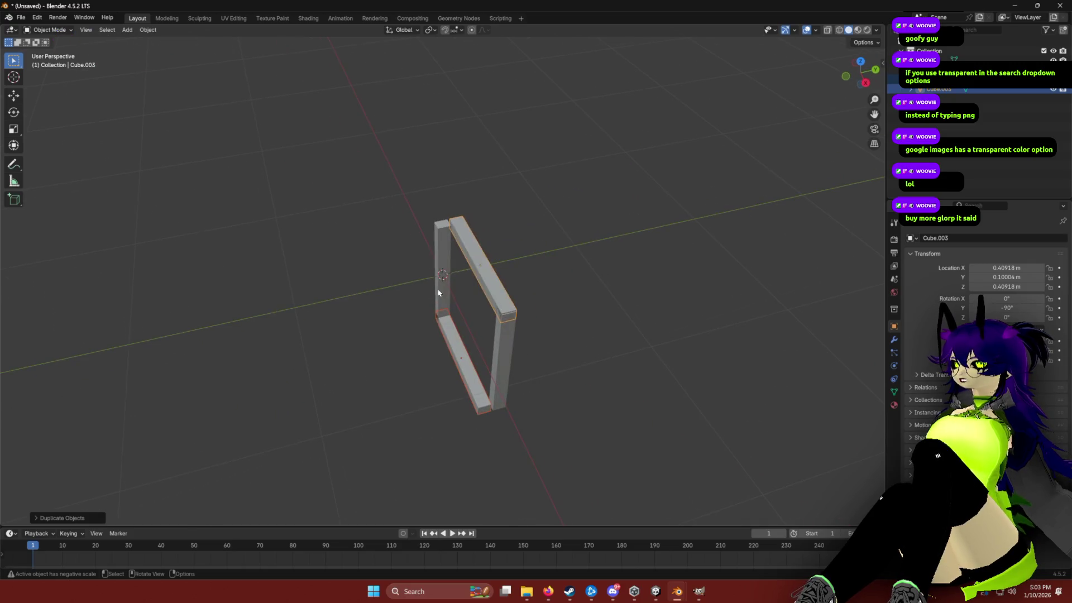
pyautogui.click(438, 294)
pyautogui.click(471, 259)
pyautogui.click(499, 353)
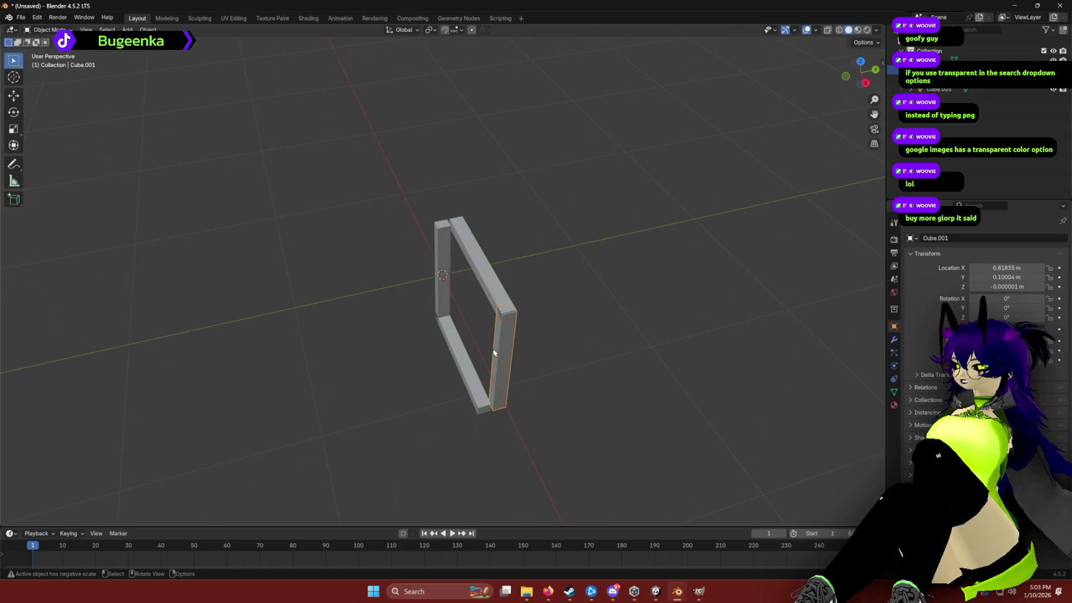
pyautogui.press('g')
pyautogui.press('x')
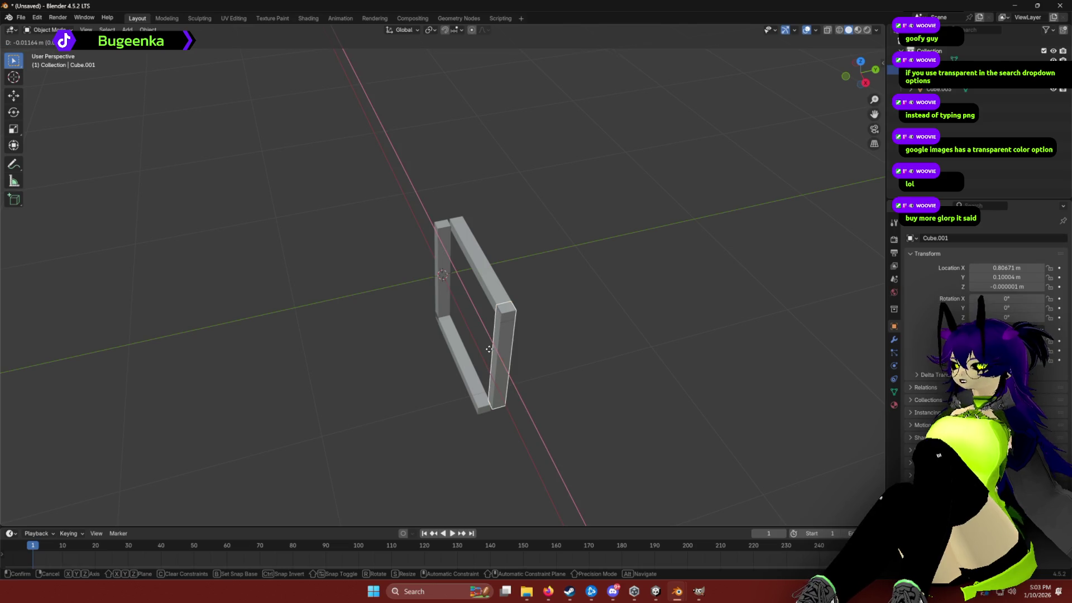
pyautogui.click(486, 335)
# Step: Shift the right and top bars along Y to close the square frame's corners
pyautogui.click(492, 286)
pyautogui.click(509, 347)
pyautogui.keyDown('shift'); pyautogui.click(487, 277); pyautogui.keyUp('shift')
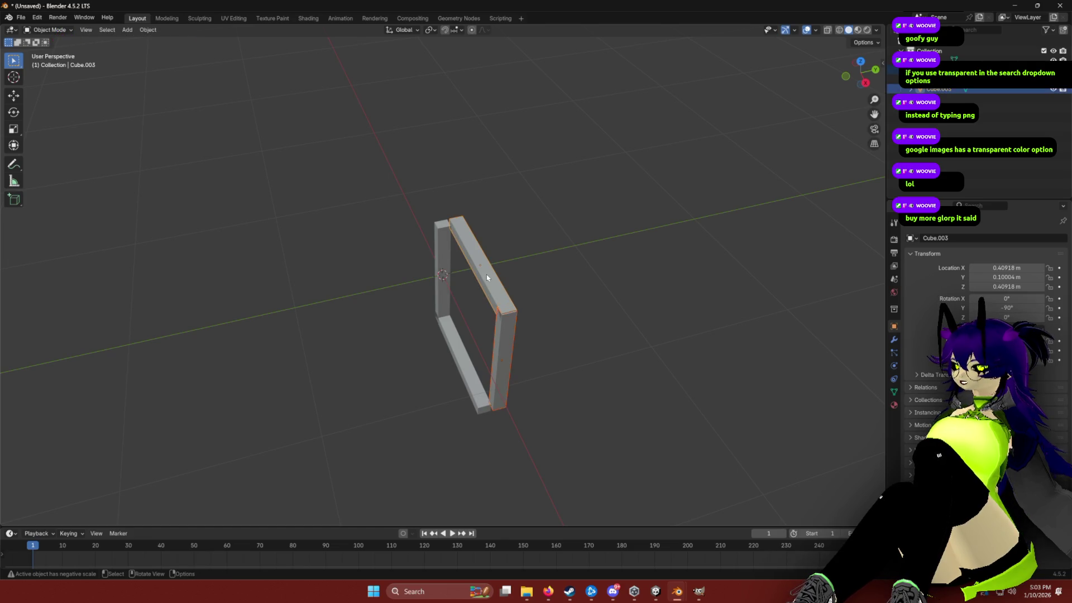
pyautogui.press('g')
pyautogui.press('y')
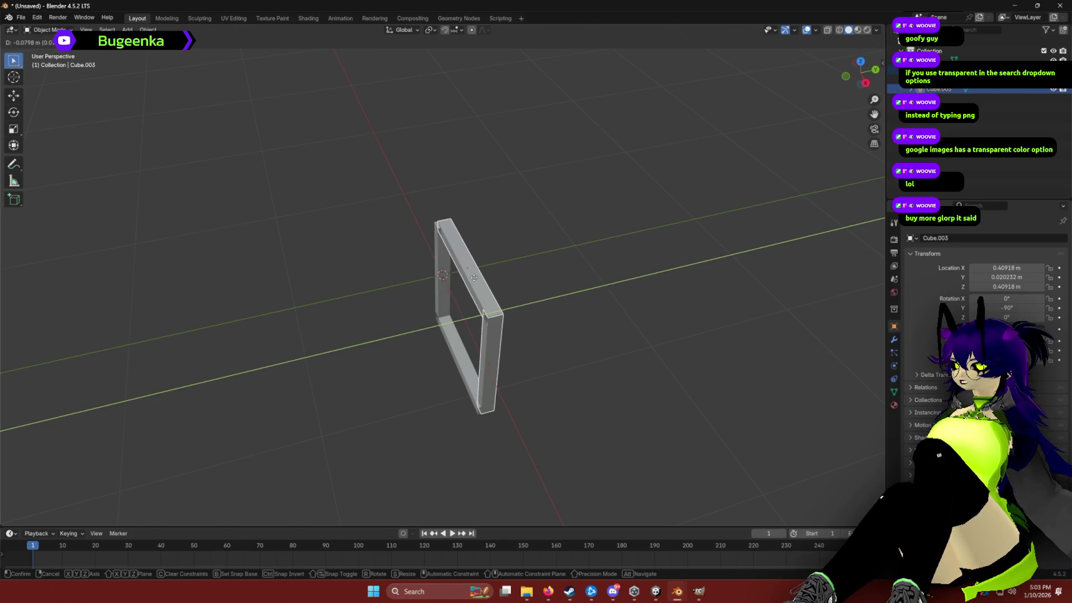
pyautogui.click(471, 277)
pyautogui.moveTo(393, 304)
pyautogui.mouseDown()
pyautogui.moveTo(469, 254)
pyautogui.moveTo(476, 280)
pyautogui.moveTo(392, 275)
pyautogui.moveTo(486, 278)
pyautogui.mouseUp()
pyautogui.scroll(3, 488, 262)
pyautogui.click(470, 267)
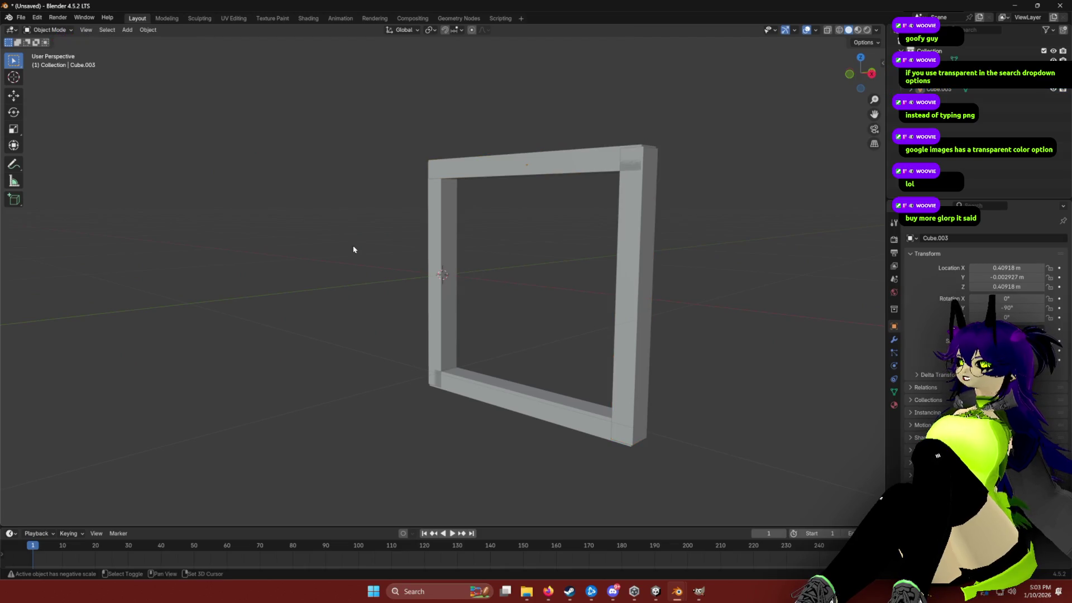
# Step: Add a new cube and scale it down to a small panel size
pyautogui.hotkey('shift', 'a')
pyautogui.moveTo(347, 246)
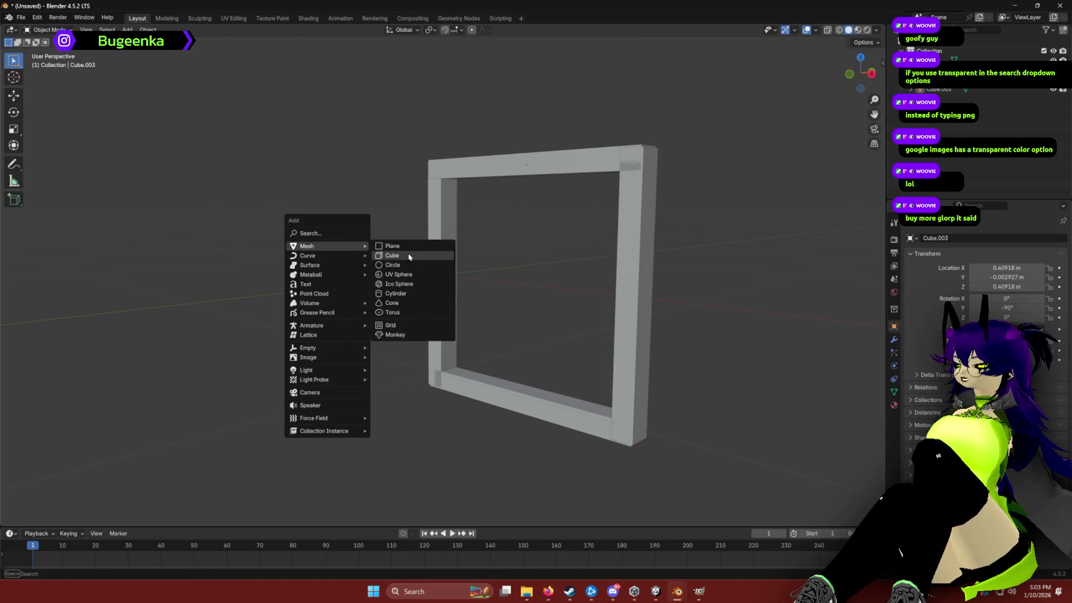
pyautogui.click(410, 255)
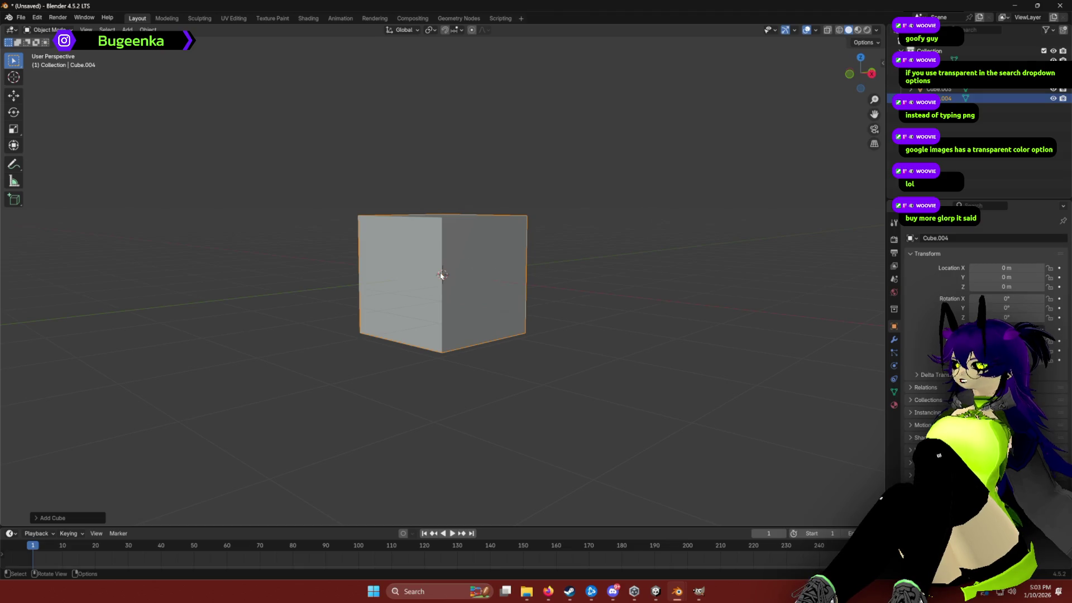
pyautogui.press('s')
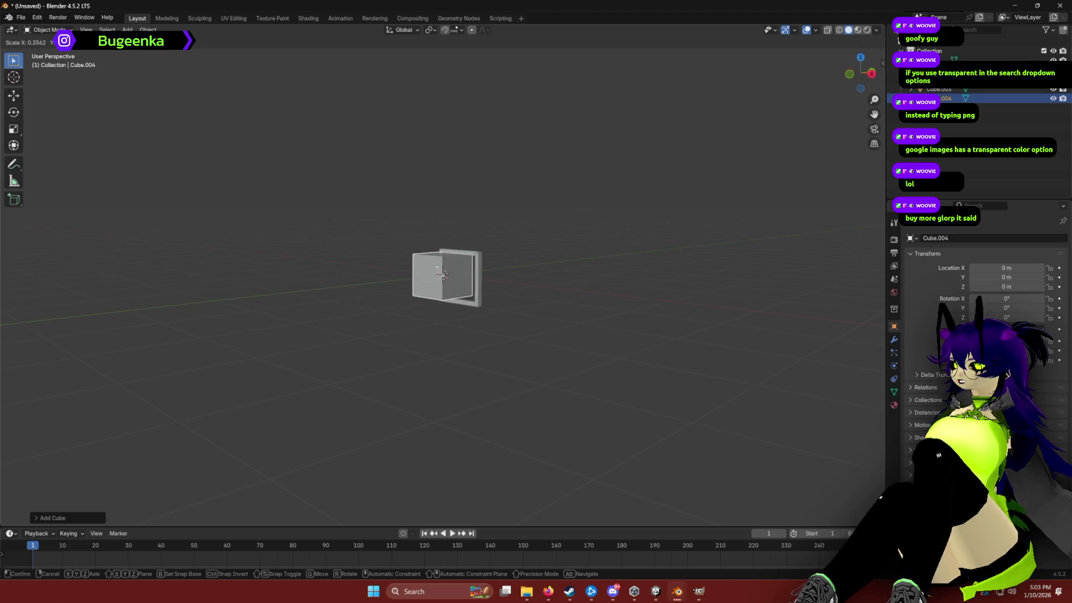
pyautogui.click(442, 275)
pyautogui.scroll(10, 442, 276)
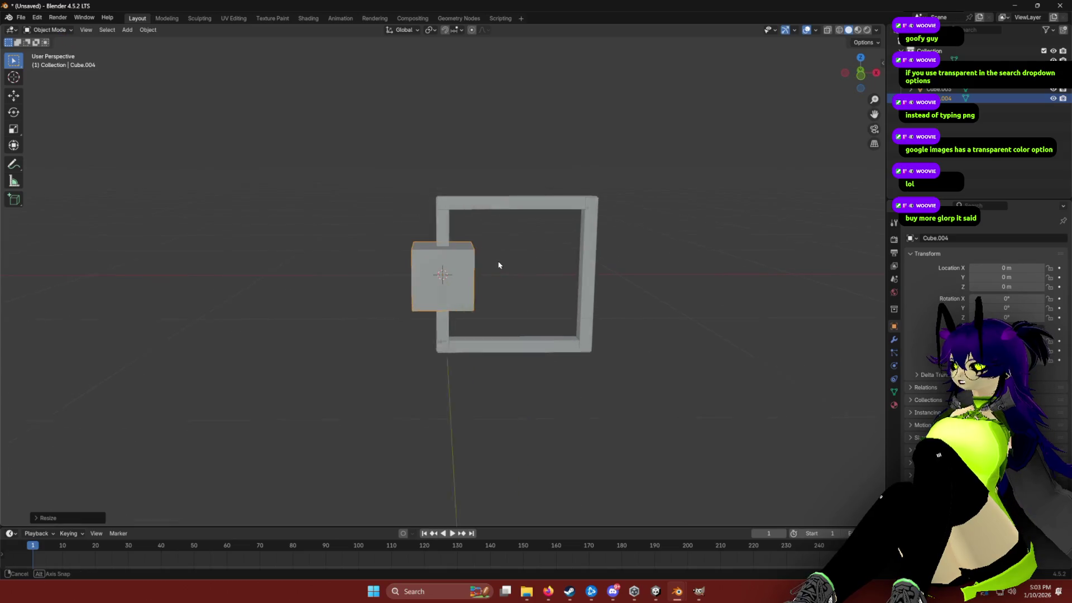
pyautogui.press('s')
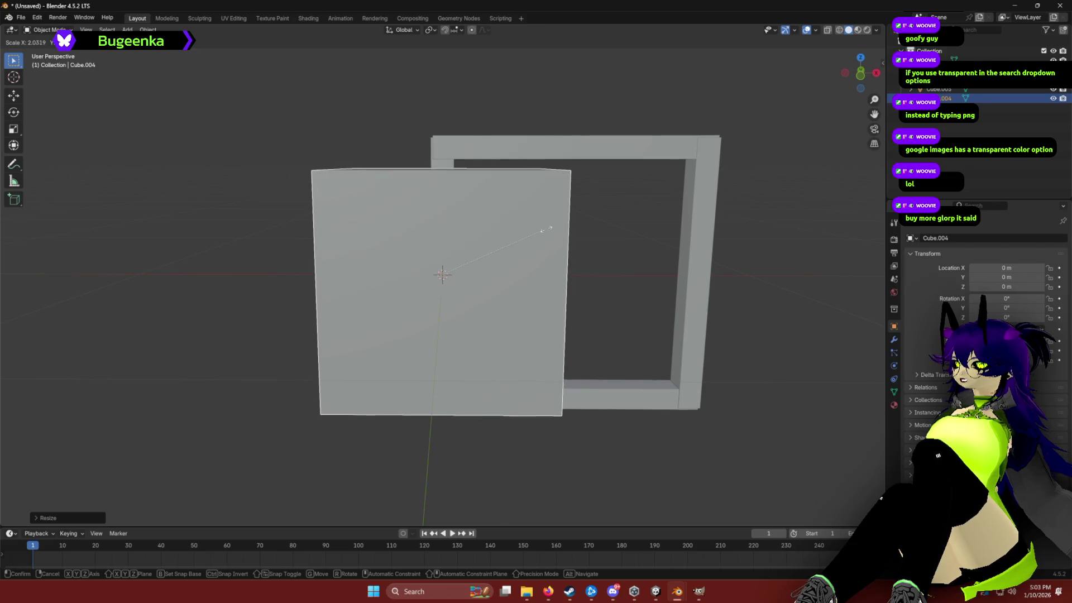
pyautogui.click(543, 230)
# Step: Move the cube up along Z and along X over the frame opening
pyautogui.press('g')
pyautogui.press('z')
pyautogui.click(497, 233)
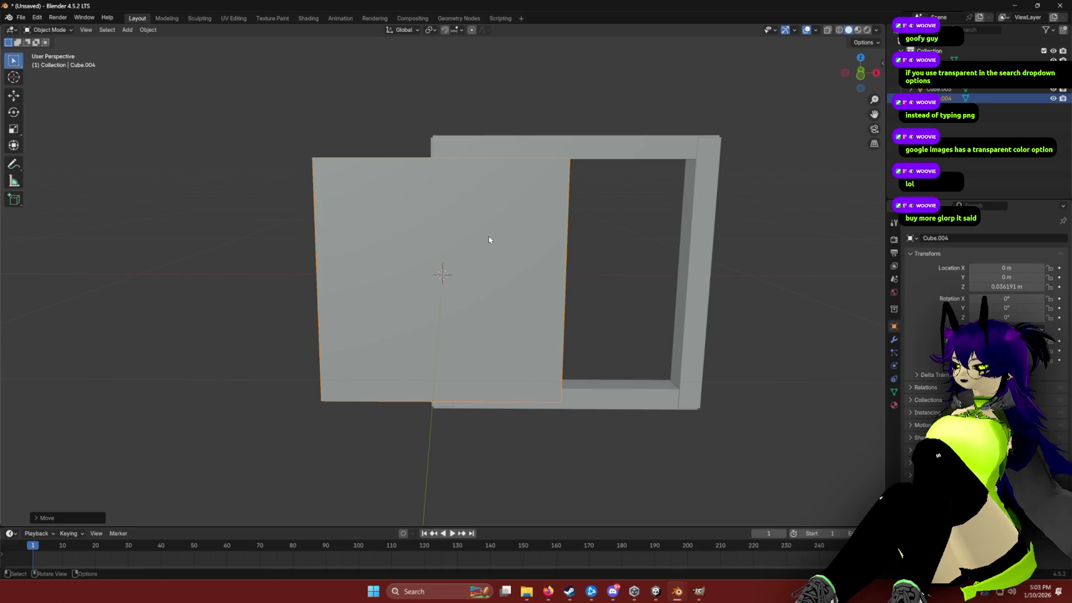
pyautogui.press('g')
pyautogui.press('x')
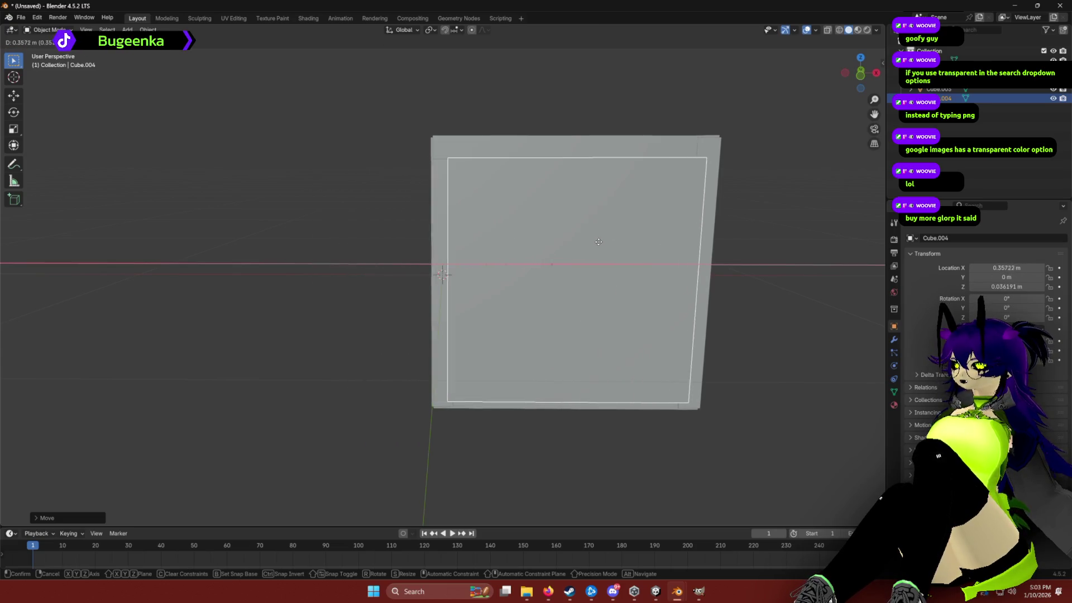
pyautogui.click(598, 241)
# Step: Flatten the cube along Y into a thin panel
pyautogui.press('s')
pyautogui.press('y')
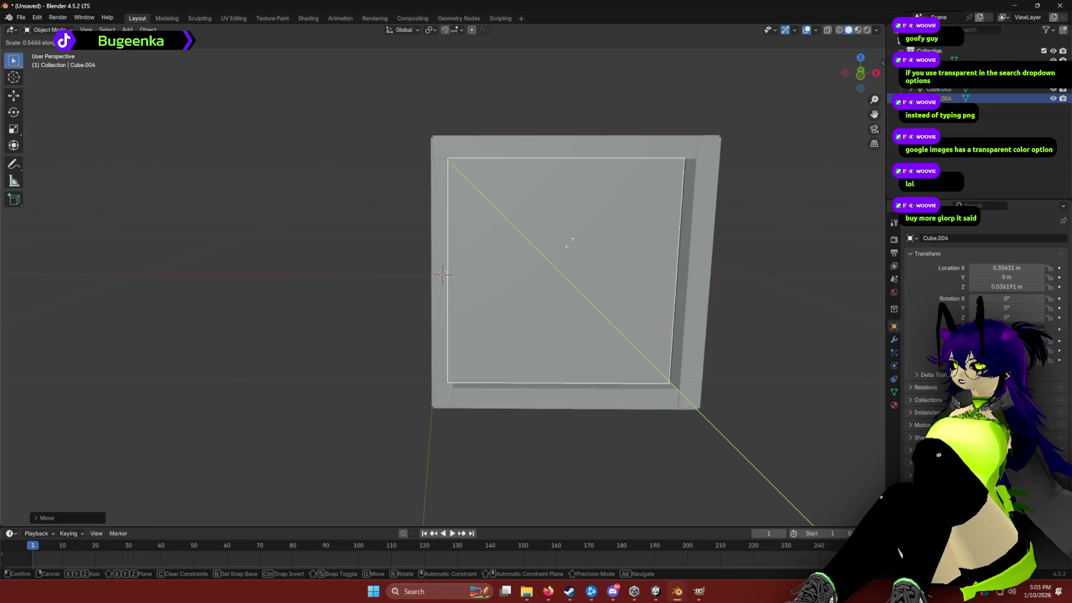
pyautogui.click(551, 259)
pyautogui.moveTo(551, 259)
pyautogui.mouseDown()
pyautogui.moveTo(591, 270)
pyautogui.moveTo(696, 255)
pyautogui.moveTo(496, 259)
pyautogui.mouseUp()
pyautogui.press('s')
pyautogui.press('y')
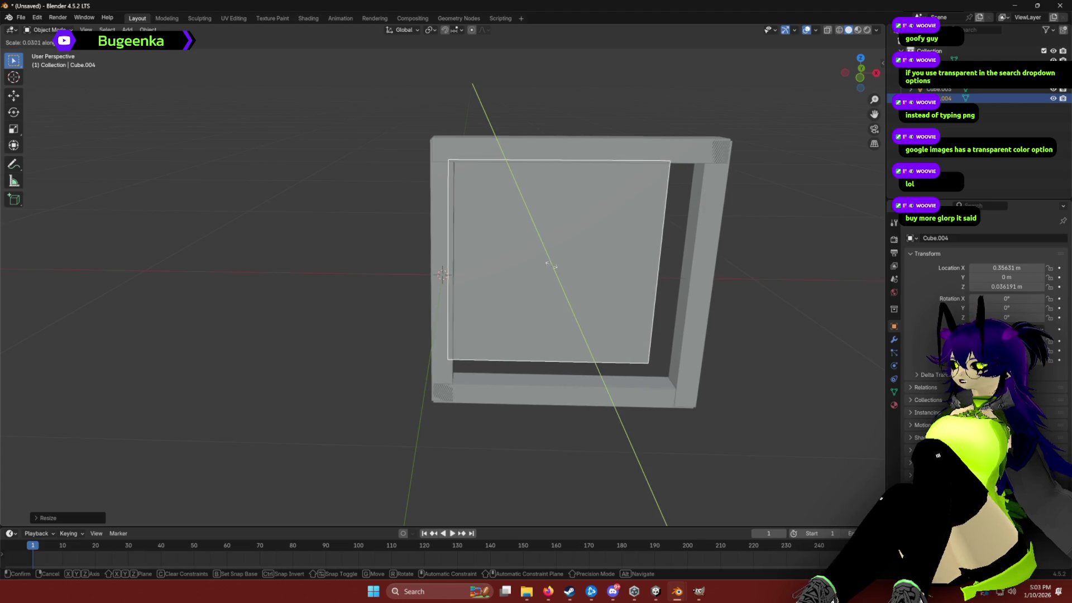
pyautogui.click(571, 266)
# Step: Widen the panel and centre it in the frame along X
pyautogui.moveTo(570, 267); pyautogui.dragTo(364, 270)
pyautogui.press('s')
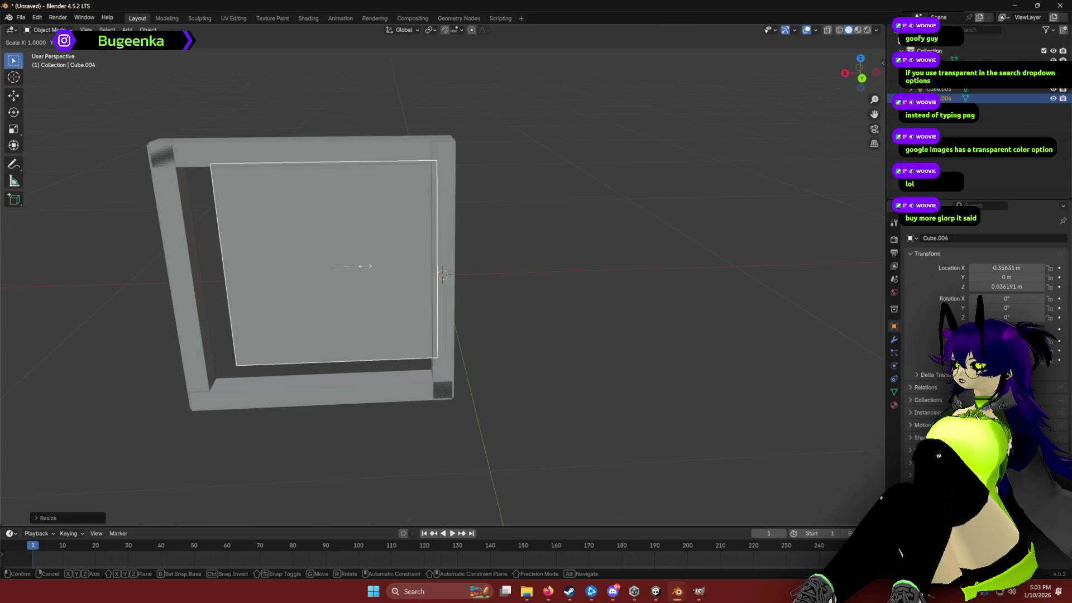
pyautogui.click(370, 265)
pyautogui.press('g')
pyautogui.press('x')
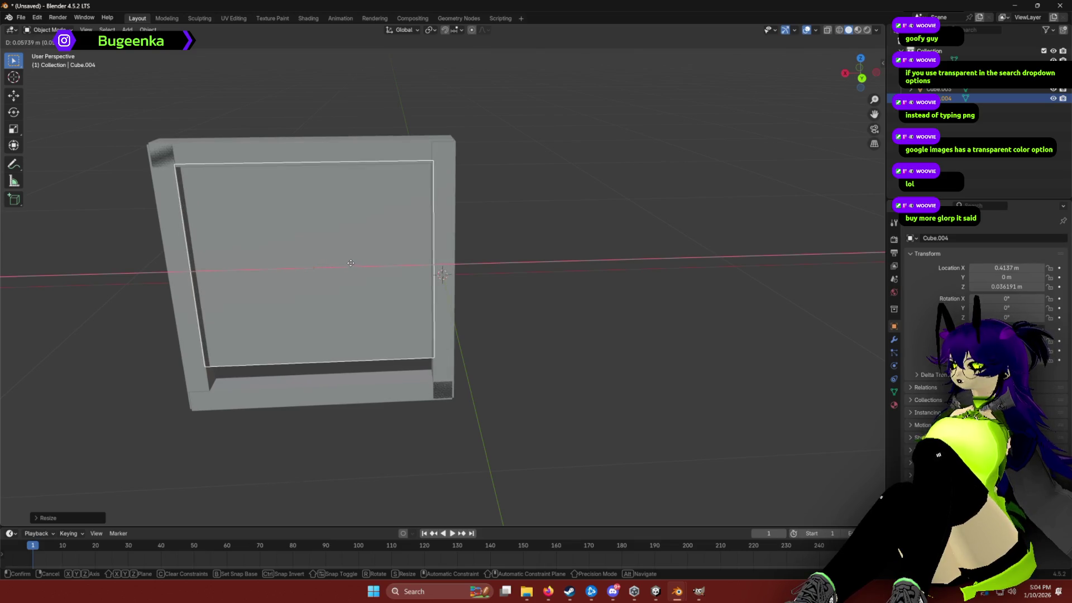
pyautogui.click(352, 263)
# Step: Make the panel taller and lower it along Z
pyautogui.press('s')
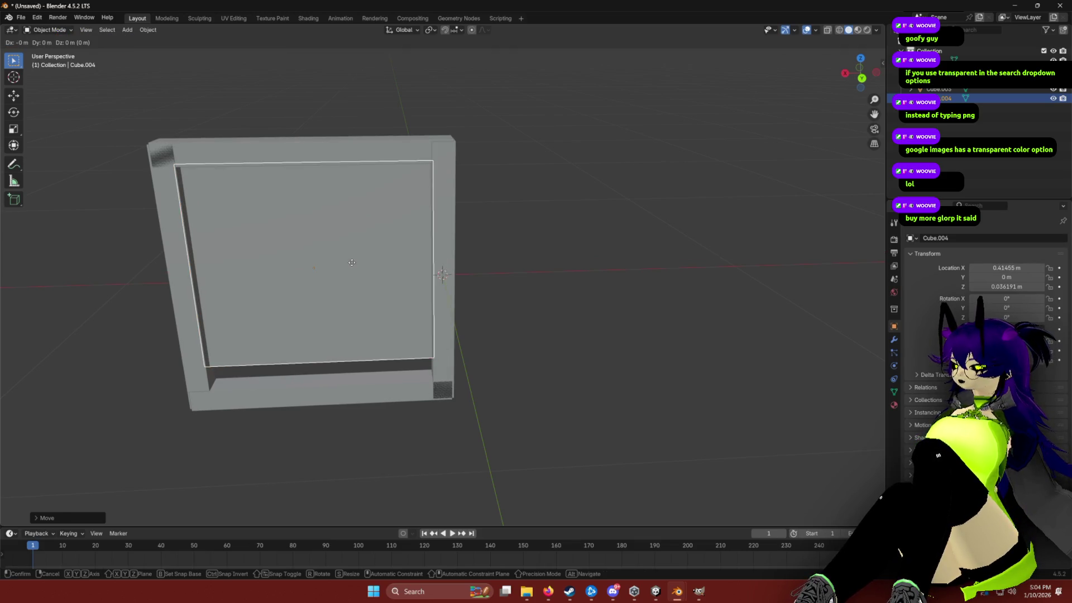
pyautogui.press('y')
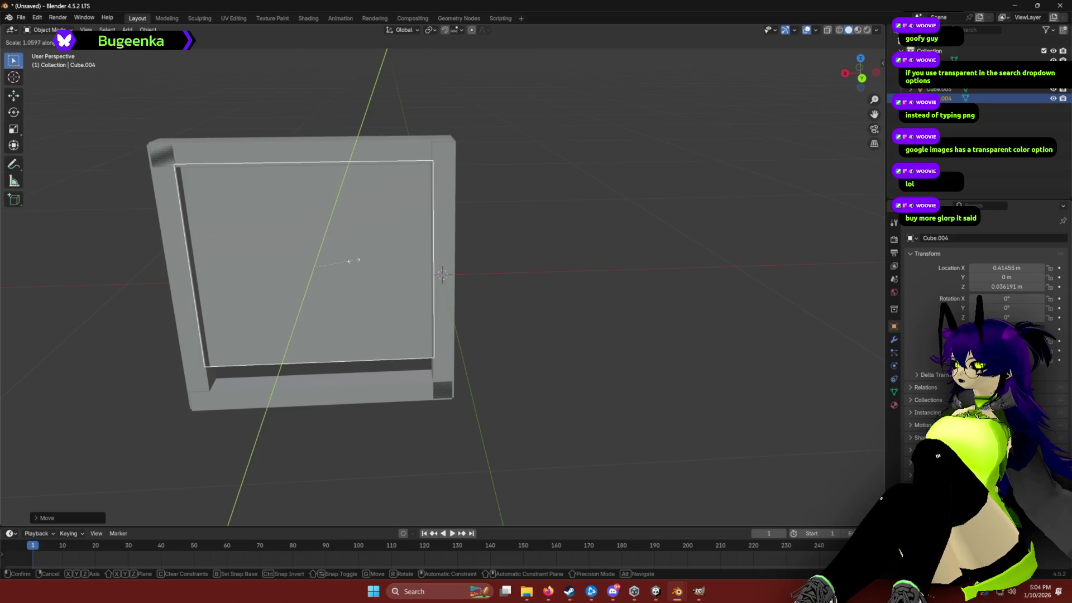
pyautogui.click(355, 259)
pyautogui.press('g')
pyautogui.press('z')
pyautogui.click(438, 255)
# Step: Stretch the panel about 1.05 along Z to fill the opening, then view the front
pyautogui.moveTo(438, 255)
pyautogui.mouseDown()
pyautogui.moveTo(536, 239)
pyautogui.moveTo(621, 244)
pyautogui.moveTo(589, 263)
pyautogui.mouseUp()
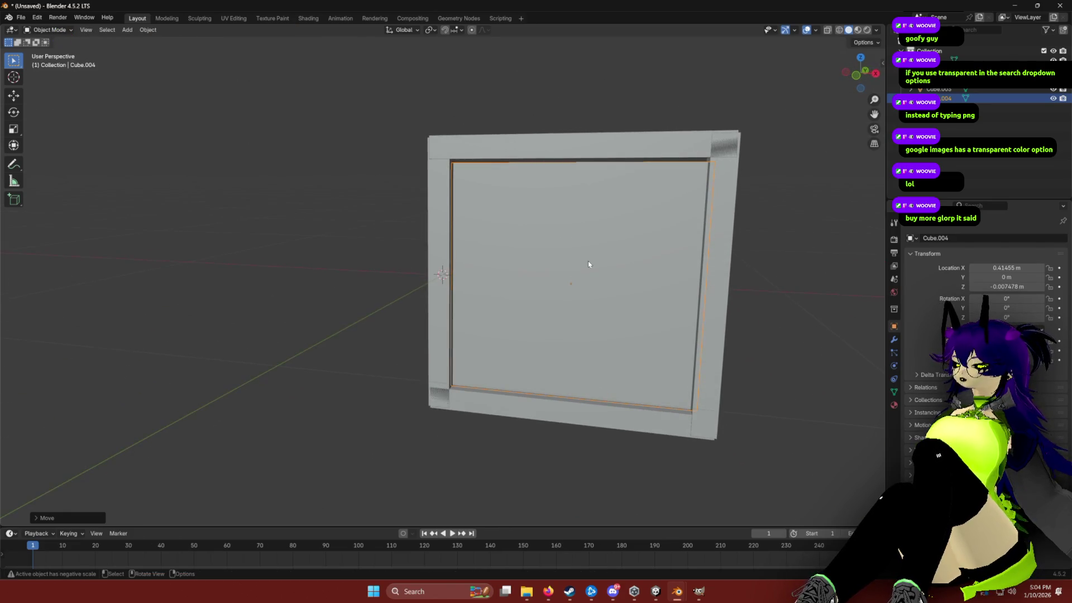
pyautogui.press('g')
pyautogui.press('z')
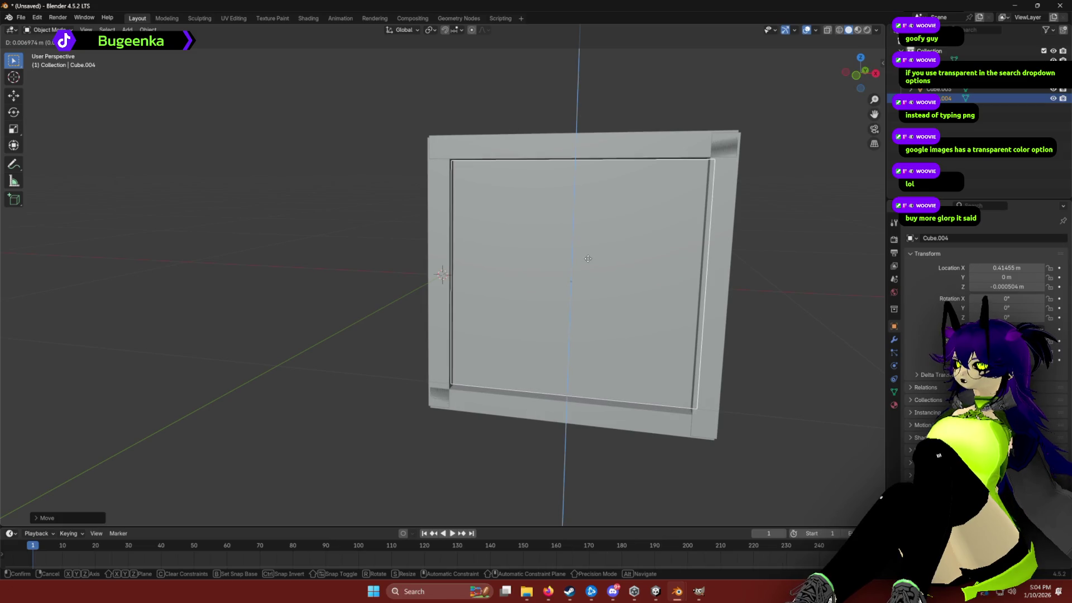
pyautogui.press('s')
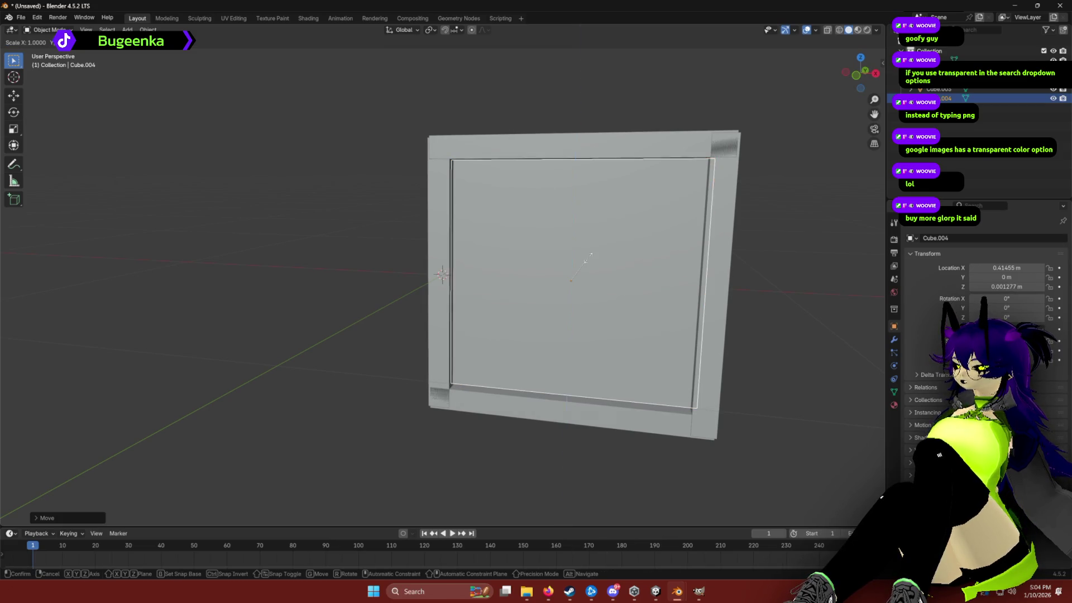
pyautogui.click(586, 258)
pyautogui.moveTo(395, 251)
pyautogui.mouseDown()
pyautogui.moveTo(444, 232)
pyautogui.moveTo(391, 251)
pyautogui.mouseUp()
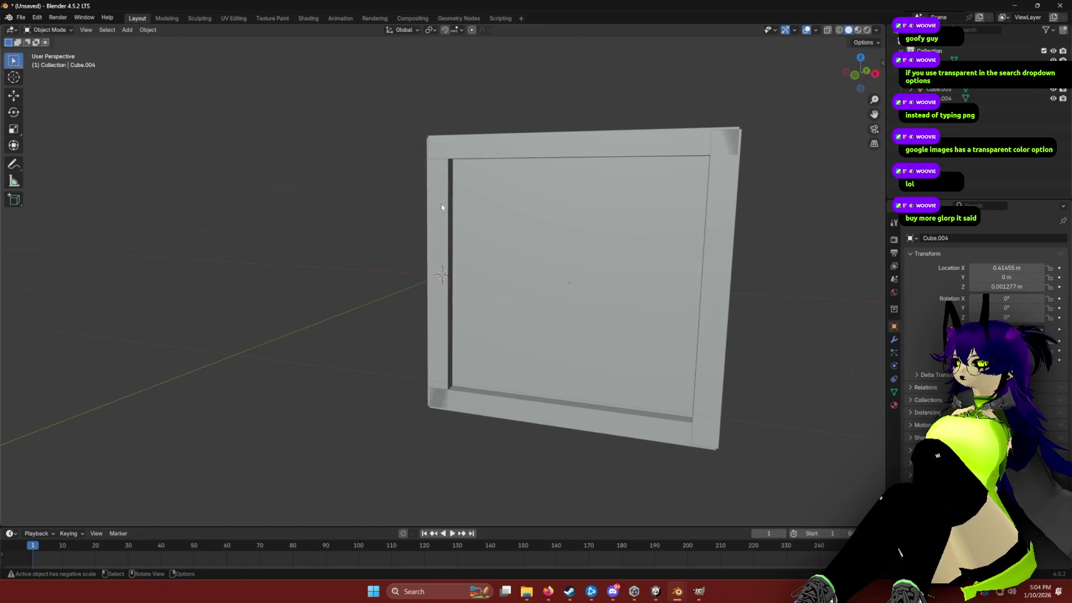
# Step: Select the four frame bars (top, left, bottom, right) and convert them to meshes
pyautogui.click(437, 149)
pyautogui.keyDown('shift'); pyautogui.click(441, 268); pyautogui.keyUp('shift')
pyautogui.keyDown('shift'); pyautogui.click(486, 145); pyautogui.keyUp('shift')
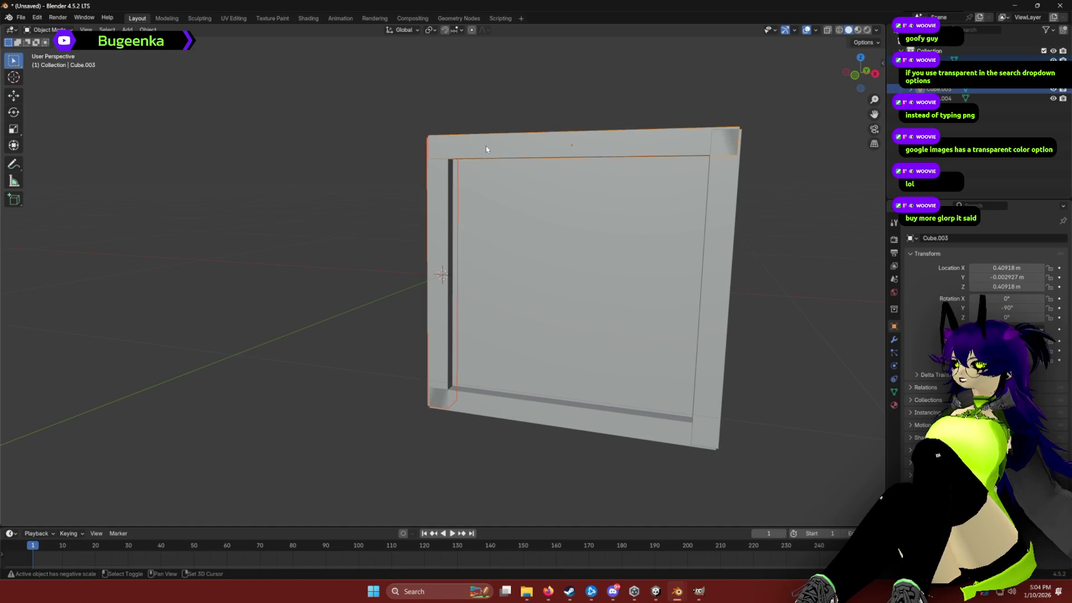
pyautogui.keyDown('shift'); pyautogui.click(633, 428); pyautogui.keyUp('shift')
pyautogui.keyDown('shift'); pyautogui.click(705, 313); pyautogui.keyUp('shift')
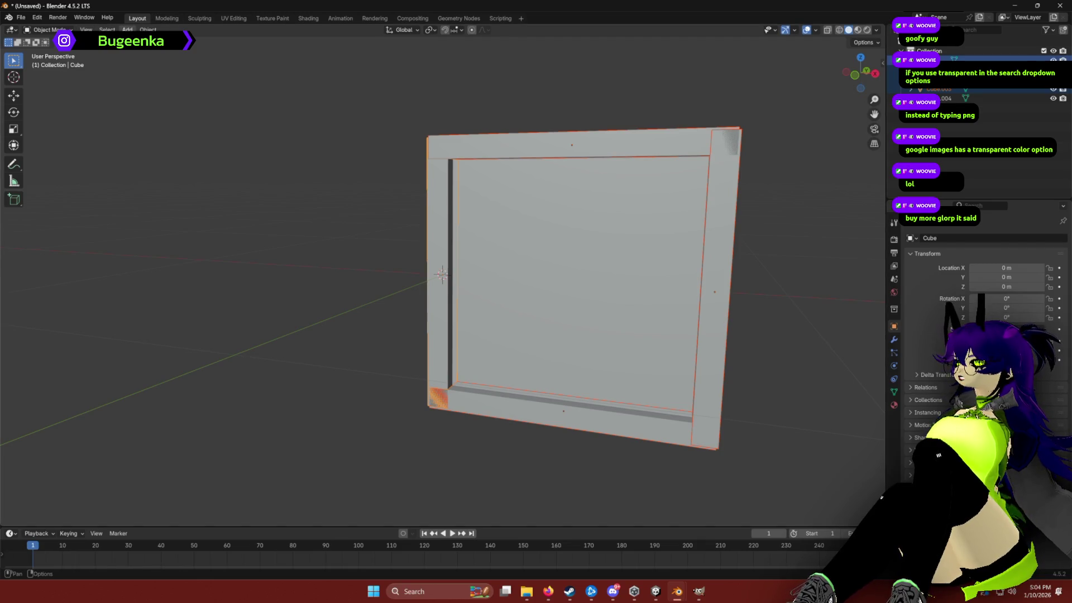
pyautogui.click(148, 30)
pyautogui.moveTo(167, 40)
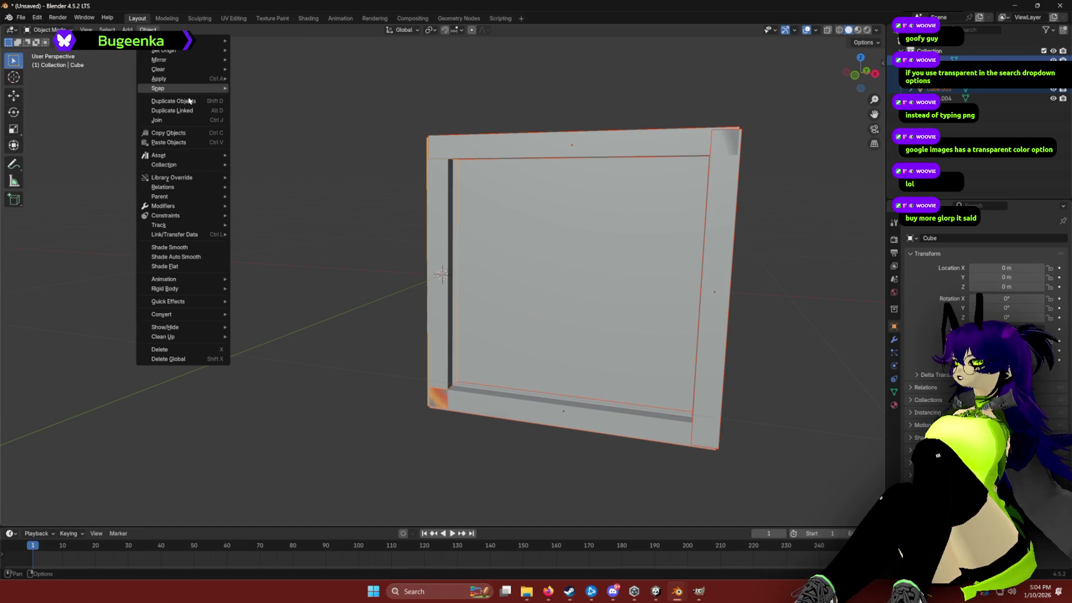
pyautogui.moveTo(191, 170)
pyautogui.moveTo(196, 200)
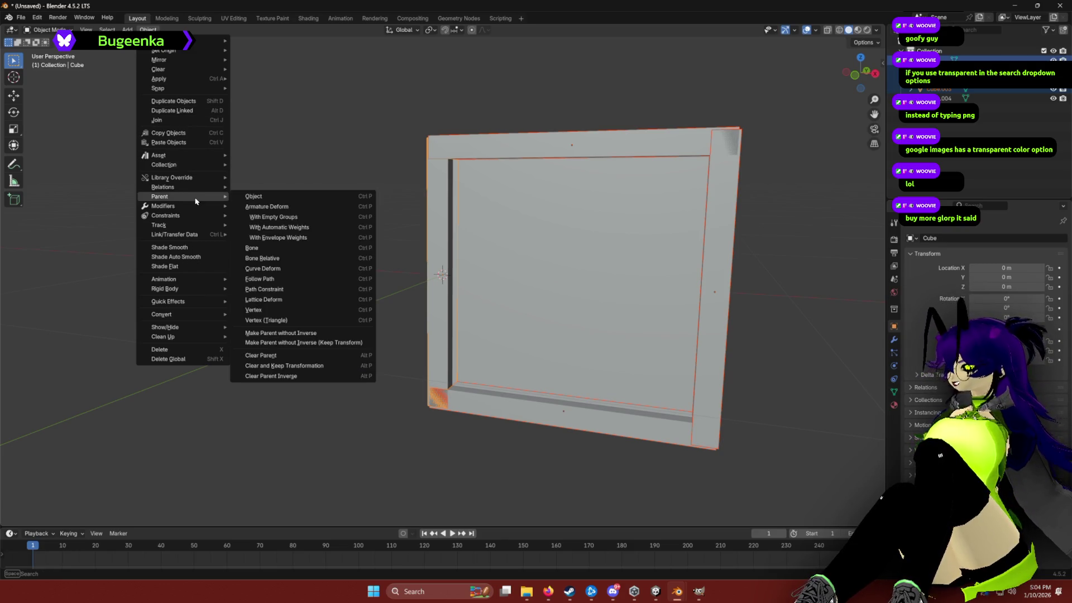
pyautogui.moveTo(183, 316)
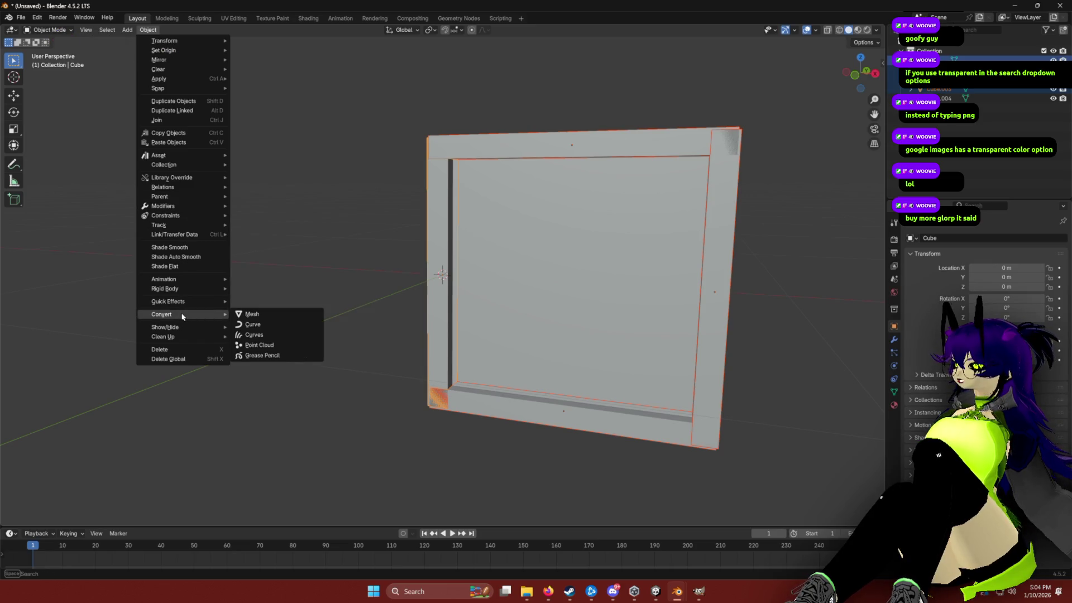
pyautogui.click(277, 315)
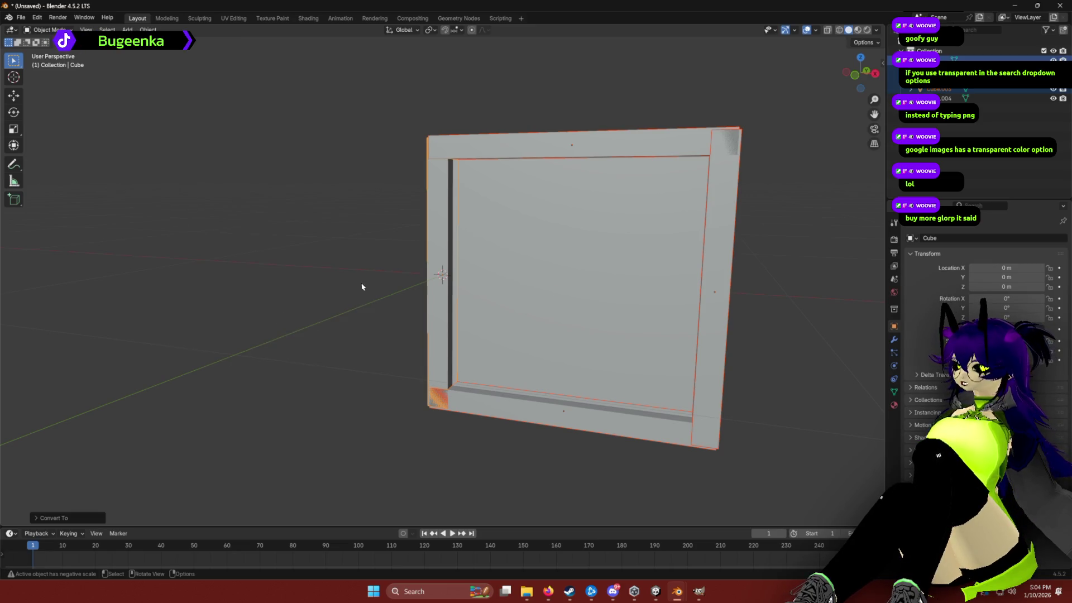
# Step: Check the conversion options and inspect the frame bars in Edit Mode
pyautogui.click(36, 521)
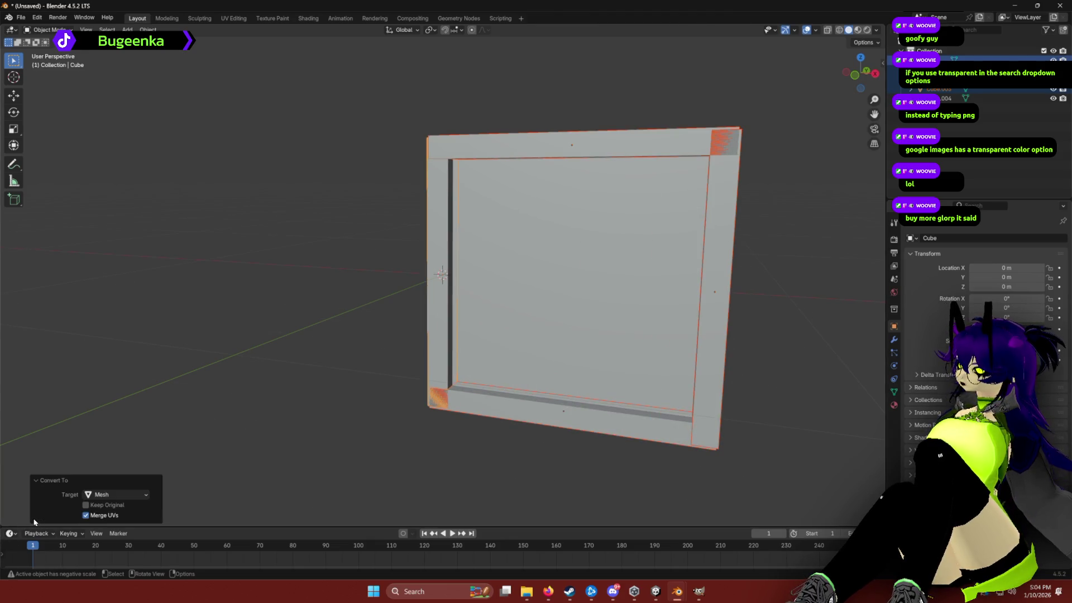
pyautogui.click(37, 482)
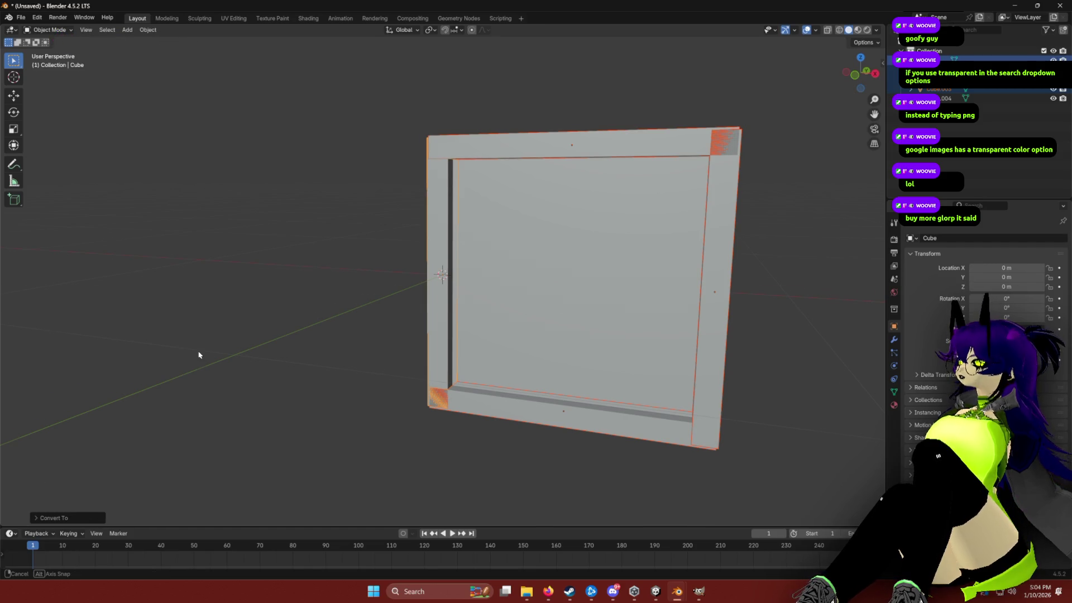
pyautogui.press('Tab')
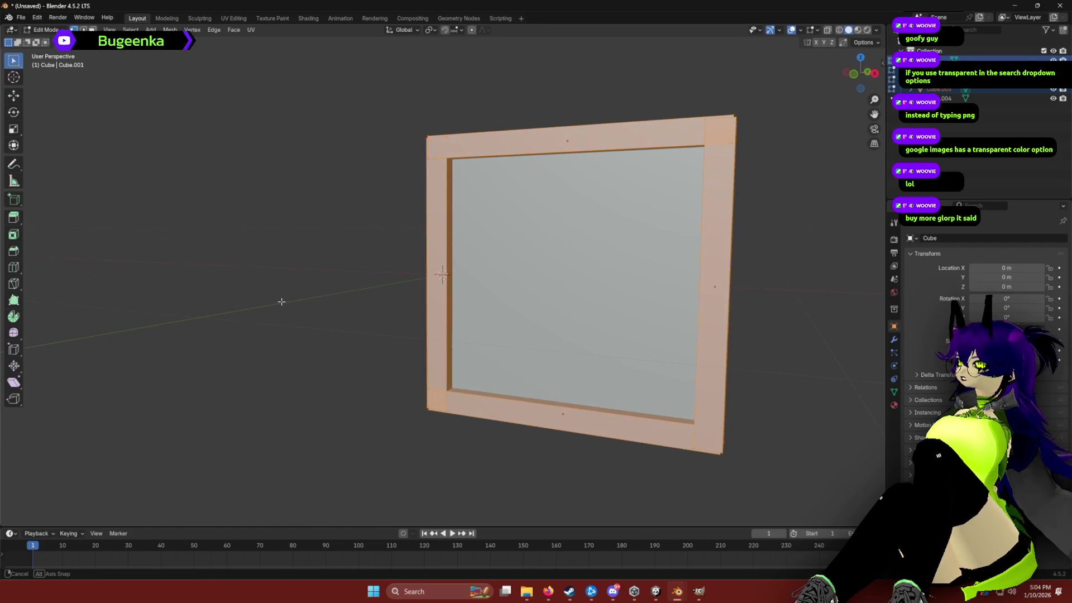
pyautogui.click(220, 200)
pyautogui.moveTo(237, 199)
pyautogui.mouseDown()
pyautogui.moveTo(268, 198)
pyautogui.moveTo(299, 175)
pyautogui.moveTo(315, 209)
pyautogui.moveTo(240, 208)
pyautogui.moveTo(447, 218)
pyautogui.mouseUp()
pyautogui.press('Tab')
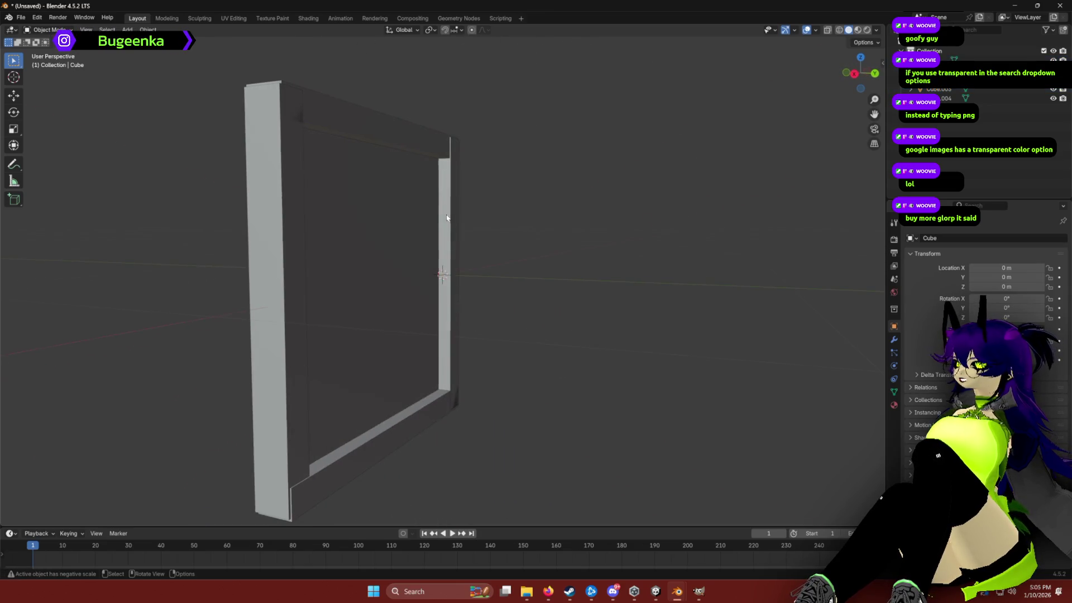
# Step: Push the inner panel Cube.004 back along Y so it sits inside the frame
pyautogui.click(387, 232)
pyautogui.press('g')
pyautogui.press('z')
pyautogui.press('x')
pyautogui.press('y')
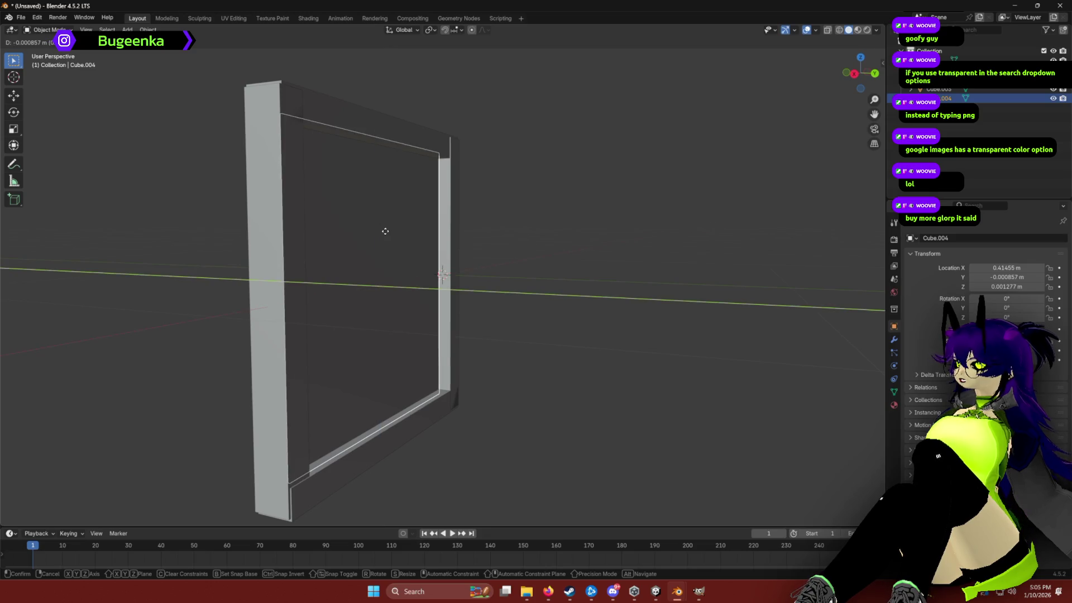
pyautogui.click(393, 232)
pyautogui.moveTo(392, 233)
pyautogui.mouseDown()
pyautogui.moveTo(321, 201)
pyautogui.moveTo(402, 210)
pyautogui.mouseUp()
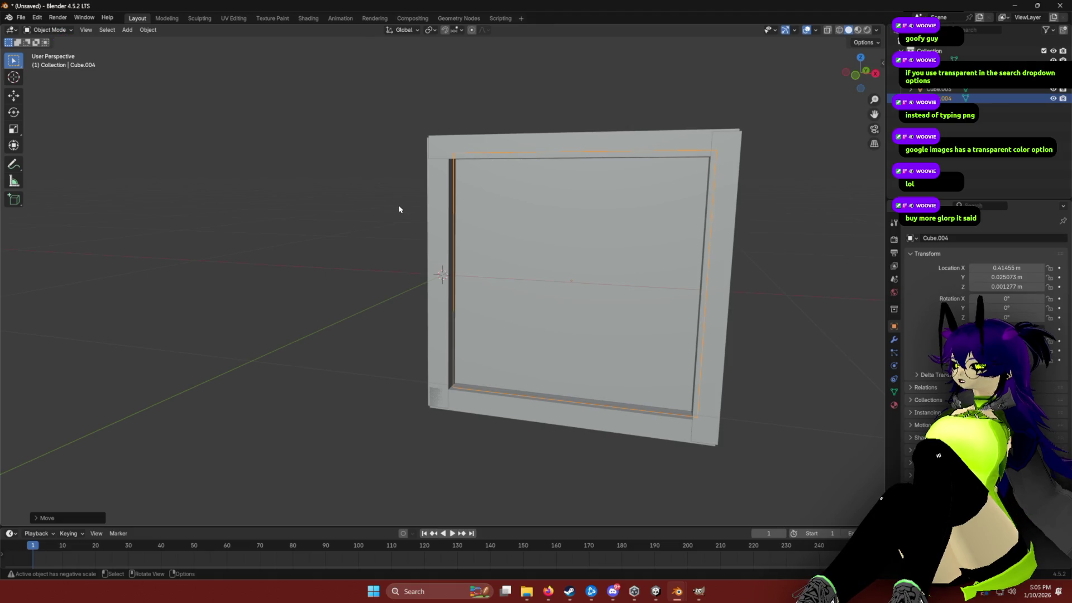
pyautogui.press('g')
pyautogui.press('y')
pyautogui.click(367, 228)
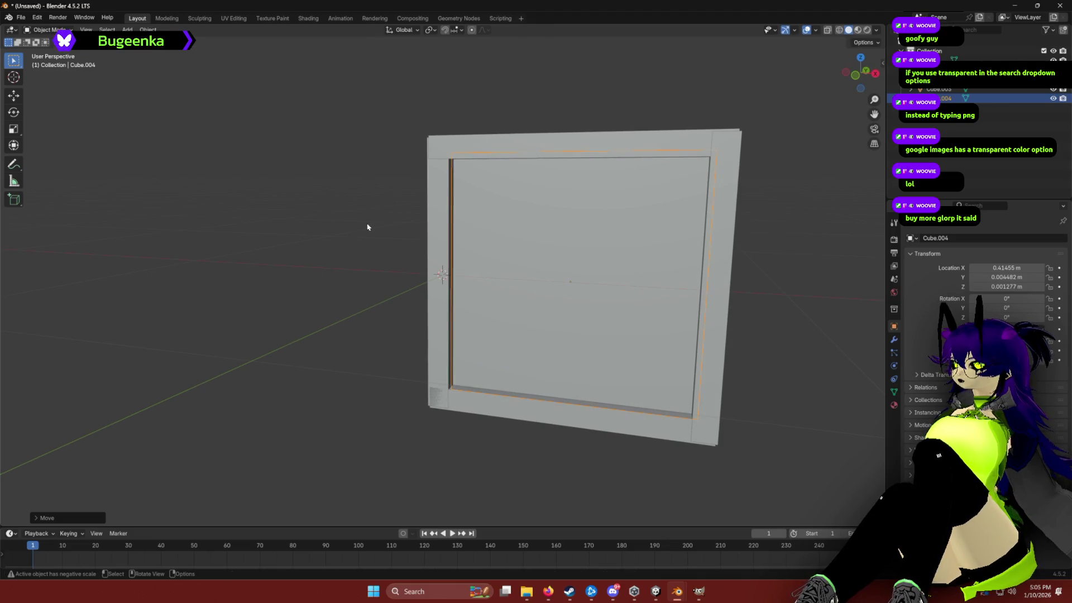
# Step: Begin exporting the frame model as an FBX file
pyautogui.click(22, 18)
pyautogui.moveTo(55, 158)
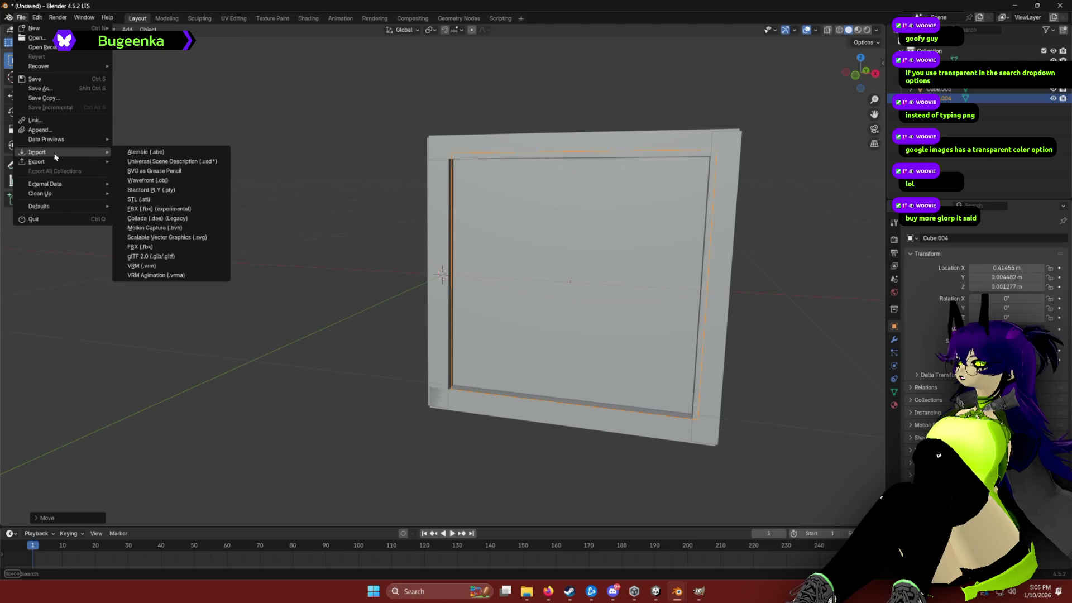
pyautogui.click(142, 248)
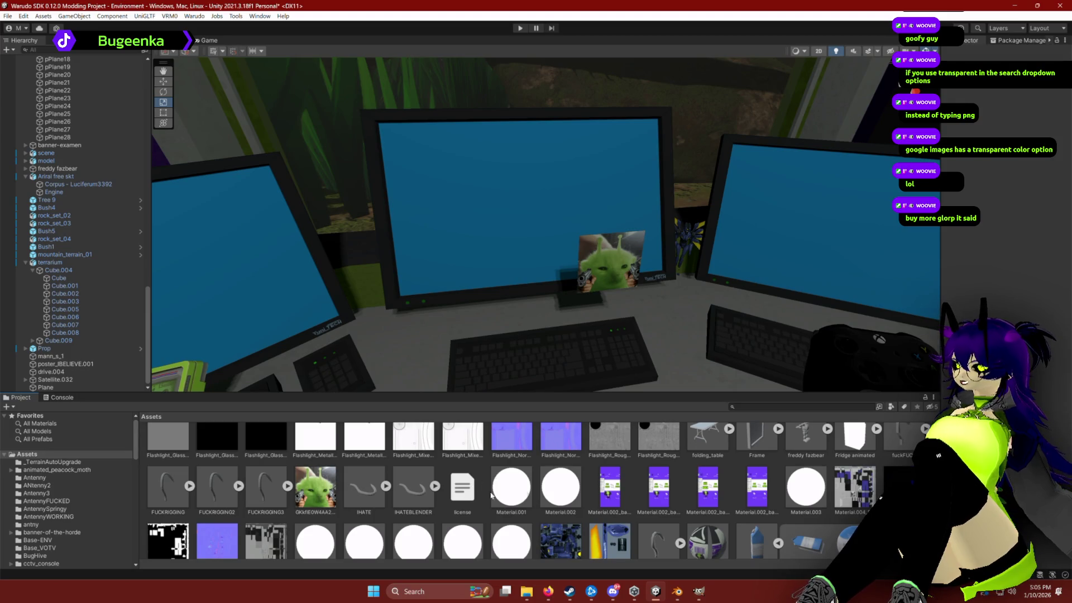
# Step: Scroll in the Unity desk scene after the FBX export
pyautogui.scroll(-5, 357, 517)
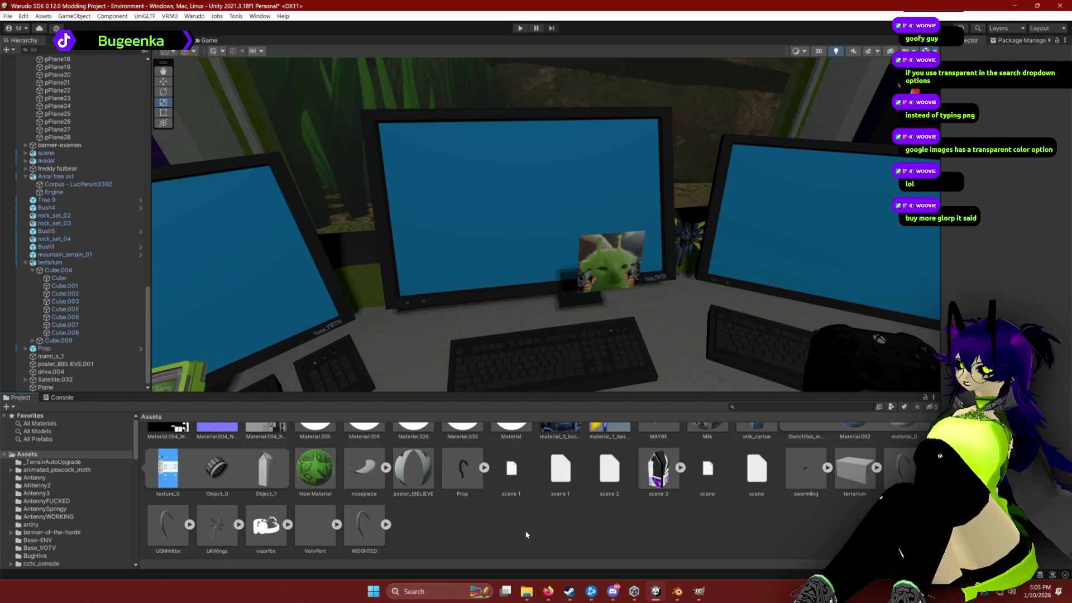
# Step: Drag the Frame model onto the desk, then rotate, move and shrink it to about 0.337
pyautogui.scroll(5, 526, 534)
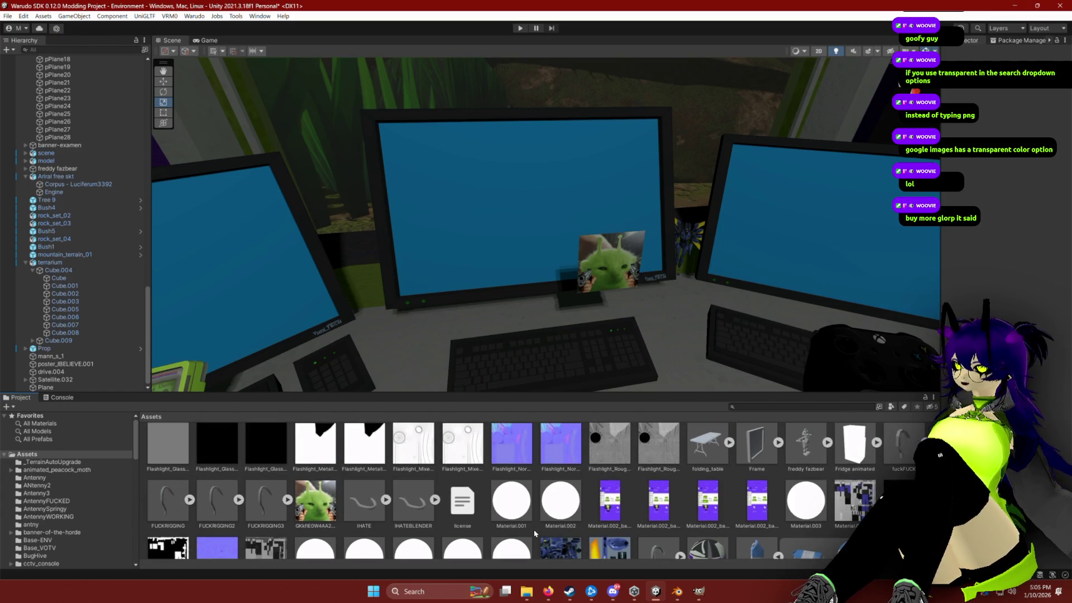
pyautogui.scroll(1, 536, 533)
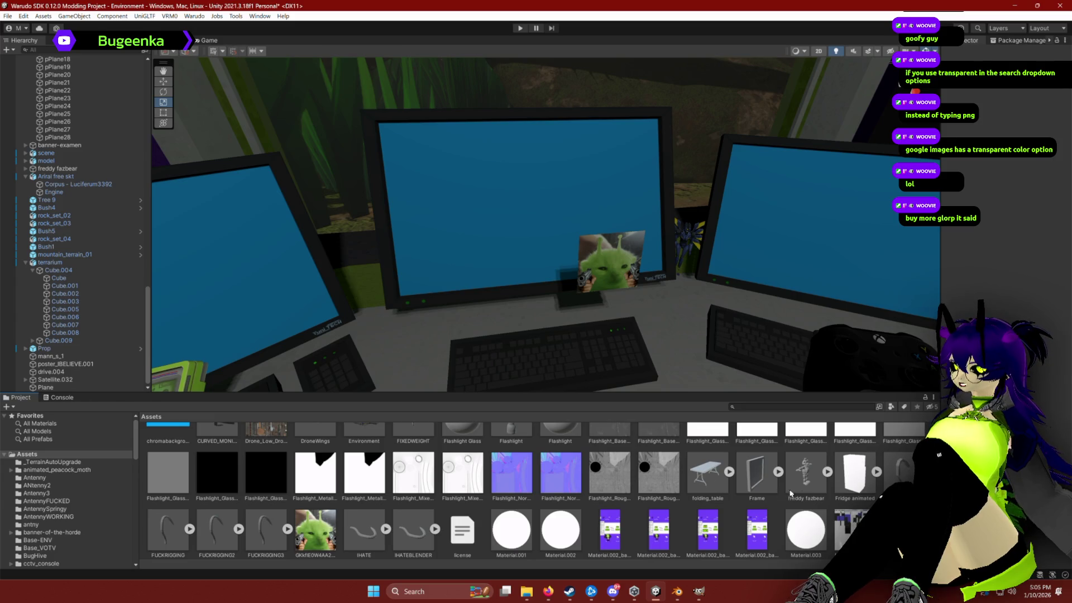
pyautogui.moveTo(759, 479)
pyautogui.mouseDown()
pyautogui.moveTo(480, 302)
pyautogui.moveTo(486, 287)
pyautogui.moveTo(412, 271)
pyautogui.moveTo(479, 300)
pyautogui.moveTo(503, 335)
pyautogui.moveTo(473, 338)
pyautogui.moveTo(473, 359)
pyautogui.moveTo(469, 306)
pyautogui.moveTo(469, 329)
pyautogui.moveTo(514, 296)
pyautogui.mouseUp()
pyautogui.press('e')
pyautogui.press('w')
pyautogui.scroll(-2, 504, 335)
pyautogui.press('r')
pyautogui.press('e')
pyautogui.press('w')
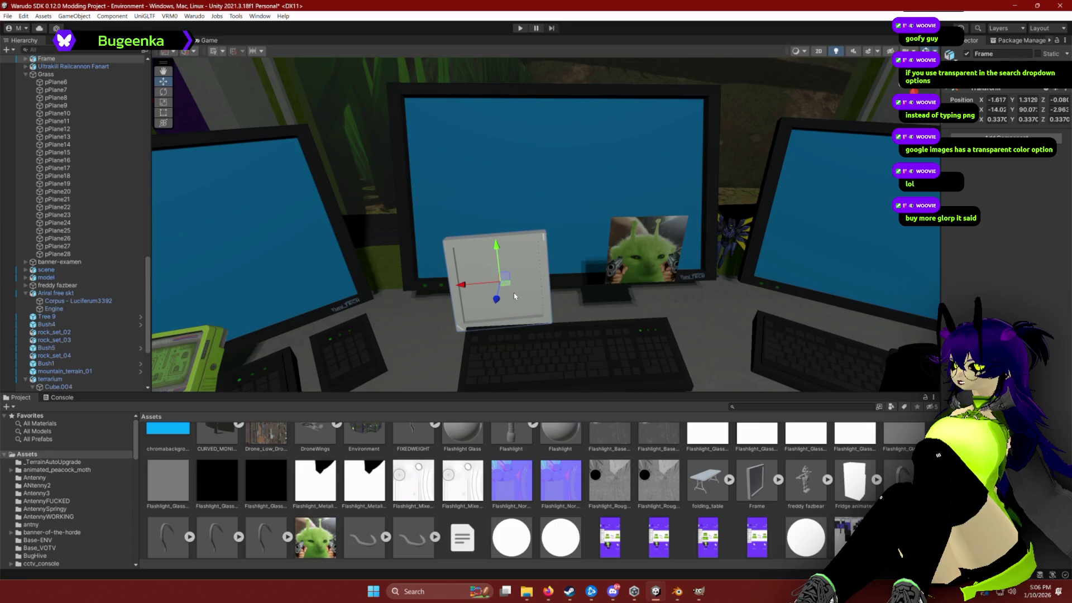
pyautogui.click(485, 284)
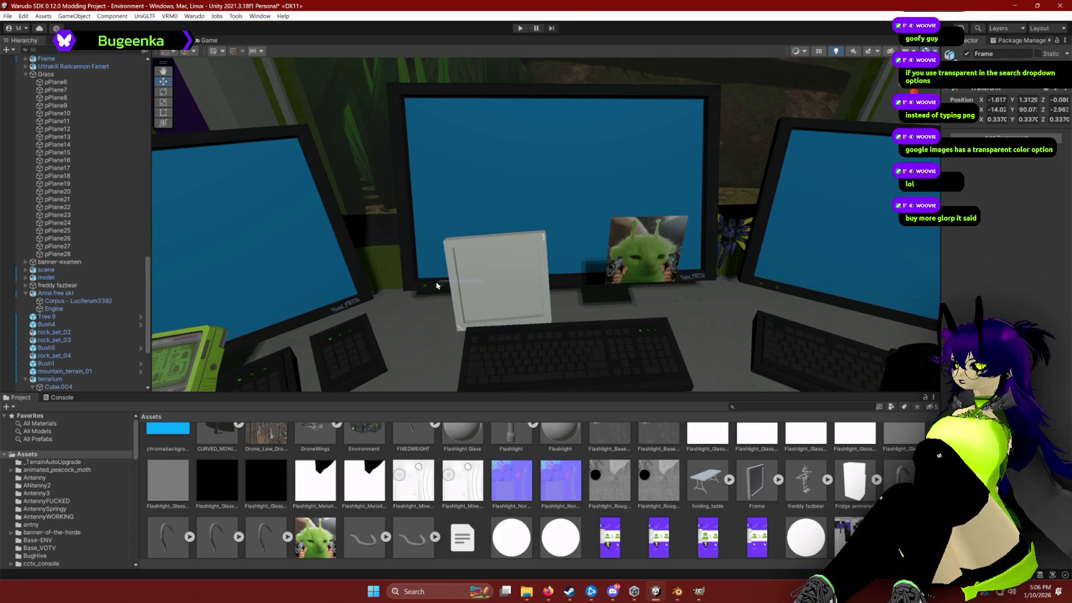
# Step: Drag the glorp Plane under Frame in the Hierarchy and seat it on the frame's front
pyautogui.click(640, 254)
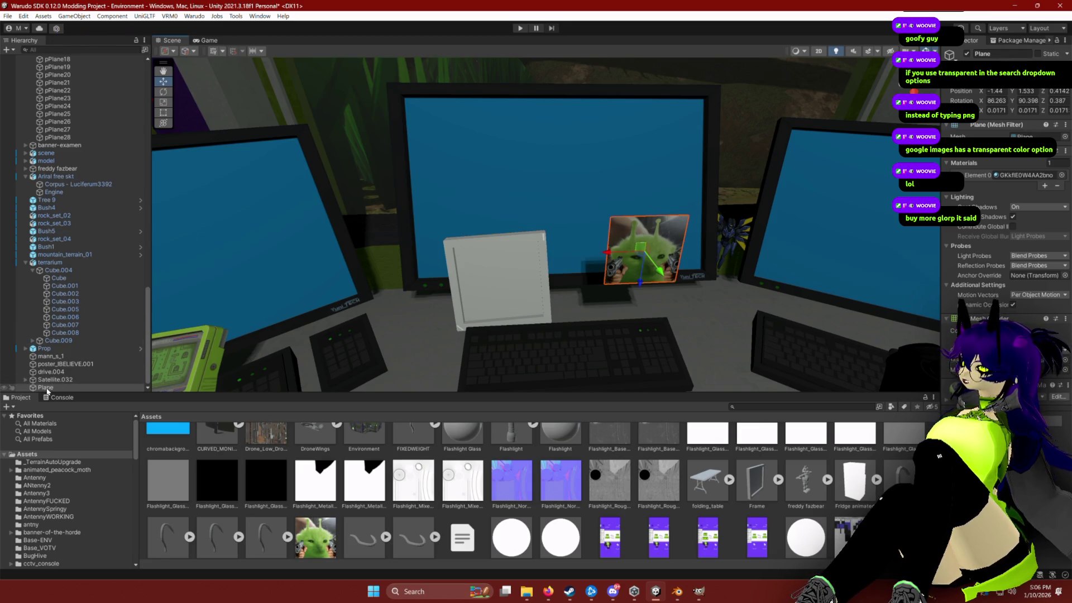
pyautogui.moveTo(48, 390); pyautogui.dragTo(68, 326)
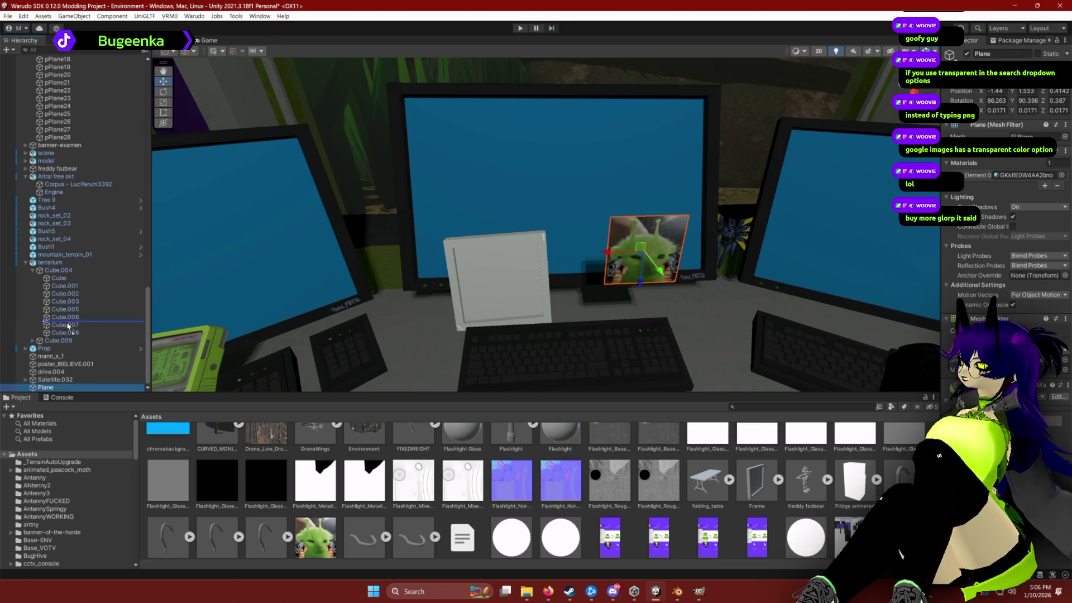
pyautogui.moveTo(66, 365)
pyautogui.mouseDown()
pyautogui.moveTo(66, 385)
pyautogui.moveTo(79, 308)
pyautogui.moveTo(74, 77)
pyautogui.moveTo(56, 233)
pyautogui.mouseUp()
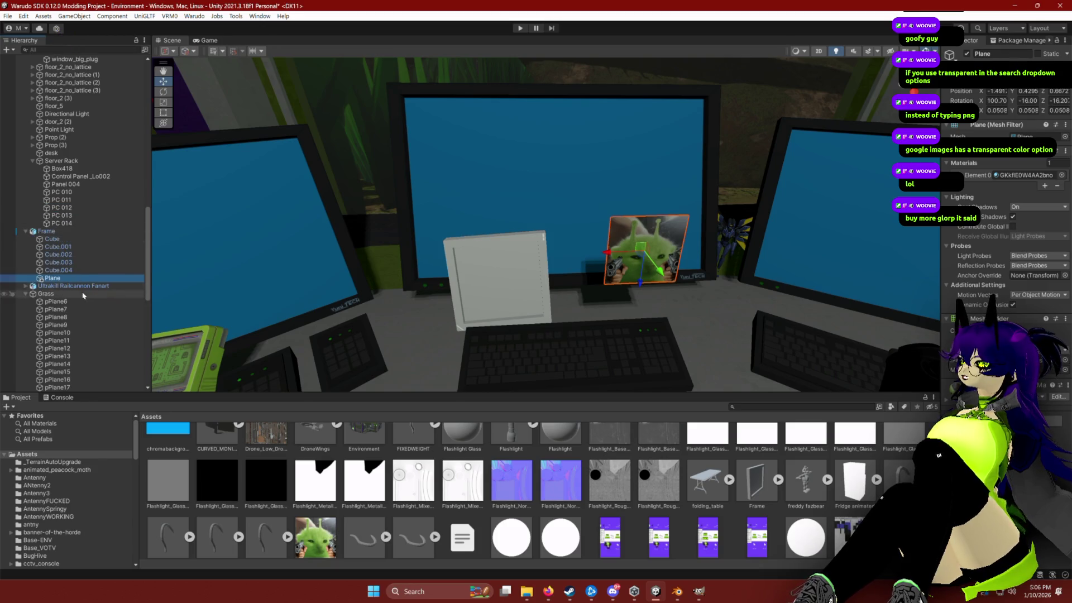
pyautogui.click(46, 231)
pyautogui.click(130, 277)
pyautogui.moveTo(624, 257)
pyautogui.mouseDown()
pyautogui.moveTo(462, 259)
pyautogui.moveTo(488, 309)
pyautogui.mouseUp()
pyautogui.moveTo(544, 274)
pyautogui.mouseDown()
pyautogui.moveTo(602, 241)
pyautogui.moveTo(584, 260)
pyautogui.mouseUp()
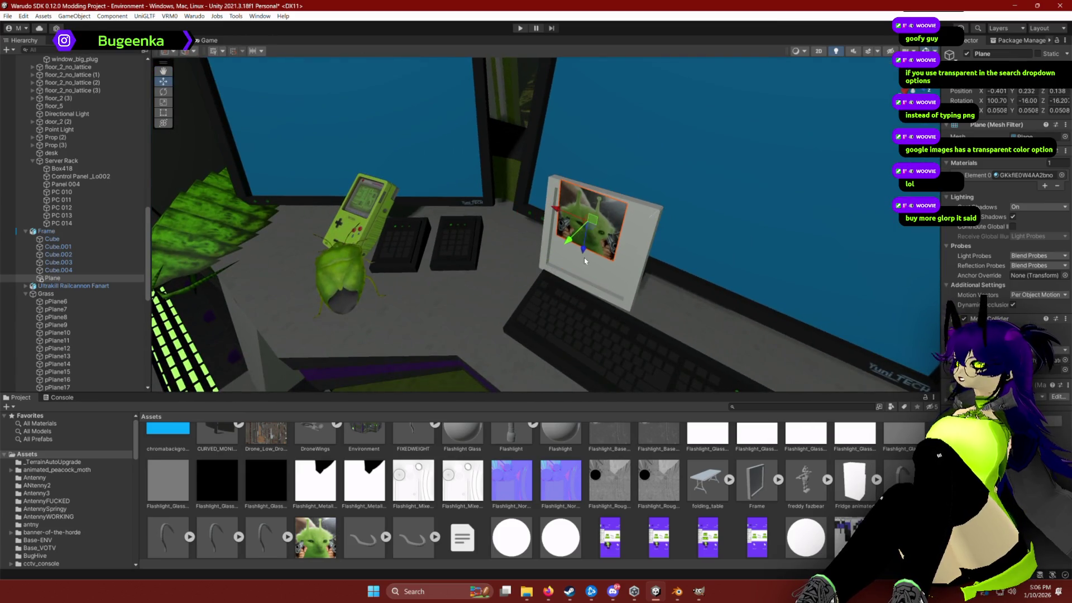
# Step: Select the glorp Plane under Frame and focus the view on the picture frame
pyautogui.scroll(-1, 347, 552)
pyautogui.click(581, 263)
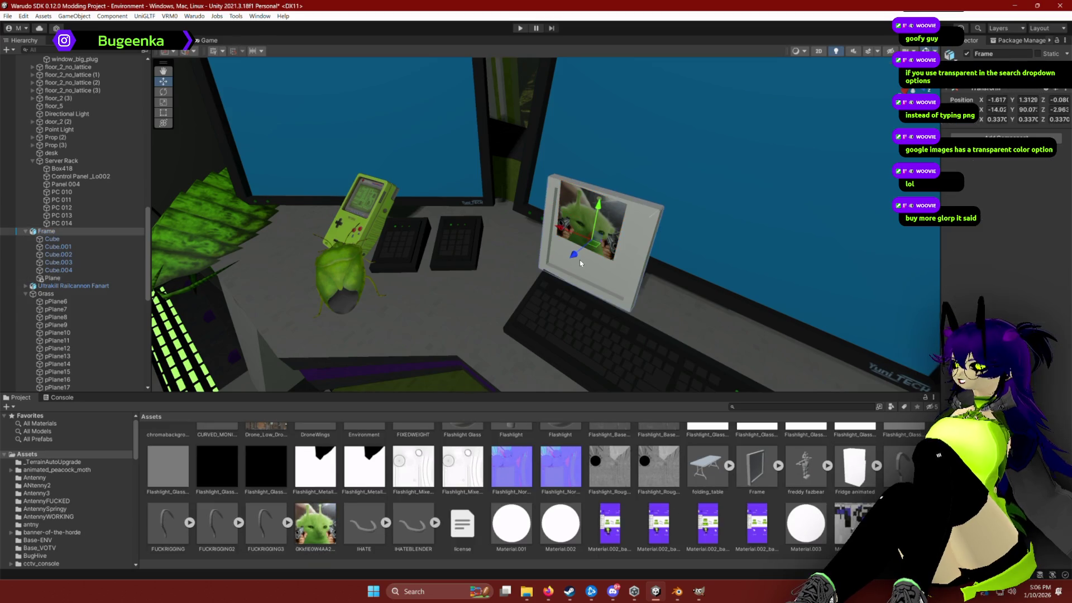
pyautogui.click(47, 230)
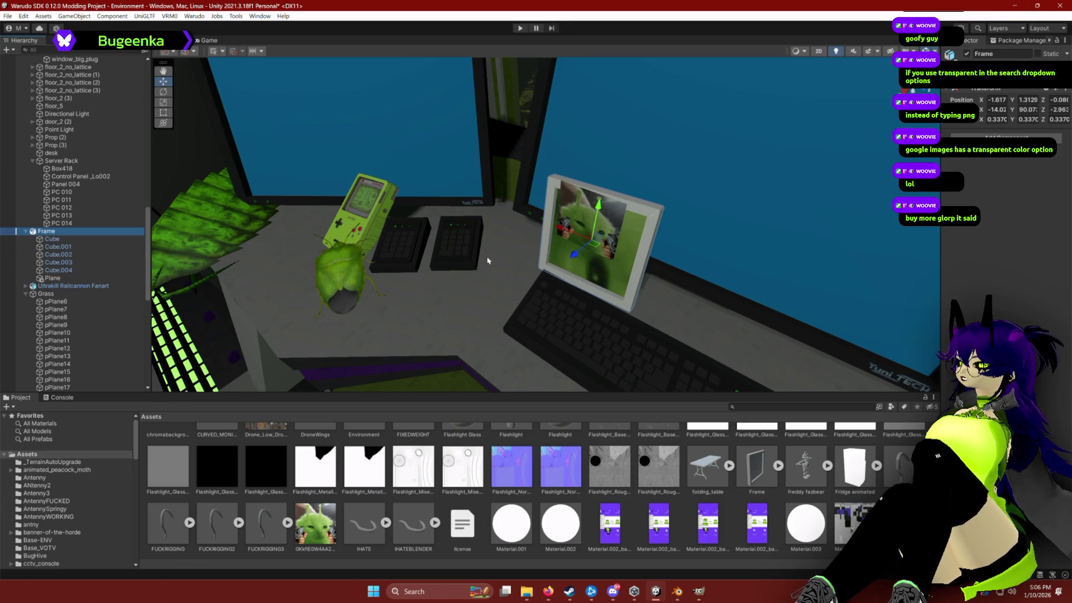
pyautogui.click(51, 279)
pyautogui.scroll(-5, 1005, 223)
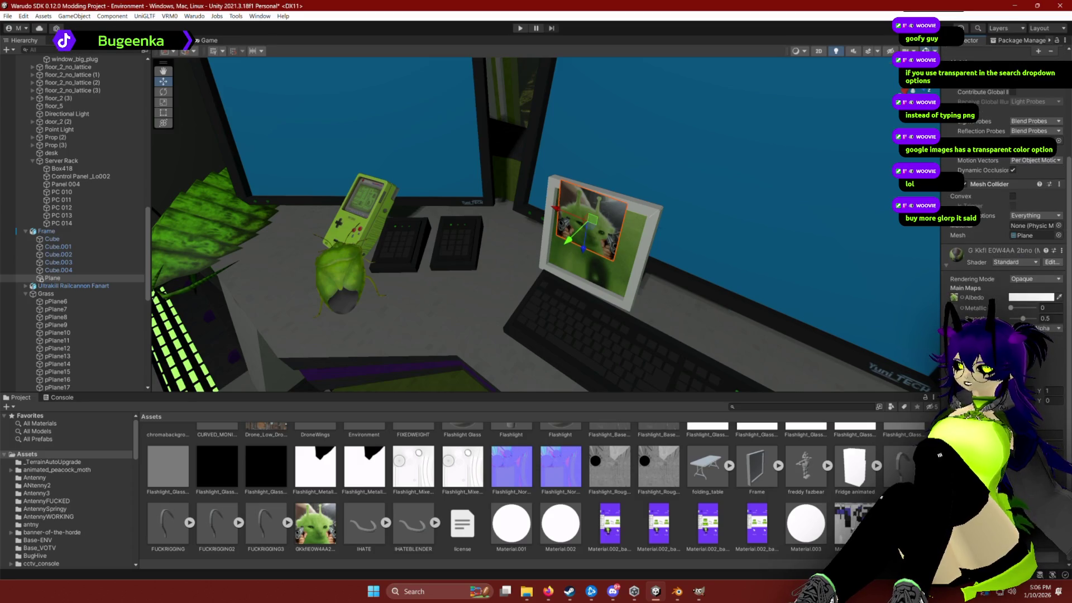
pyautogui.moveTo(755, 336)
pyautogui.mouseDown()
pyautogui.moveTo(743, 290)
pyautogui.moveTo(778, 287)
pyautogui.mouseUp()
pyautogui.moveTo(680, 314)
pyautogui.mouseDown()
pyautogui.moveTo(648, 291)
pyautogui.moveTo(584, 282)
pyautogui.moveTo(610, 288)
pyautogui.mouseUp()
pyautogui.press('f')
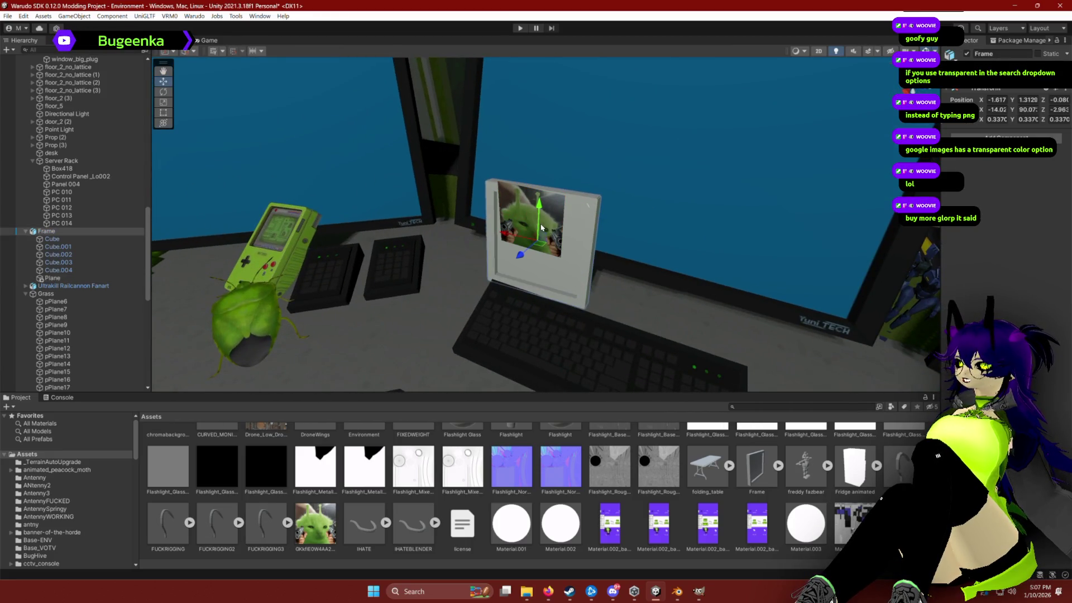
pyautogui.scroll(5, 541, 228)
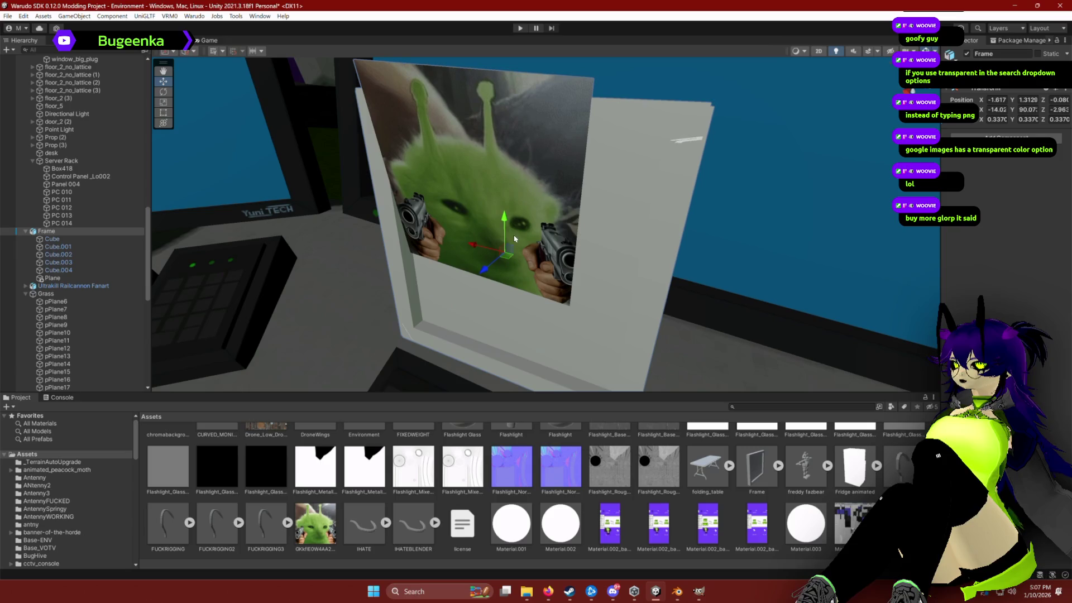
# Step: Rotate, move and scale the picture to about 0.078 to fill the frame, undoing an accidental narrowing
pyautogui.click(514, 238)
pyautogui.press('f')
pyautogui.moveTo(479, 242)
pyautogui.mouseDown()
pyautogui.moveTo(473, 264)
pyautogui.moveTo(511, 271)
pyautogui.moveTo(633, 265)
pyautogui.moveTo(603, 298)
pyautogui.moveTo(601, 270)
pyautogui.moveTo(597, 294)
pyautogui.moveTo(565, 265)
pyautogui.mouseUp()
pyautogui.press('e')
pyautogui.press('e')
pyautogui.press('w')
pyautogui.press('r')
pyautogui.hotkey('ctrl', 'z')
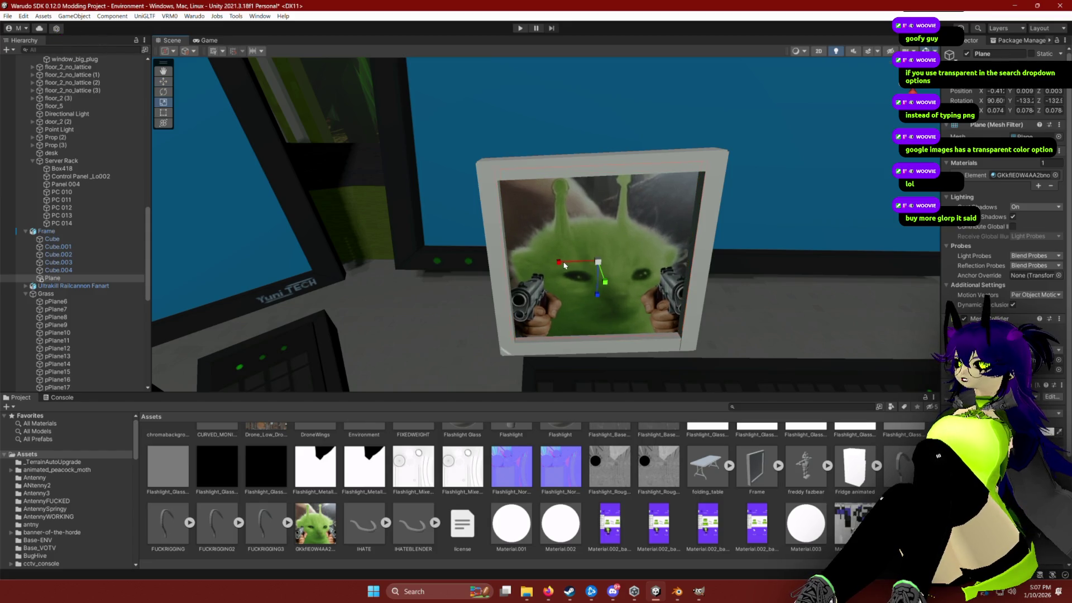
pyautogui.scroll(-6, 670, 371)
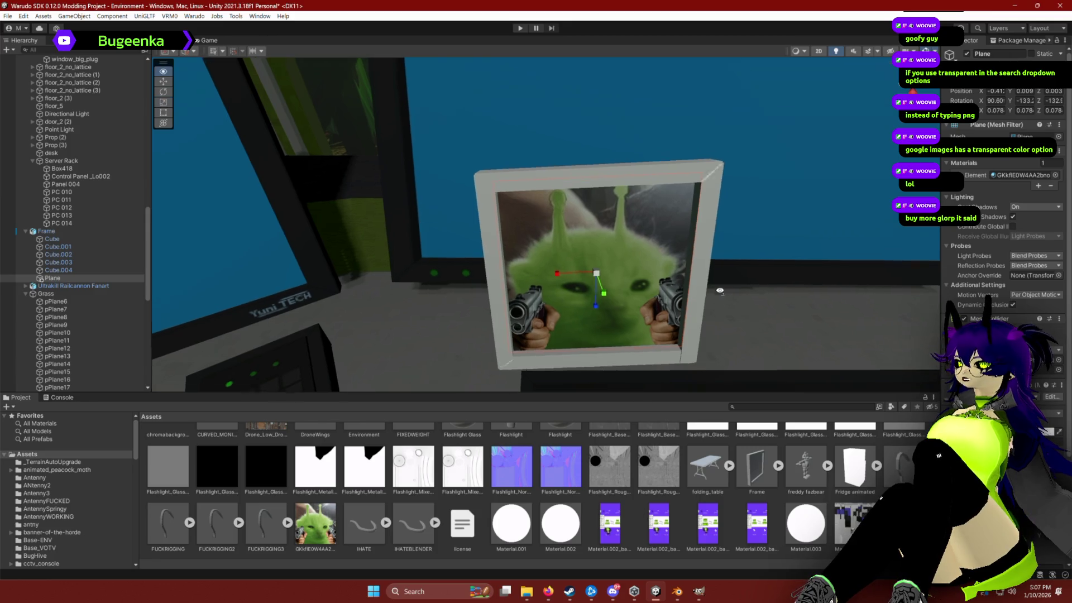
pyautogui.scroll(5, 669, 371)
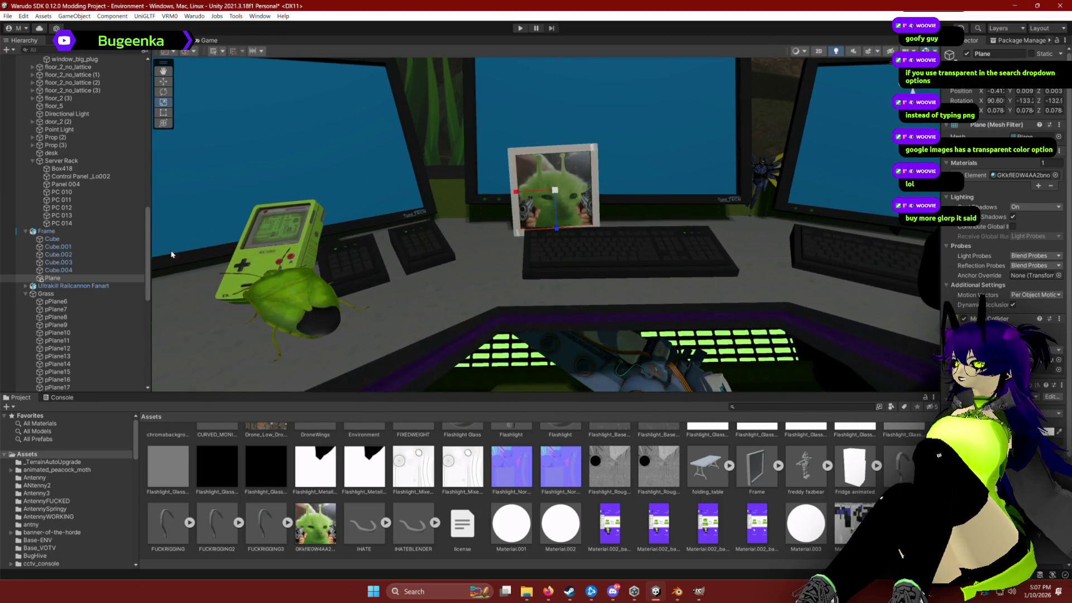
# Step: Open and dismiss the Assets folder context menu to check the package import
pyautogui.scroll(-5, 488, 516)
pyautogui.rightClick(529, 522)
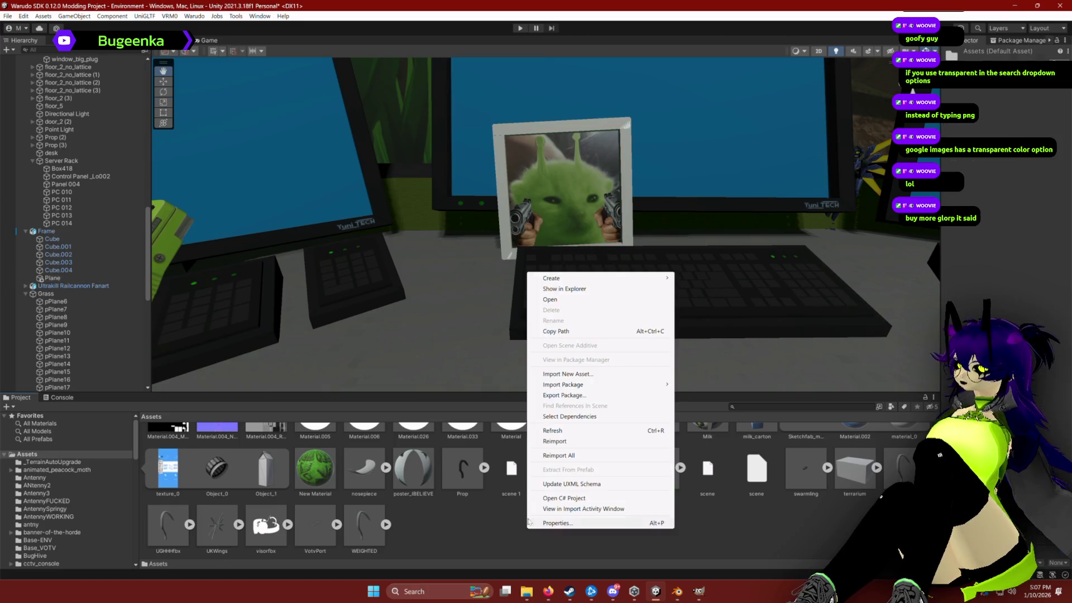
pyautogui.click(457, 541)
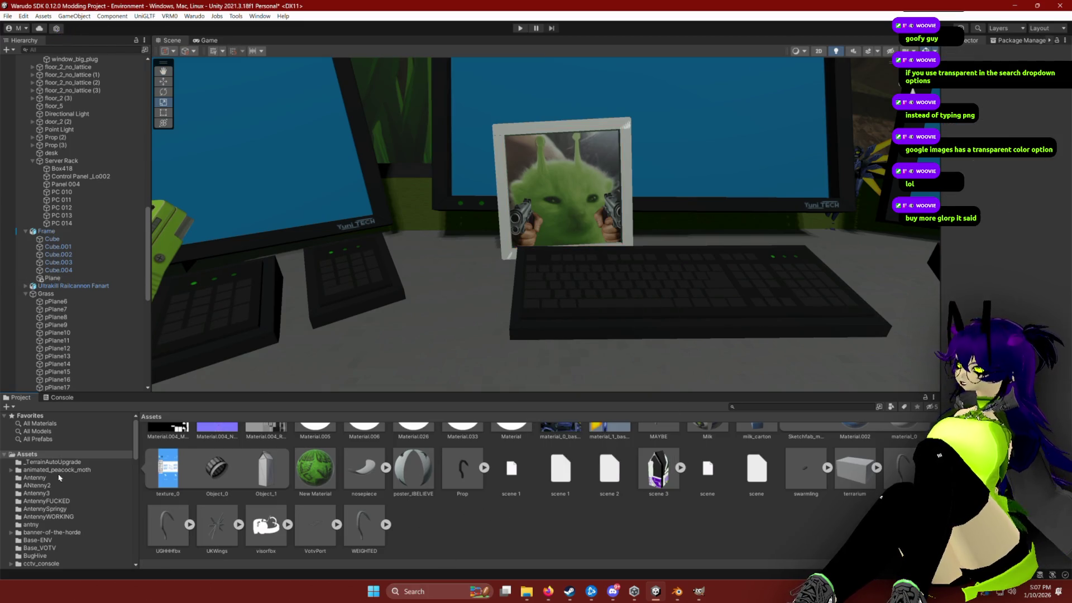
pyautogui.rightClick(469, 535)
pyautogui.moveTo(531, 383)
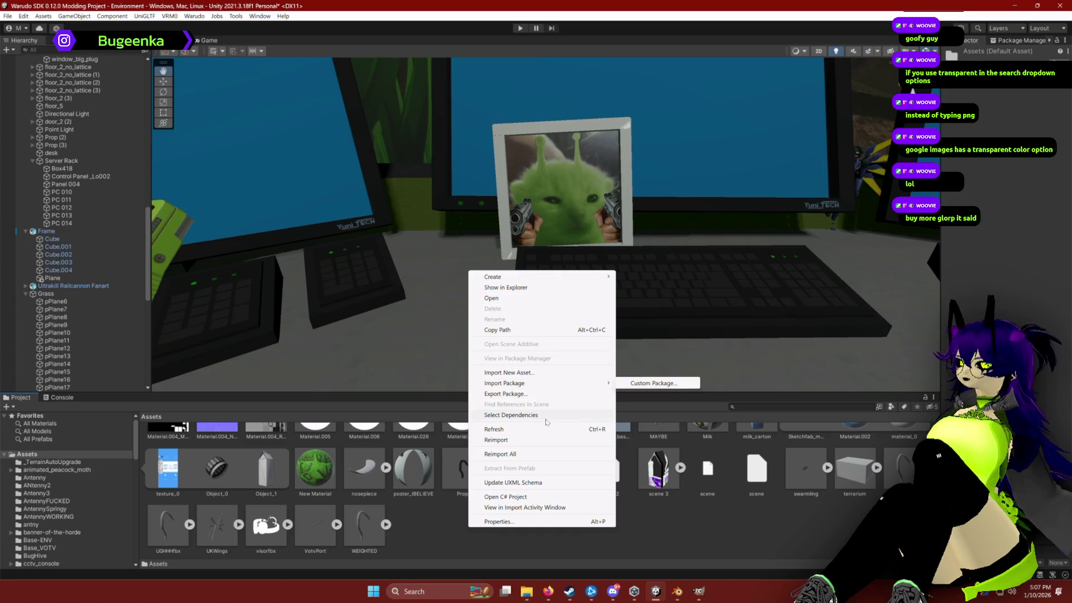
pyautogui.click(656, 555)
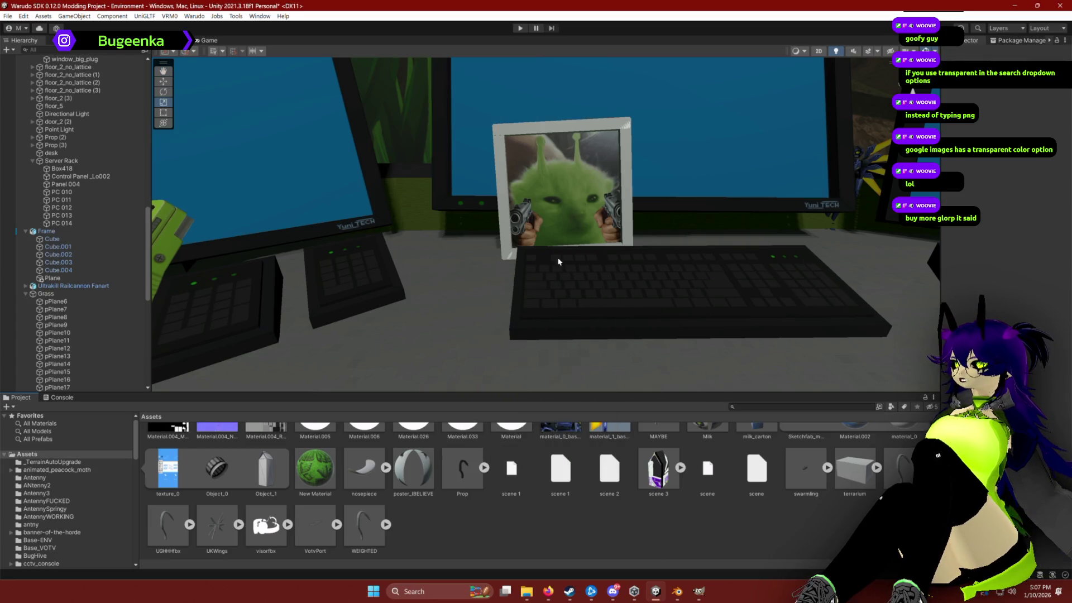
# Step: Select the picture frame and move it down onto the desk
pyautogui.click(504, 197)
pyautogui.press('f')
pyautogui.scroll(-5, 544, 268)
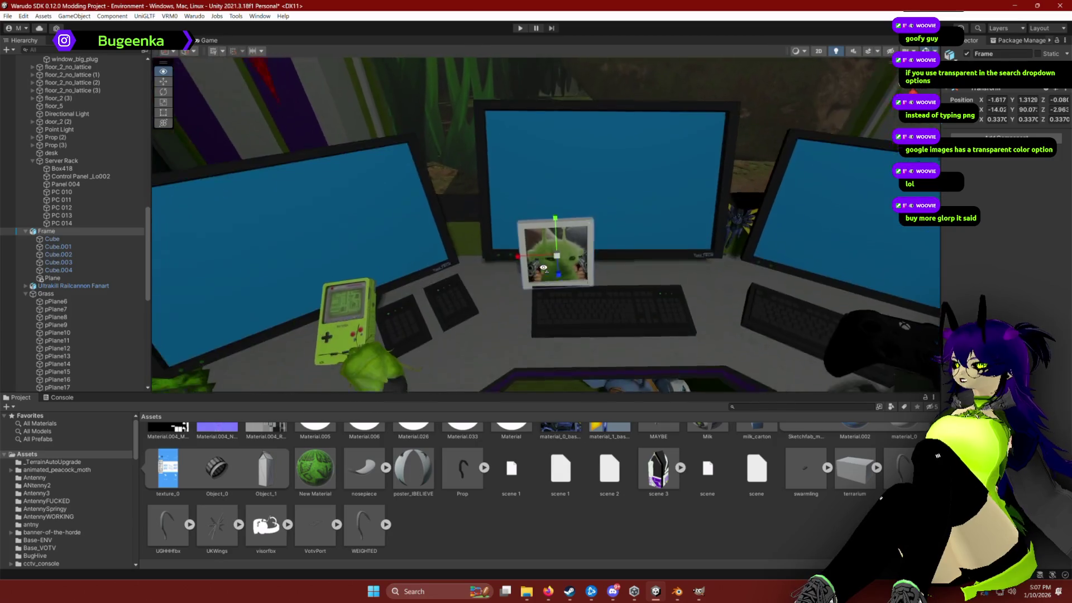
pyautogui.scroll(4, 543, 267)
pyautogui.moveTo(552, 239)
pyautogui.mouseDown()
pyautogui.moveTo(540, 249)
pyautogui.moveTo(581, 246)
pyautogui.moveTo(439, 256)
pyautogui.mouseUp()
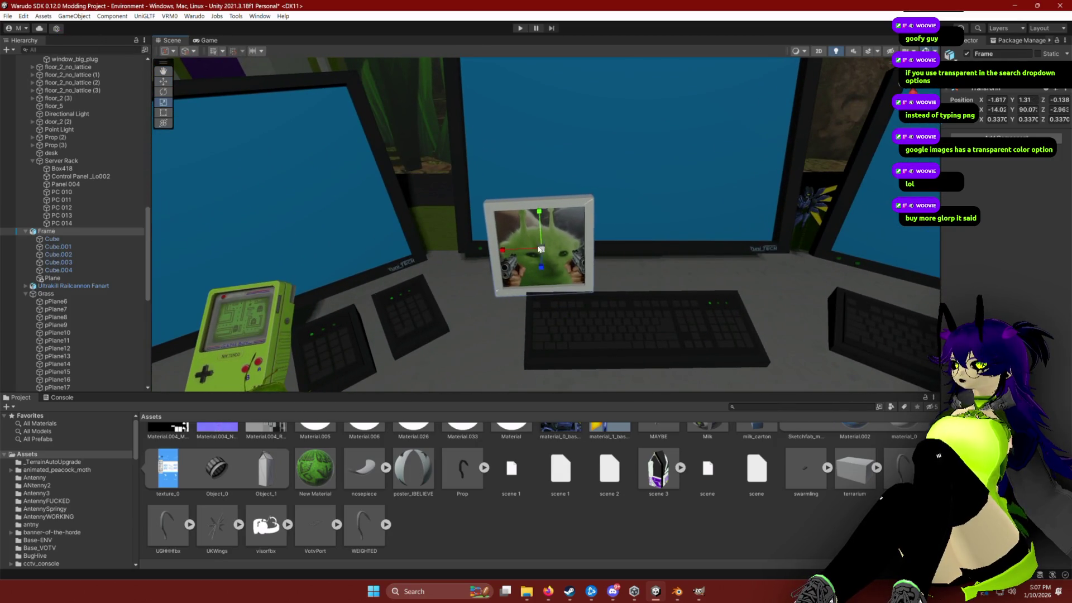
pyautogui.press('w')
pyautogui.moveTo(530, 279)
pyautogui.mouseDown()
pyautogui.moveTo(541, 235)
pyautogui.moveTo(531, 223)
pyautogui.mouseUp()
# Step: Rotate the frame to face forward, then widen the scene view to show the desk
pyautogui.press('e')
pyautogui.moveTo(466, 159)
pyautogui.mouseDown()
pyautogui.moveTo(499, 161)
pyautogui.moveTo(502, 148)
pyautogui.mouseUp()
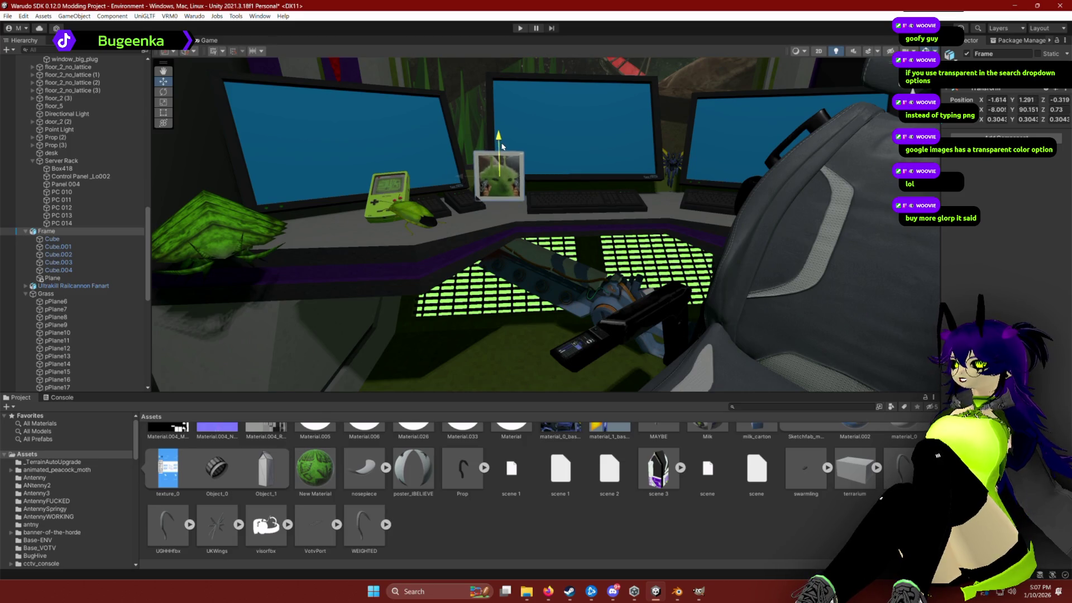
pyautogui.moveTo(522, 194)
pyautogui.mouseDown()
pyautogui.moveTo(636, 184)
pyautogui.moveTo(620, 162)
pyautogui.moveTo(622, 172)
pyautogui.mouseUp()
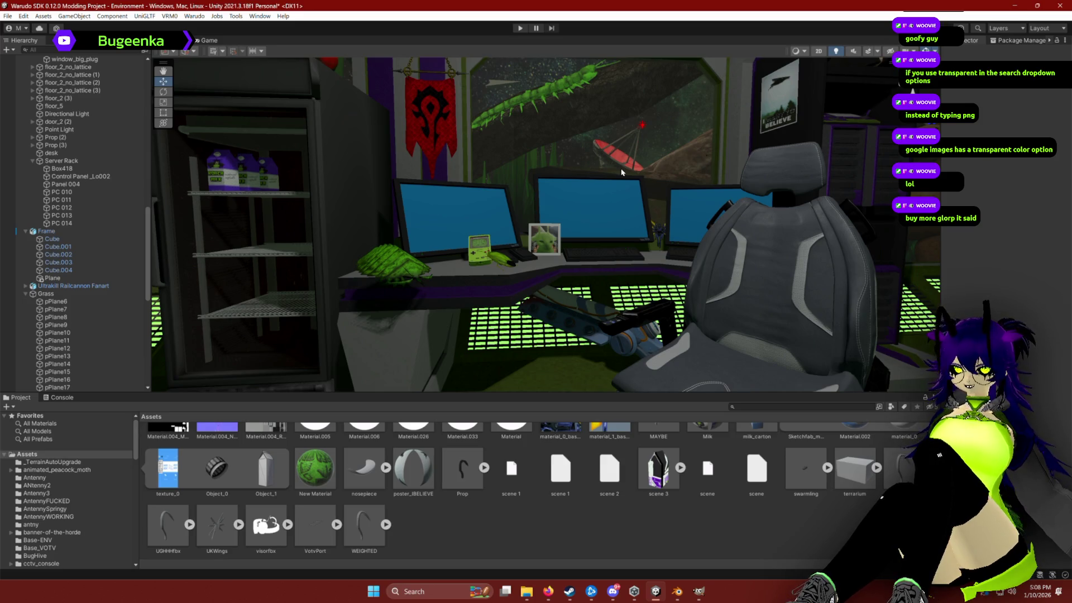
pyautogui.moveTo(575, 391); pyautogui.dragTo(577, 457)
# Step: Focus on the picture, undo an accidental change, and select the whole frame
pyautogui.moveTo(598, 386); pyautogui.dragTo(630, 356)
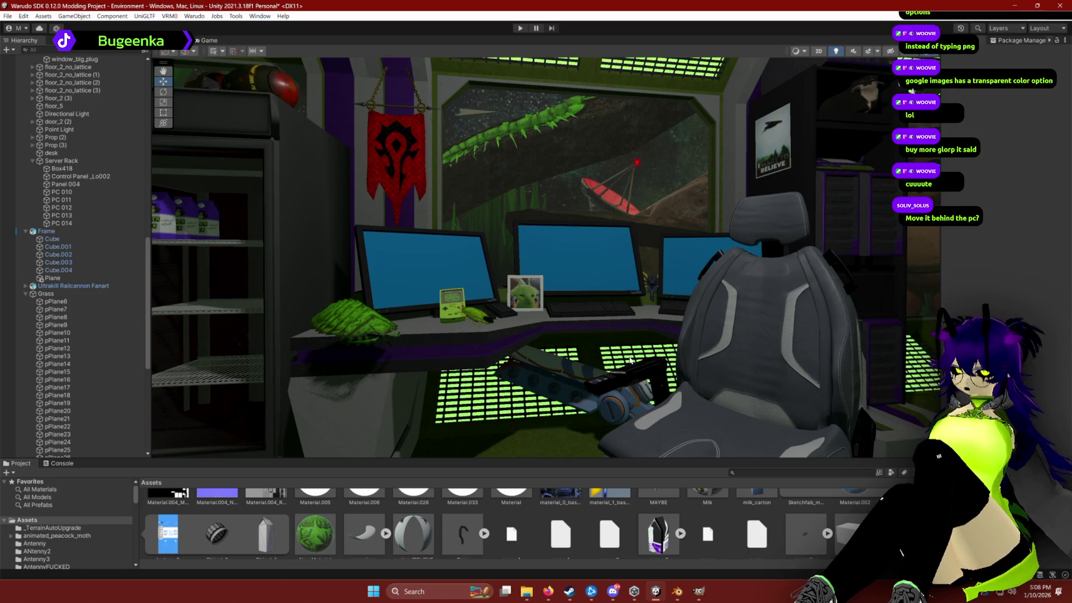
pyautogui.click(525, 291)
pyautogui.press('f')
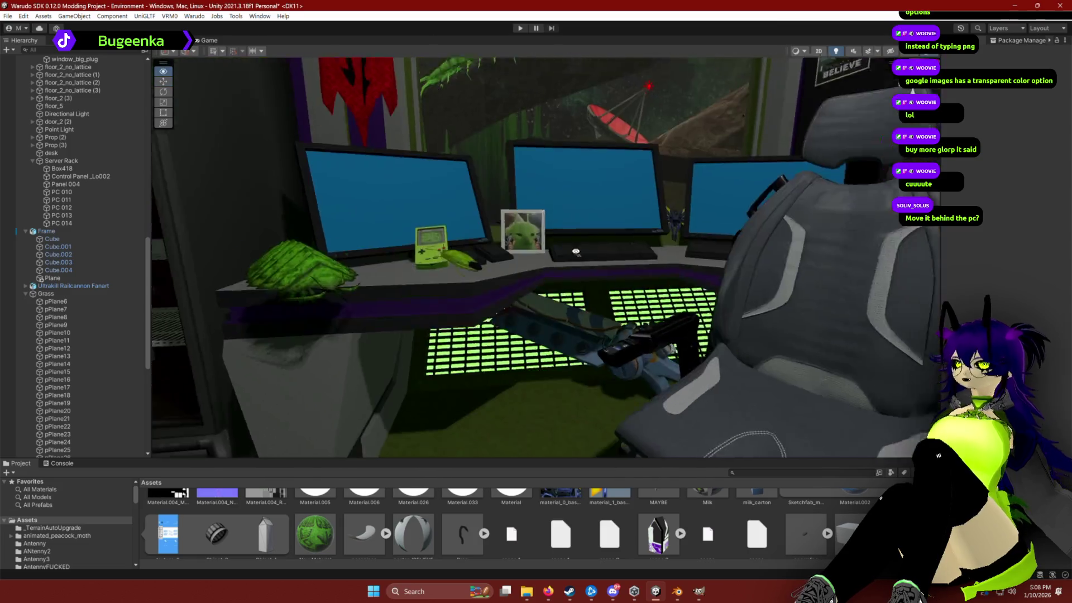
pyautogui.moveTo(529, 328)
pyautogui.mouseDown()
pyautogui.moveTo(496, 311)
pyautogui.moveTo(459, 235)
pyautogui.mouseUp()
pyautogui.hotkey('ctrl', 'z')
pyautogui.click(445, 313)
# Step: Slide the picture frame along the desk to sit beside the Game Boy
pyautogui.scroll(-5, 575, 292)
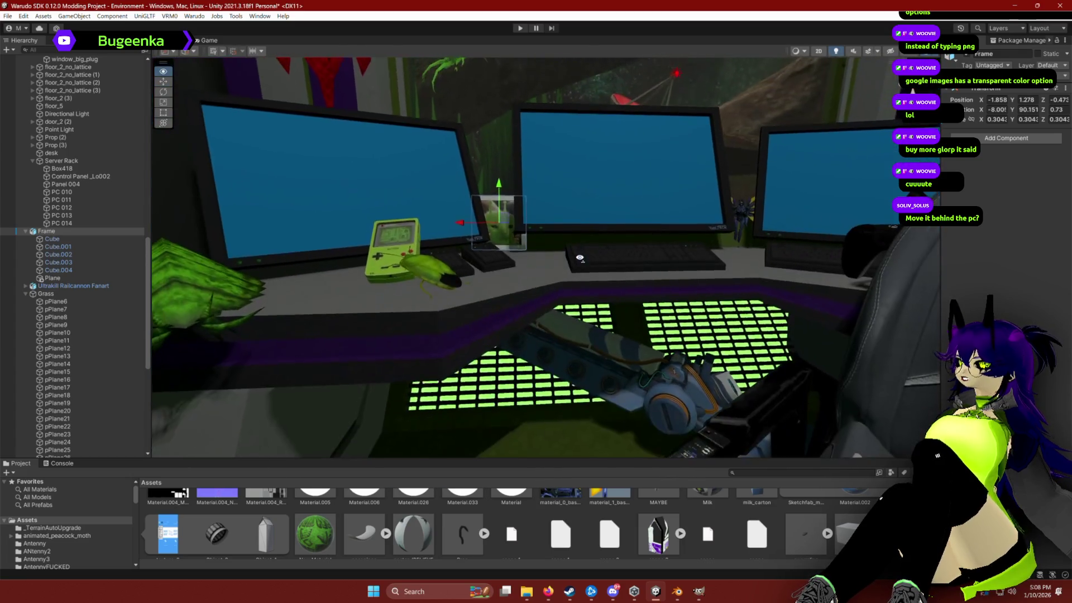
pyautogui.scroll(-1, 728, 558)
pyautogui.click(595, 536)
pyautogui.moveTo(615, 346); pyautogui.dragTo(627, 320)
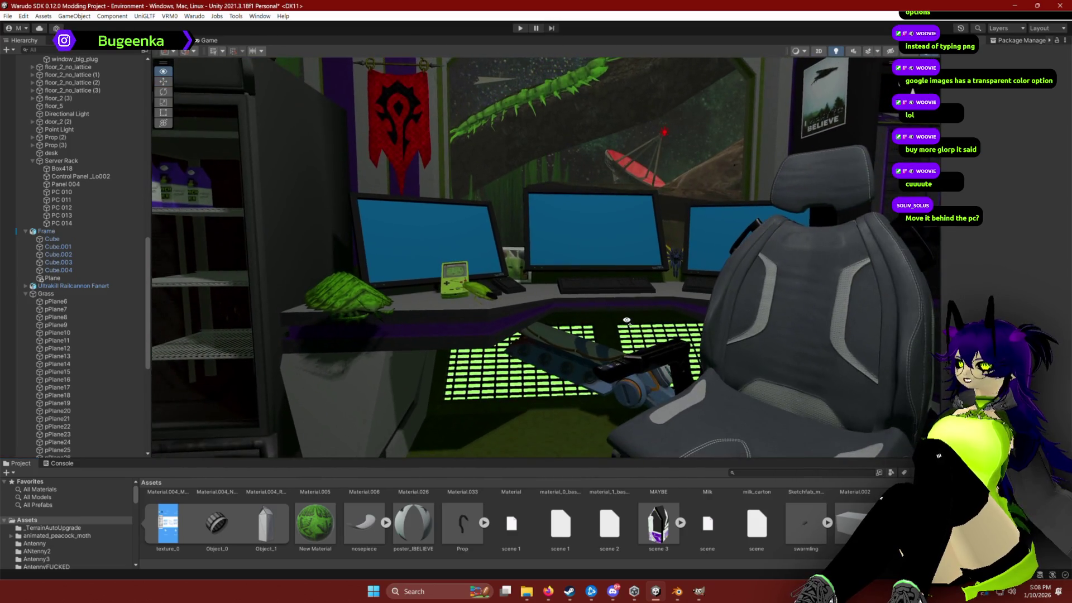
pyautogui.click(510, 271)
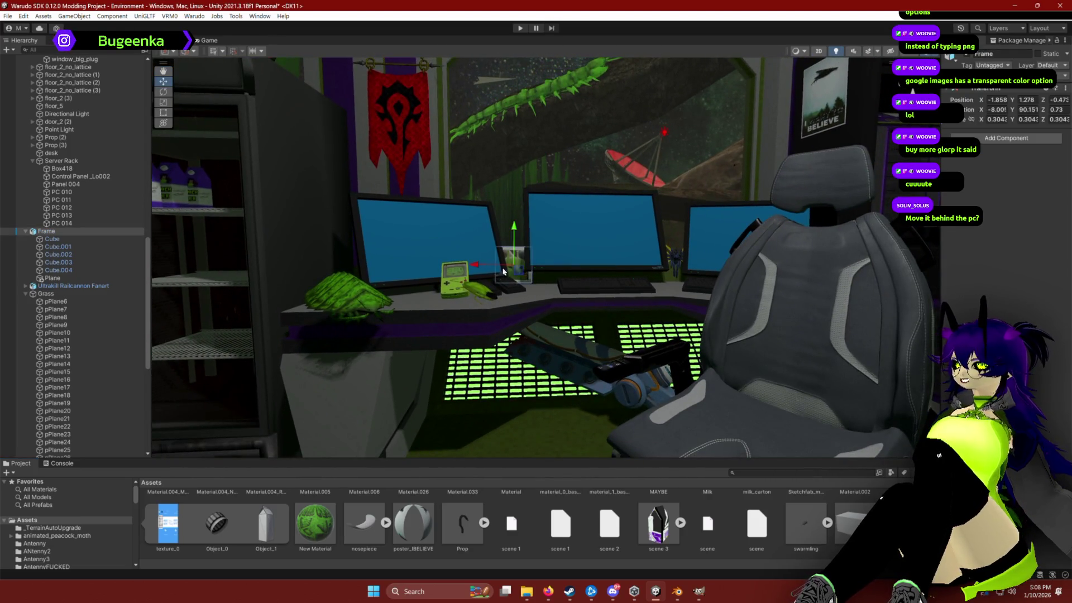
pyautogui.moveTo(498, 269)
pyautogui.mouseDown()
pyautogui.moveTo(487, 267)
pyautogui.moveTo(687, 275)
pyautogui.mouseUp()
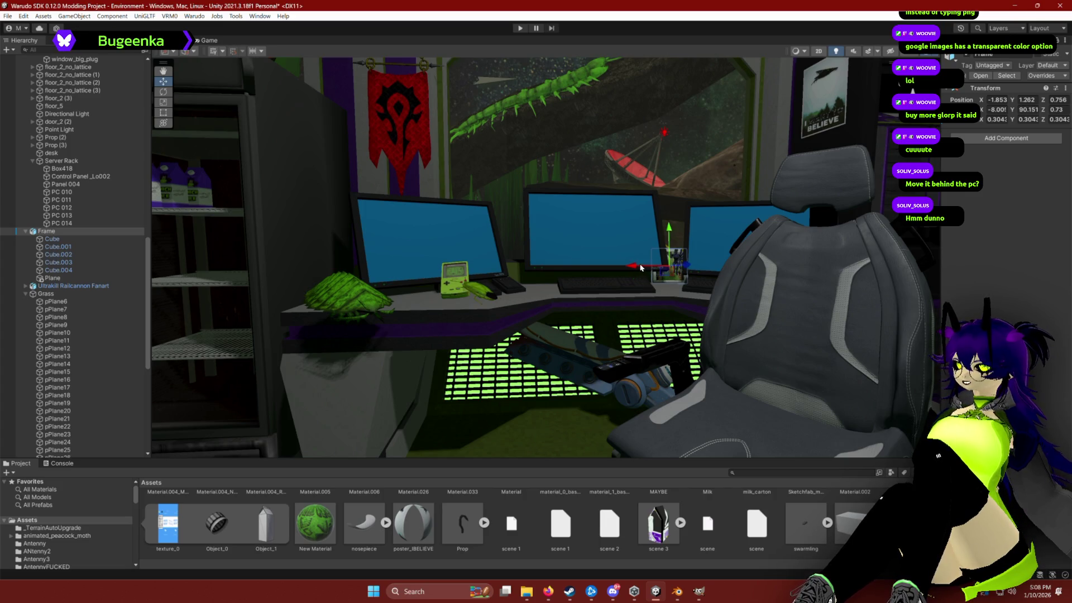
pyautogui.moveTo(641, 268); pyautogui.dragTo(486, 266)
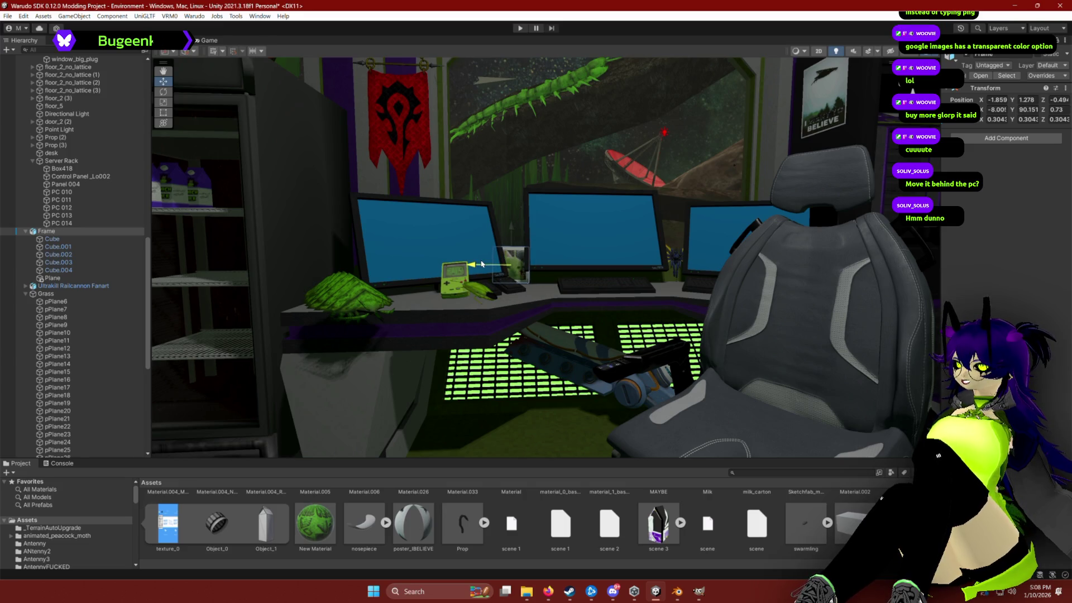
# Step: Drag Gusoku's parent Prop along the desk to the centre monitor, then select the picture frame
pyautogui.click(375, 287)
pyautogui.click(51, 211)
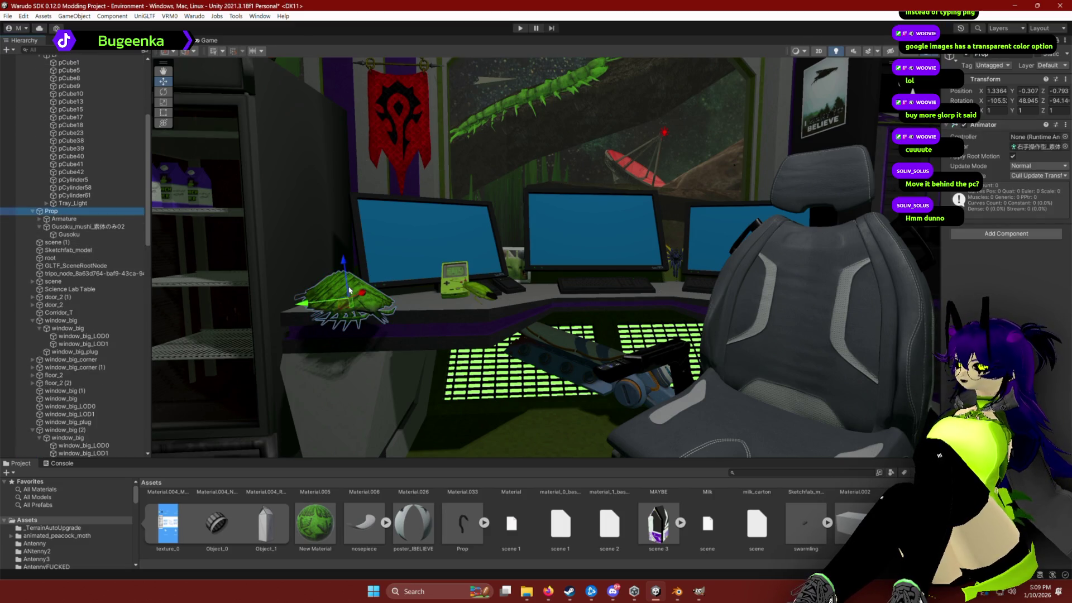
pyautogui.moveTo(345, 299); pyautogui.dragTo(422, 300)
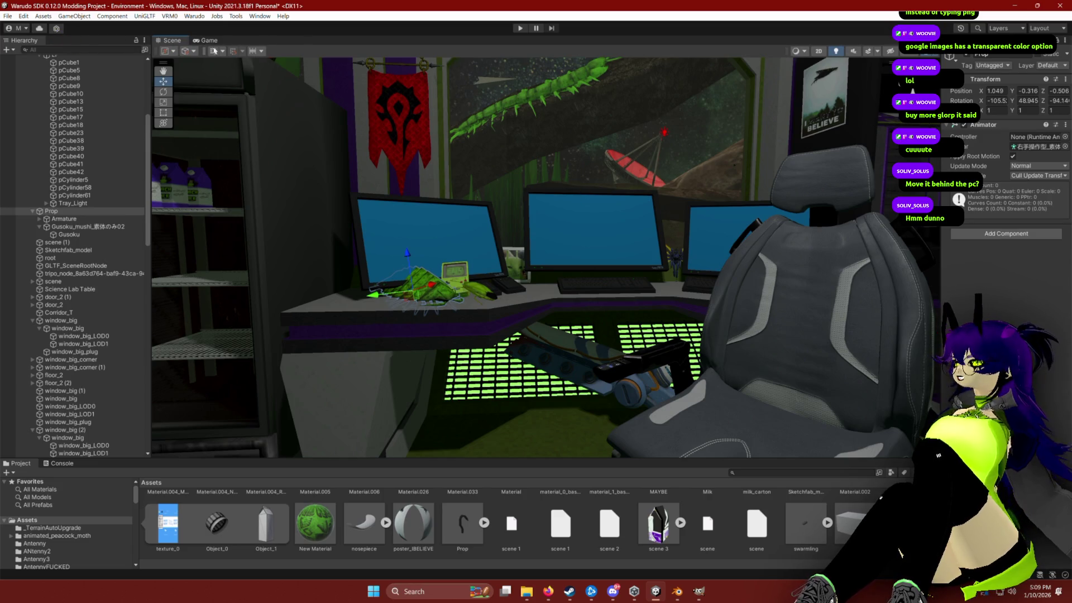
pyautogui.click(195, 52)
pyautogui.click(190, 69)
pyautogui.moveTo(441, 290)
pyautogui.mouseDown()
pyautogui.moveTo(532, 284)
pyautogui.moveTo(531, 235)
pyautogui.moveTo(583, 141)
pyautogui.mouseUp()
pyautogui.click(519, 264)
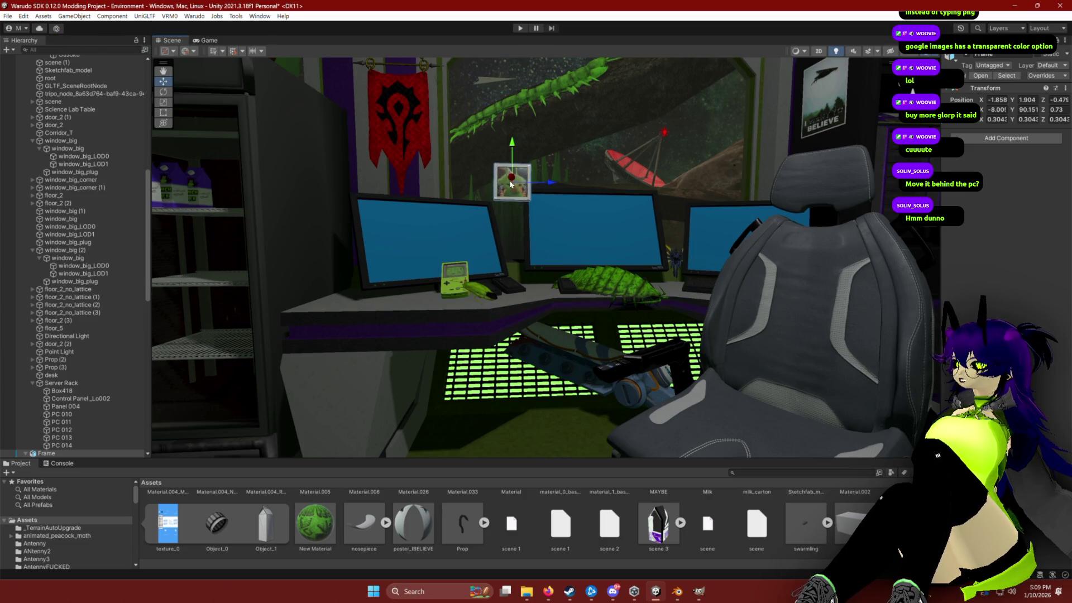